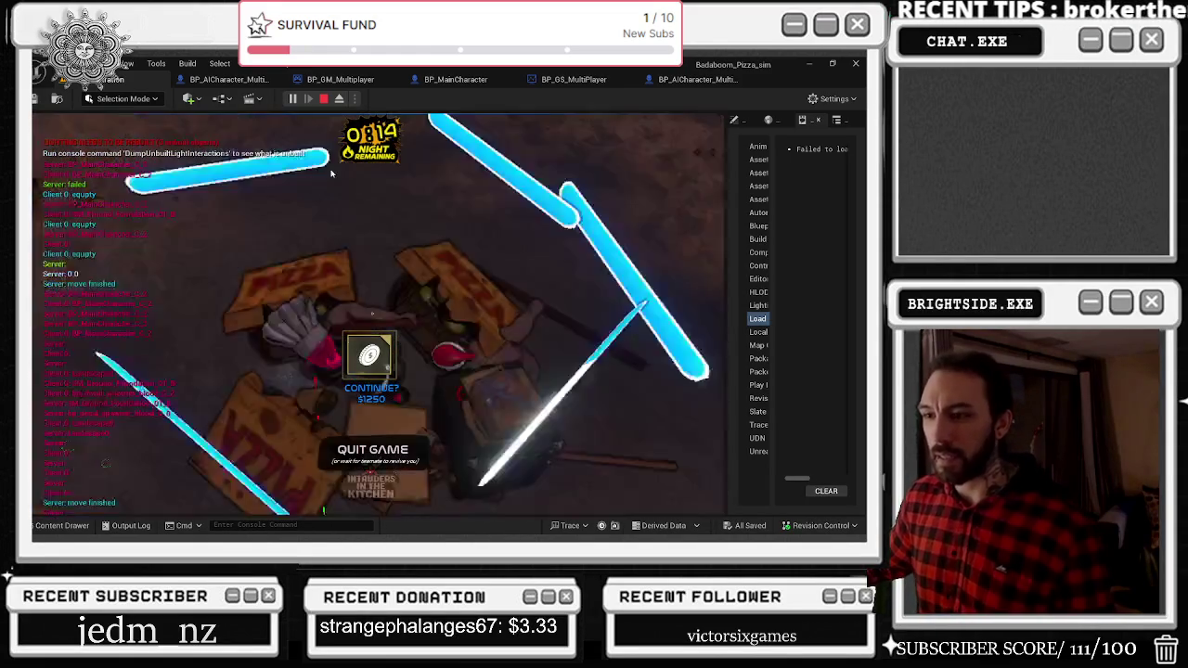
Stop the play session and frame the pink comment box in BP_GM_Multiplayer's Begin Match Spawn AI graph.
left_click(323, 98)
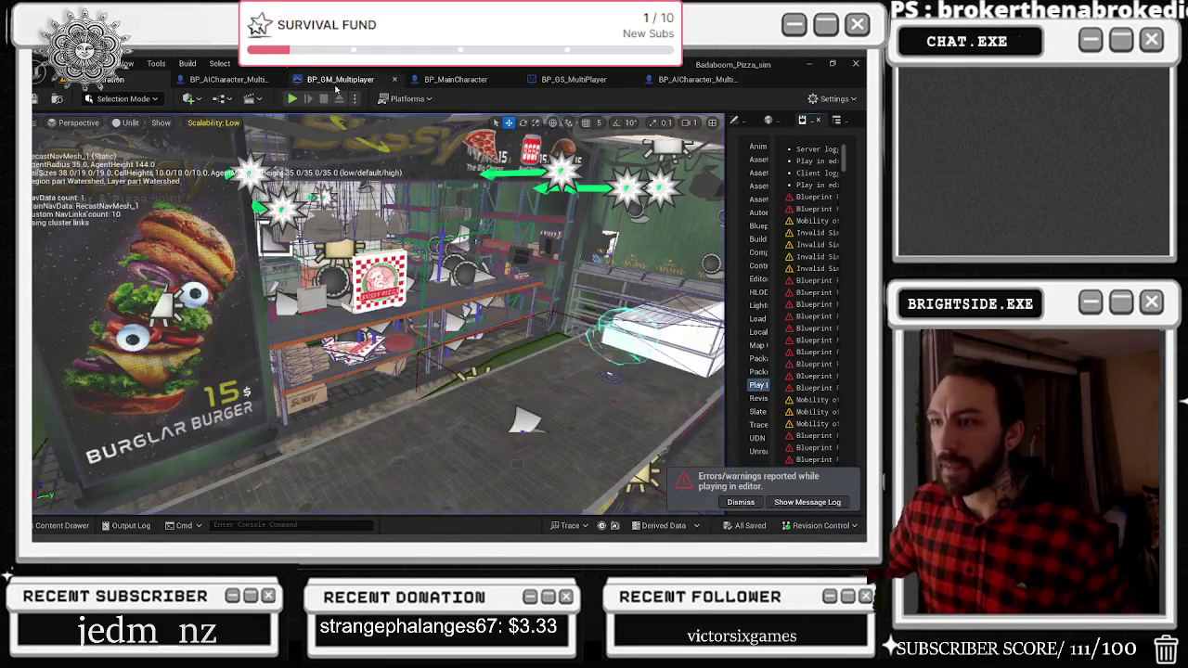
left_click(340, 82)
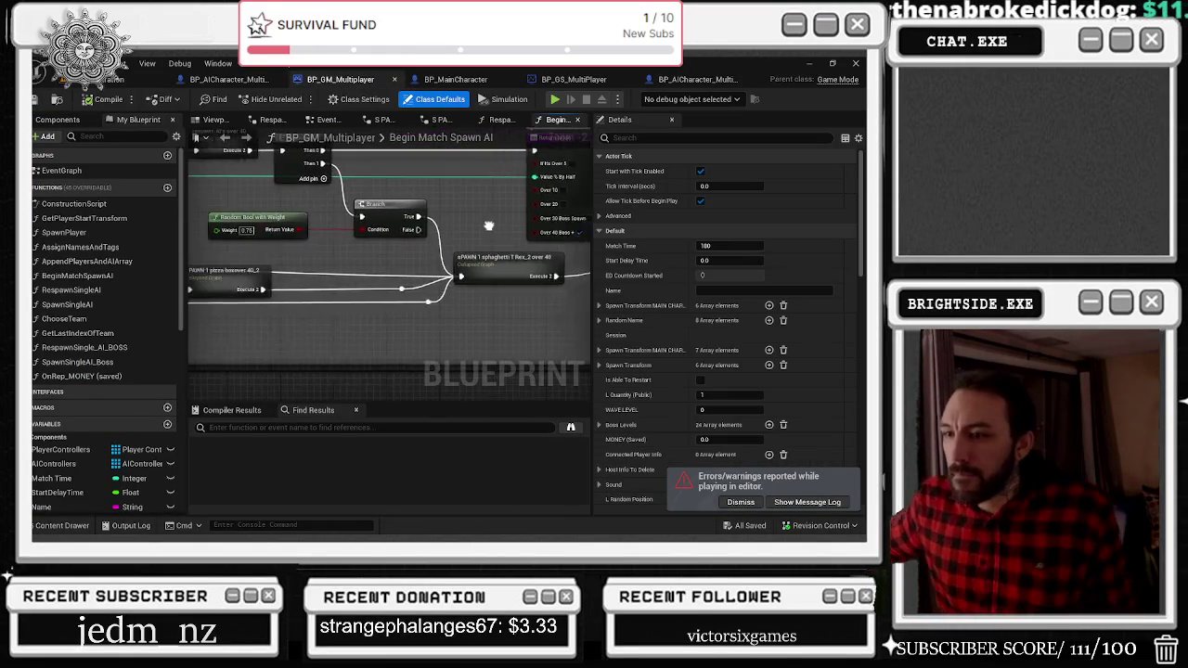
scroll(512, 212, "down", 4)
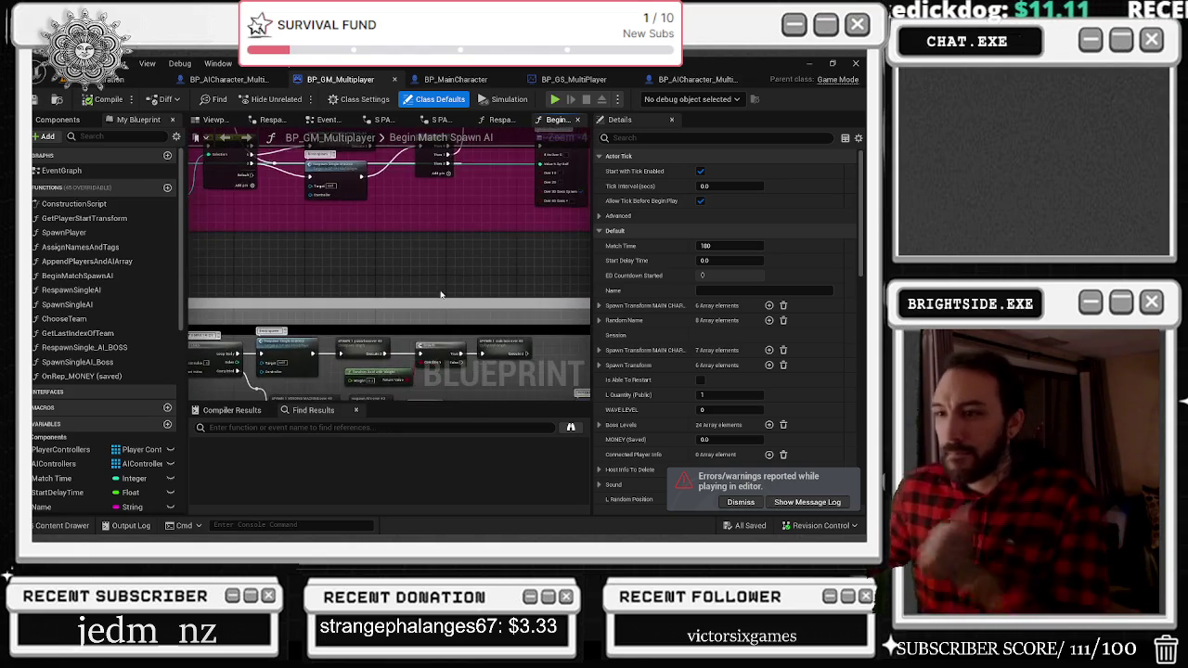
scroll(531, 313, "down", 5)
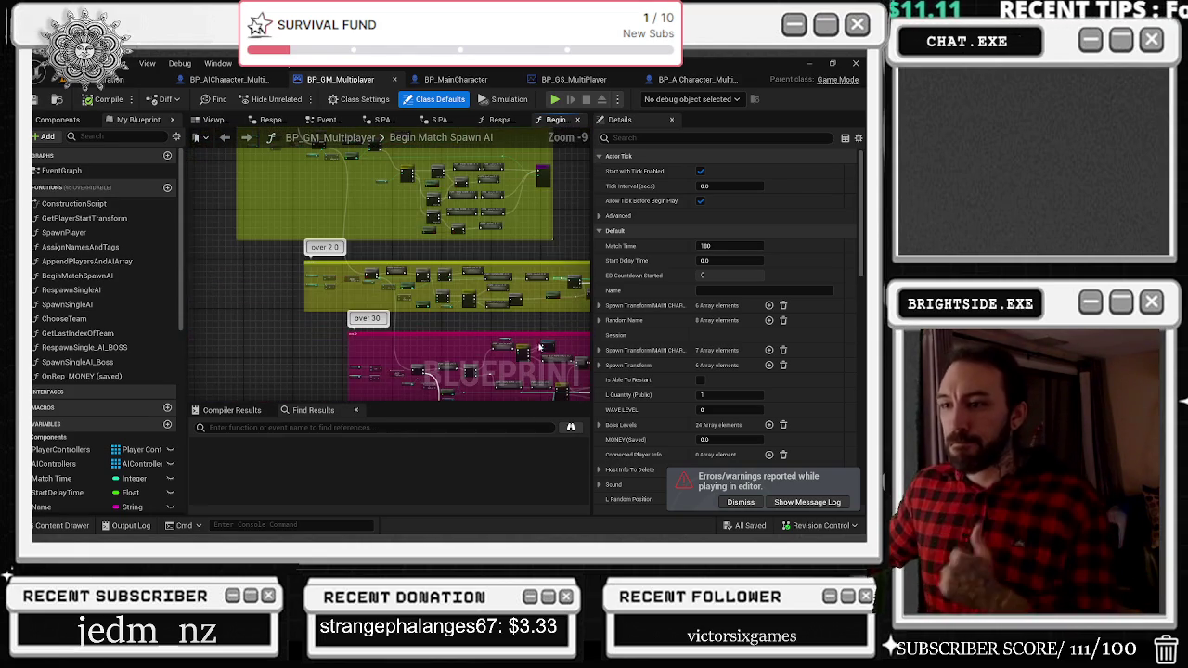
left_click_drag(531, 313, 504, 297)
scroll(504, 297, "up", 3)
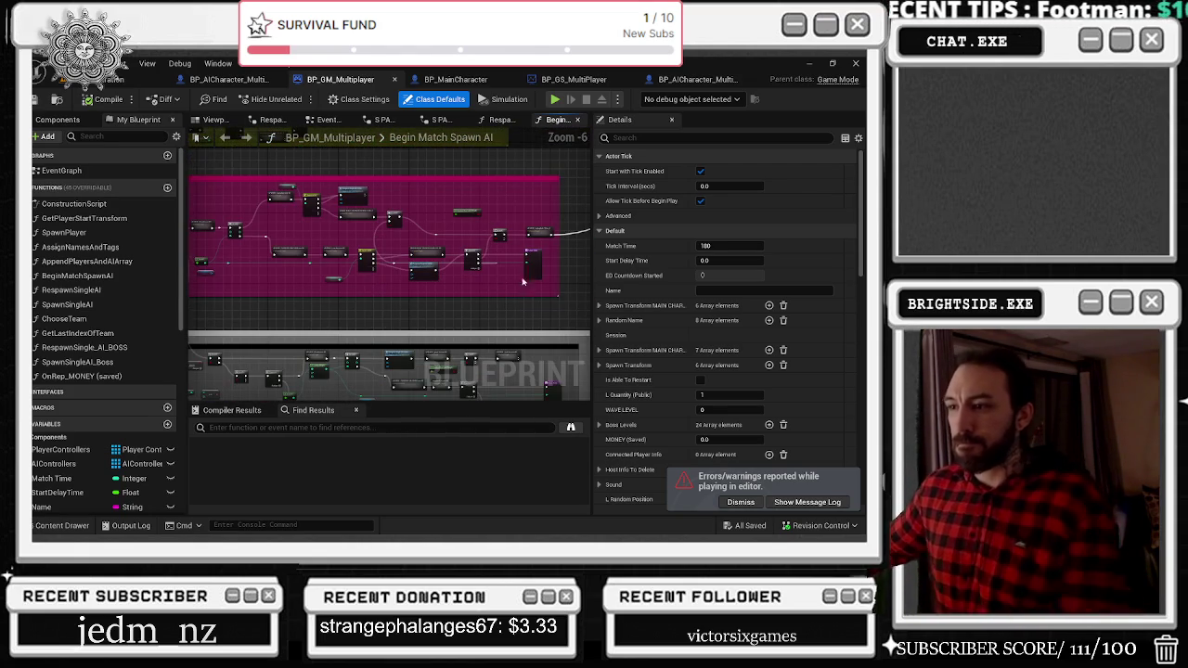
scroll(481, 246, "up", 2)
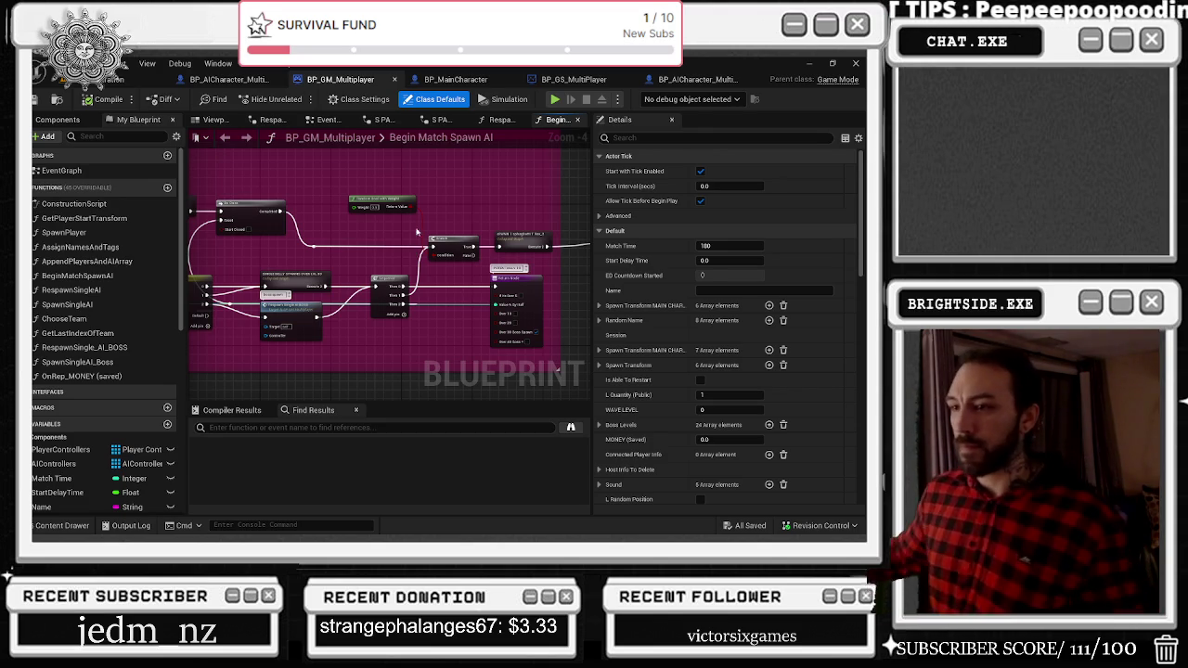
Pull a new wire from Respawn Single AI BOSS's output and box-select the node to its right.
mouse_move(199, 314)
left_mouse_down()
mouse_move(339, 291)
mouse_move(404, 296)
mouse_move(370, 312)
left_mouse_up()
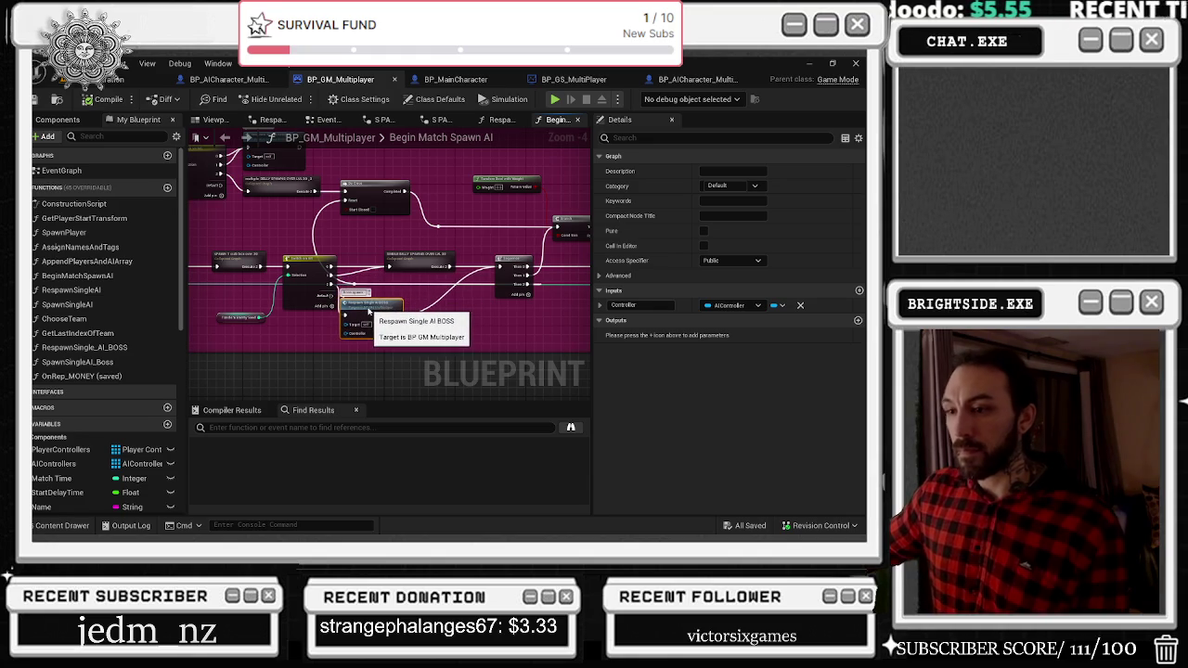
mouse_move(406, 316)
left_mouse_down()
mouse_move(447, 317)
mouse_move(393, 311)
left_mouse_up()
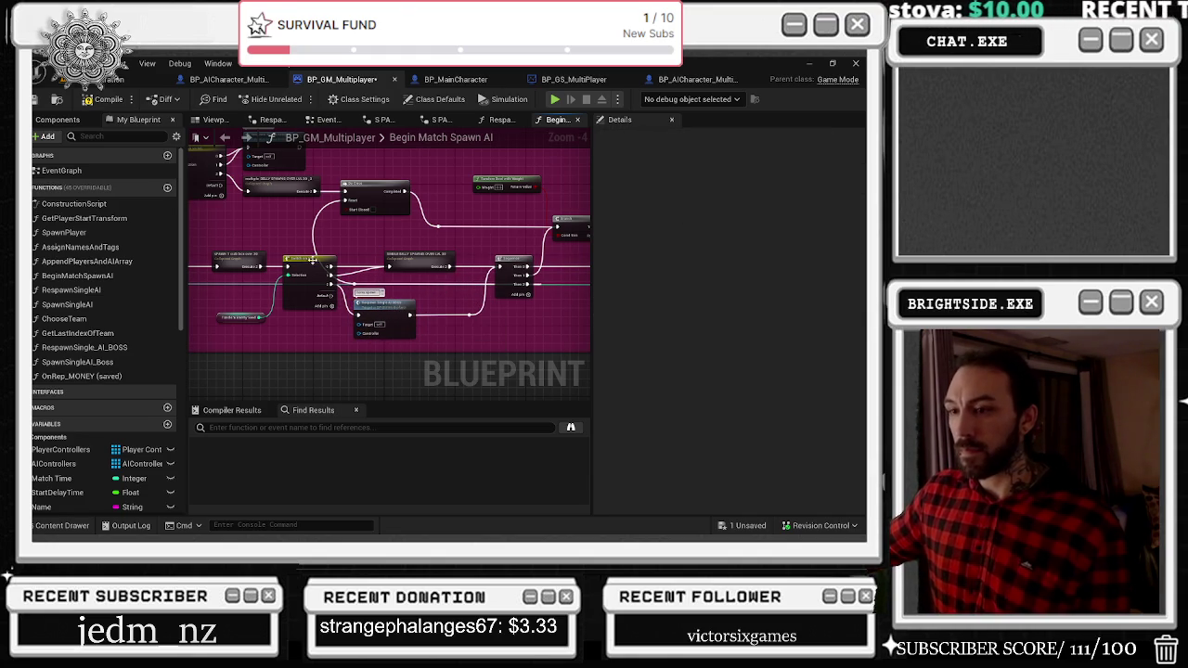
right_click(334, 242)
mouse_move(526, 210)
left_mouse_down()
mouse_move(391, 239)
mouse_move(367, 225)
left_mouse_up()
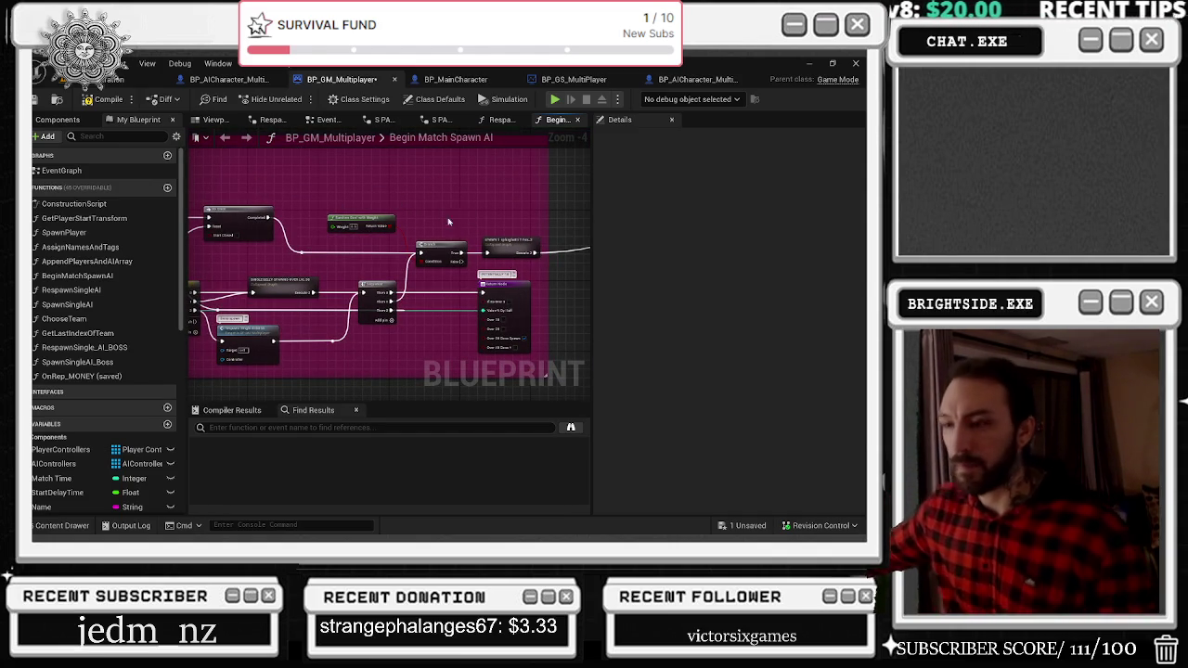
left_click_drag(422, 232, 475, 264)
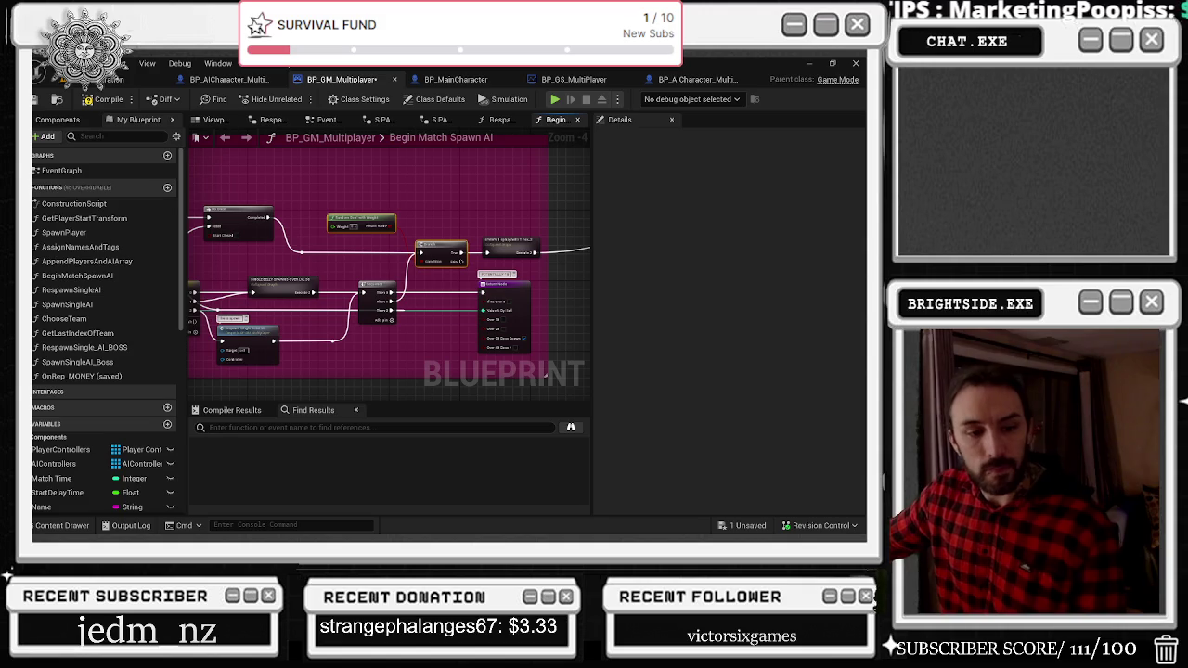
key("alt+Tab")
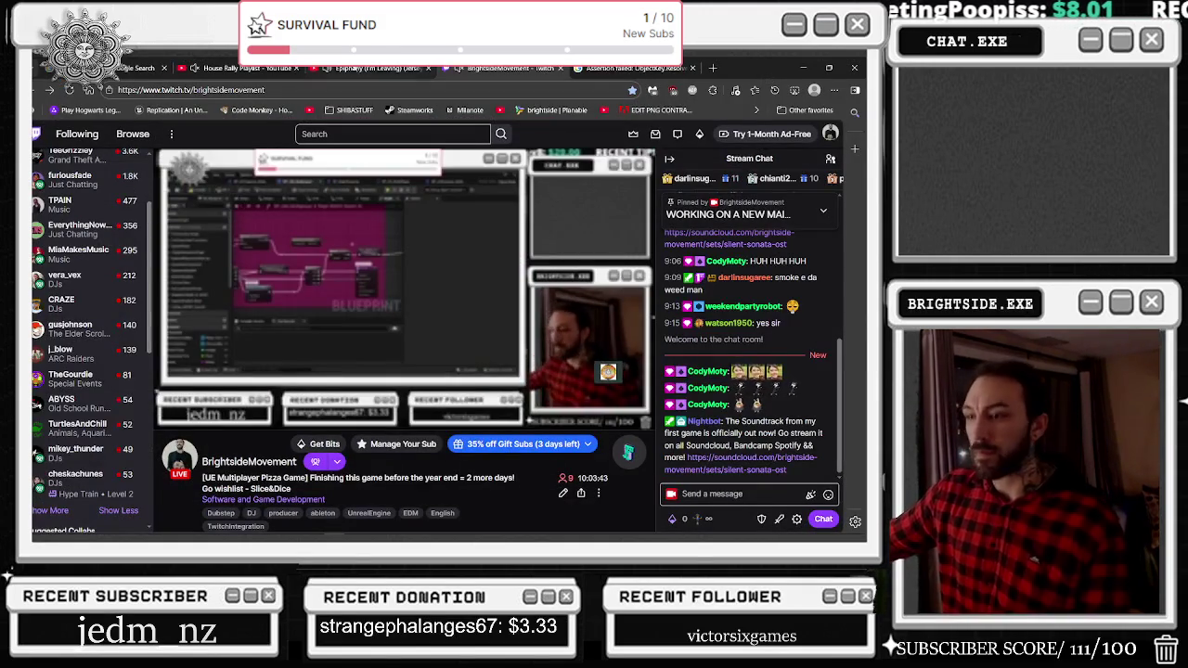
Switch to the YouTube tab and search for 'brazilian phonk song 3'.
key("ctrl+shift+Tab")
scroll(683, 246, "down", 3)
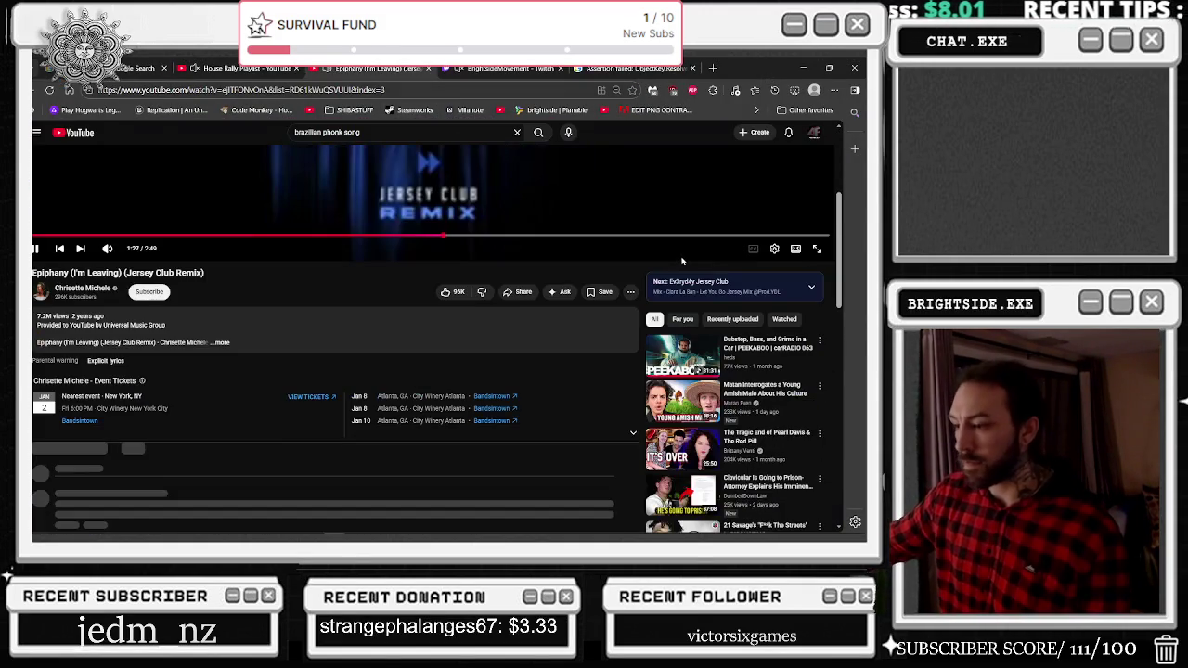
scroll(683, 247, "down", 3)
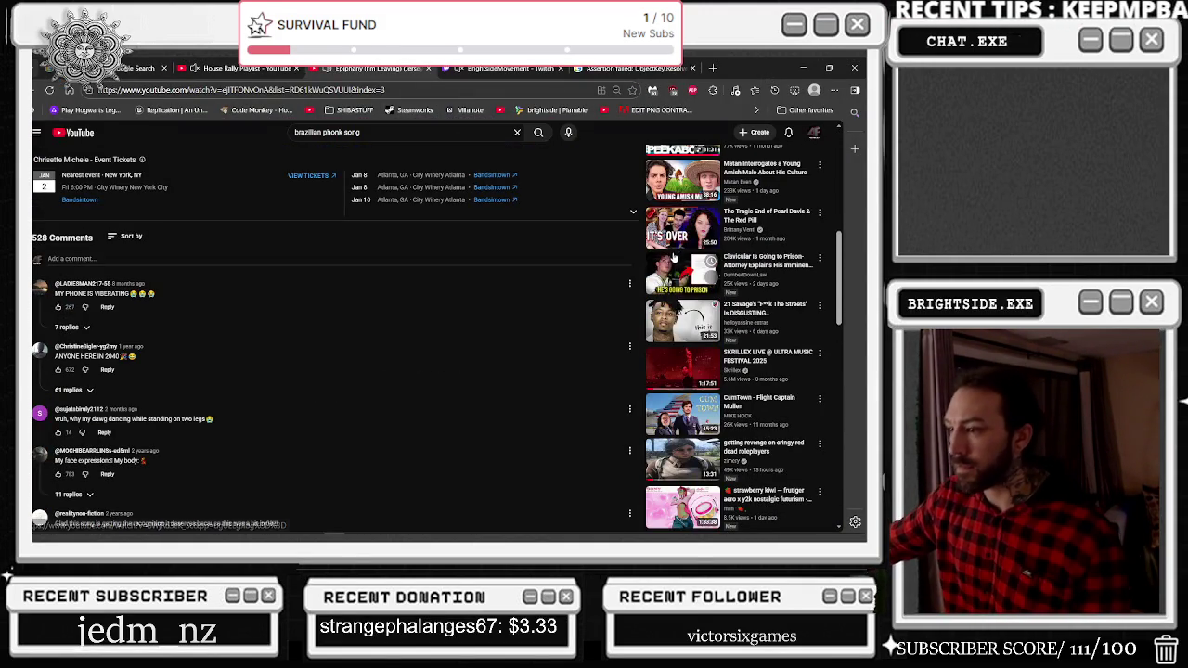
scroll(675, 256, "down", 3)
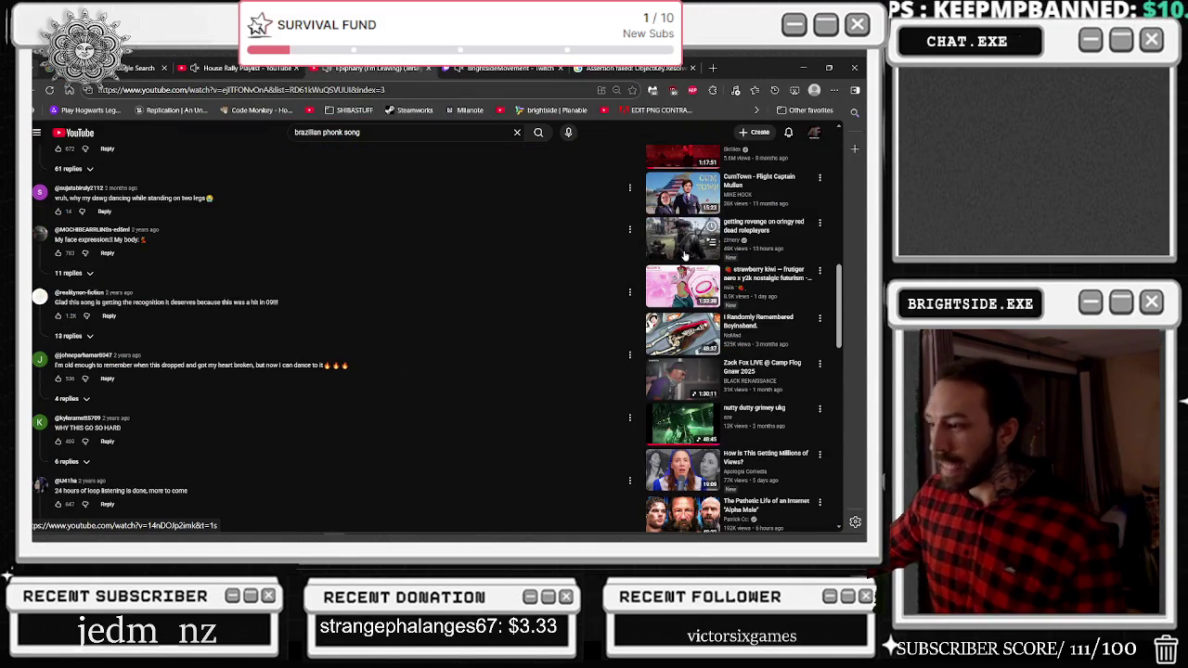
scroll(691, 255, "down", 2)
scroll(689, 282, "down", 1)
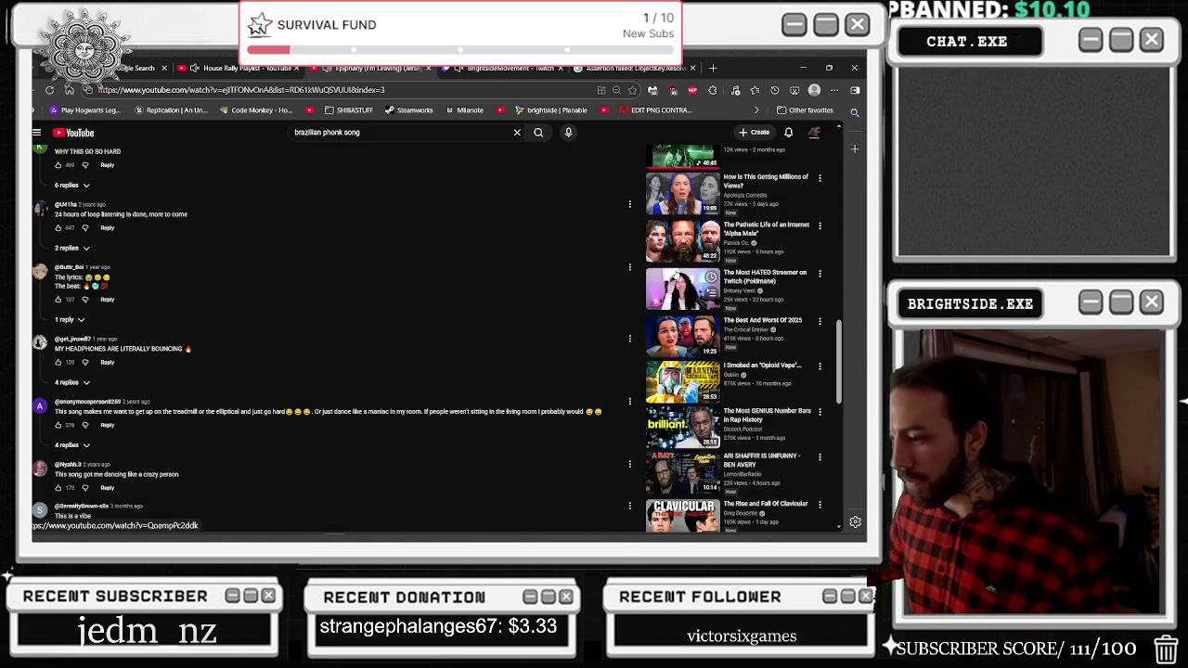
left_click(363, 132)
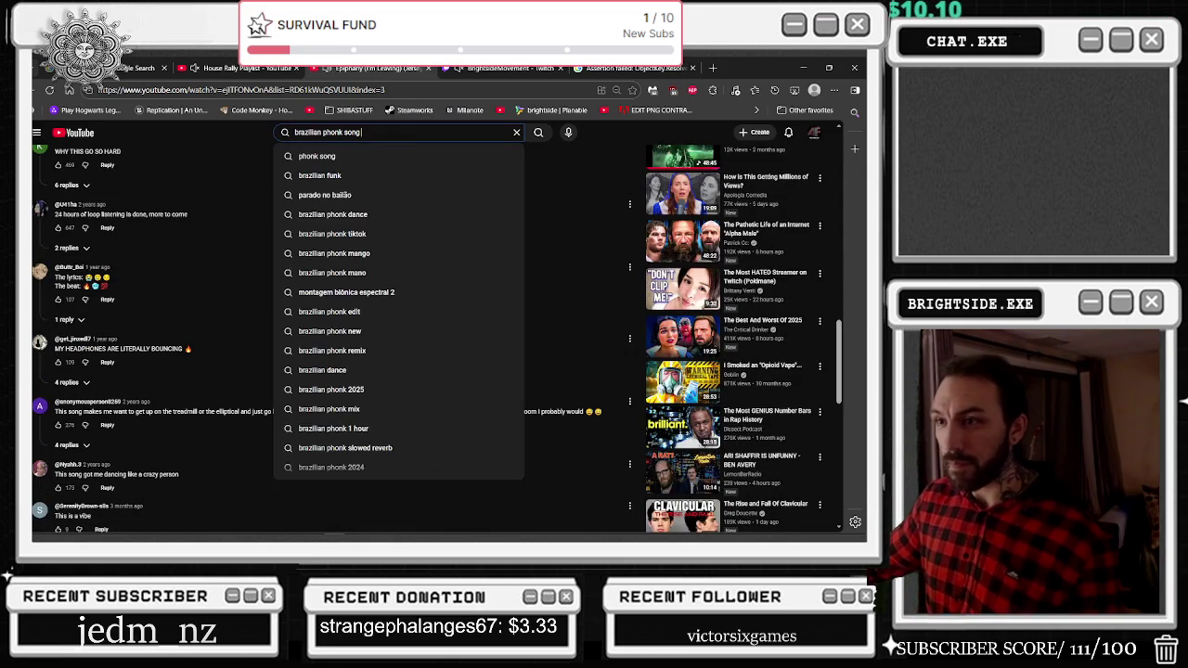
type("3")
key("Return")
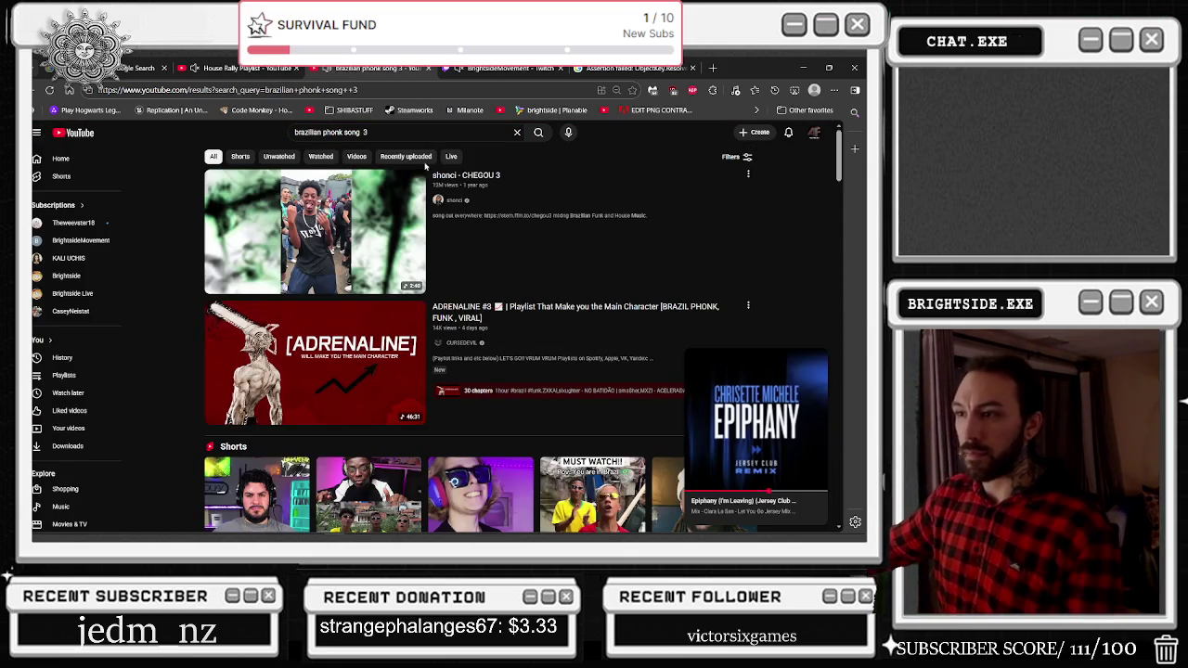
Open the first search result and translate its 'CHEGOU 3' title into English.
left_click(386, 213)
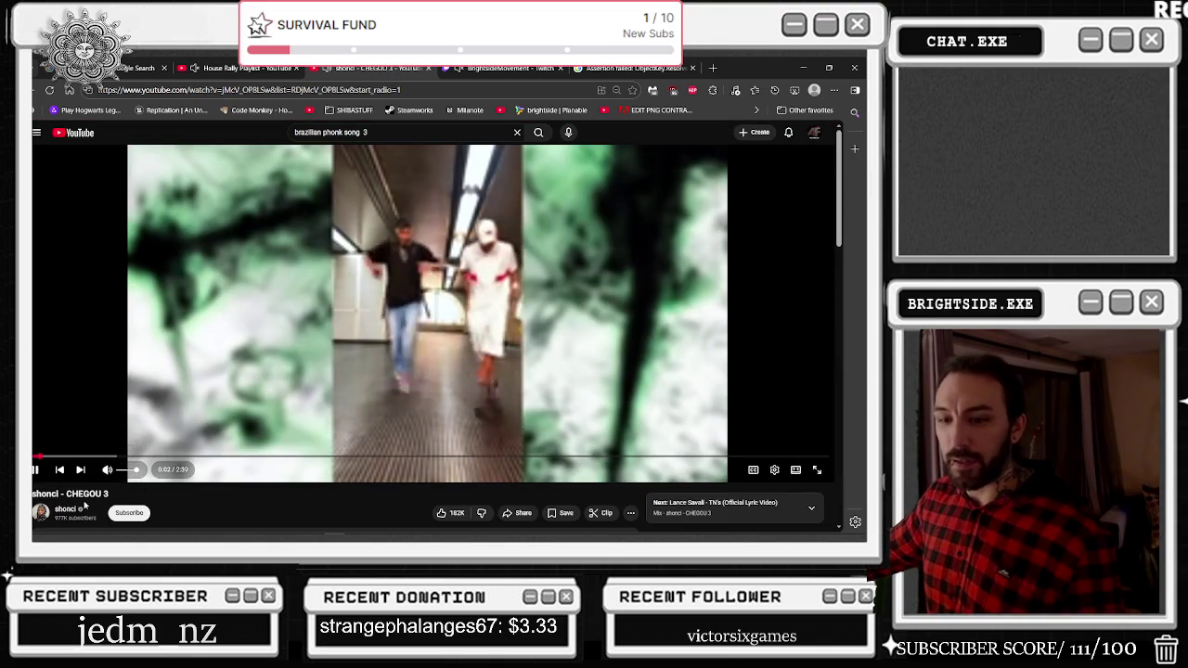
left_click_drag(65, 494, 108, 494)
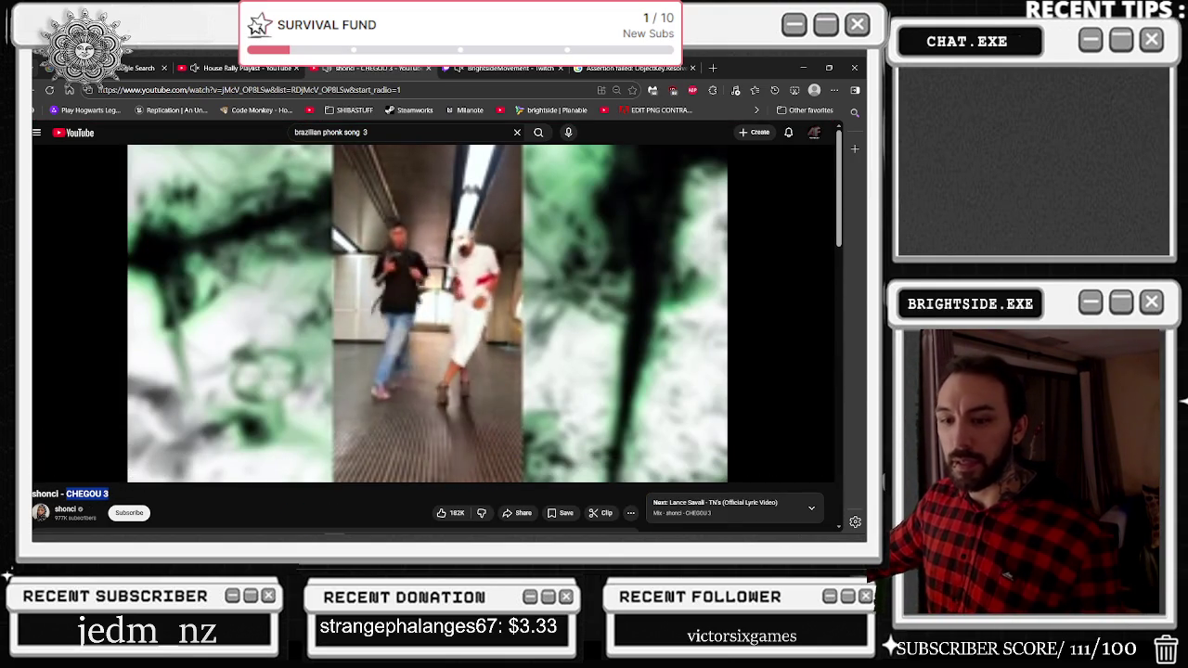
right_click(109, 494)
left_click(149, 417)
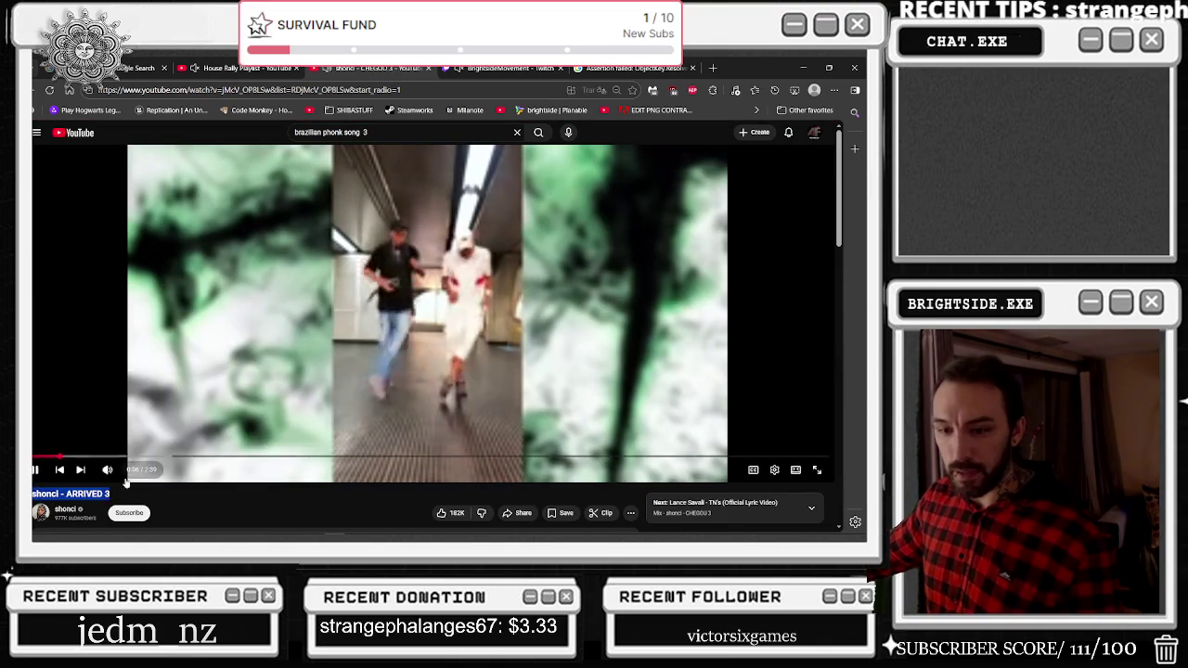
scroll(433, 372, "down", 2)
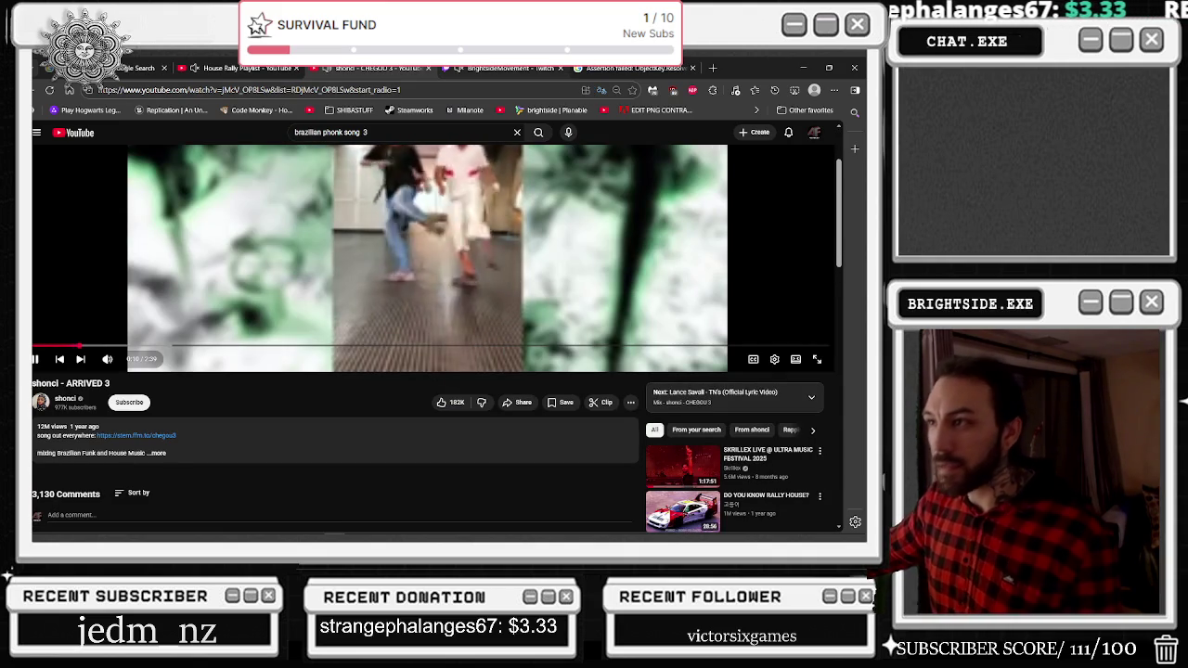
scroll(520, 74, "up", 2)
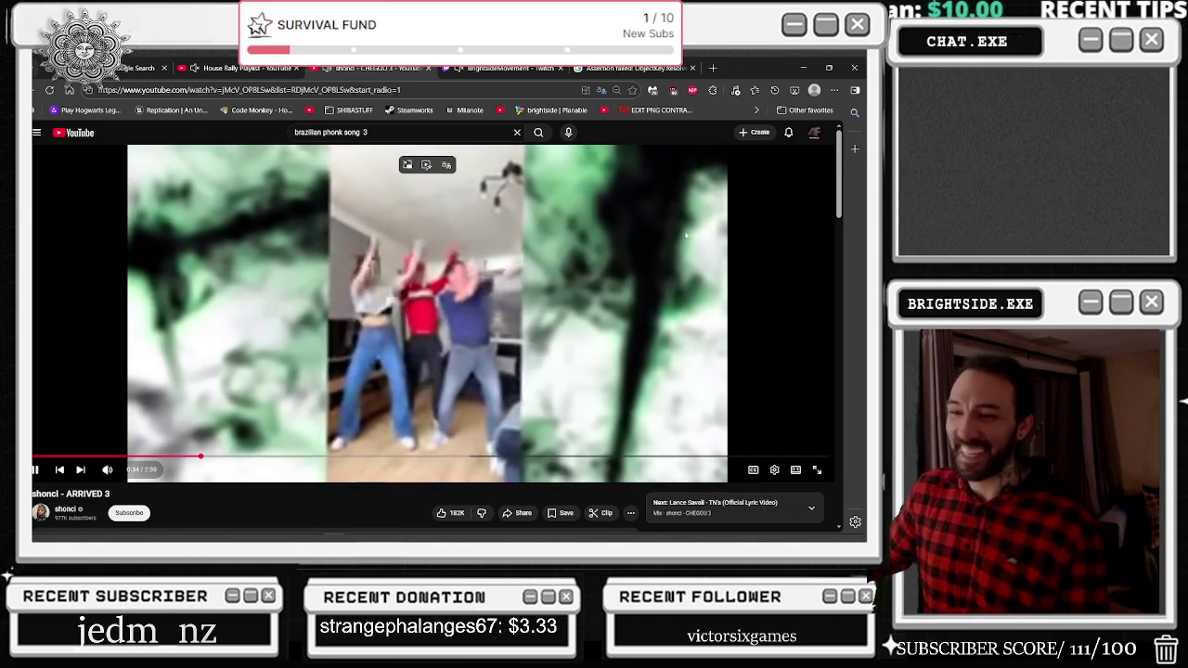
Play the video at 480p quality in full screen.
left_click(774, 470)
left_click(751, 445)
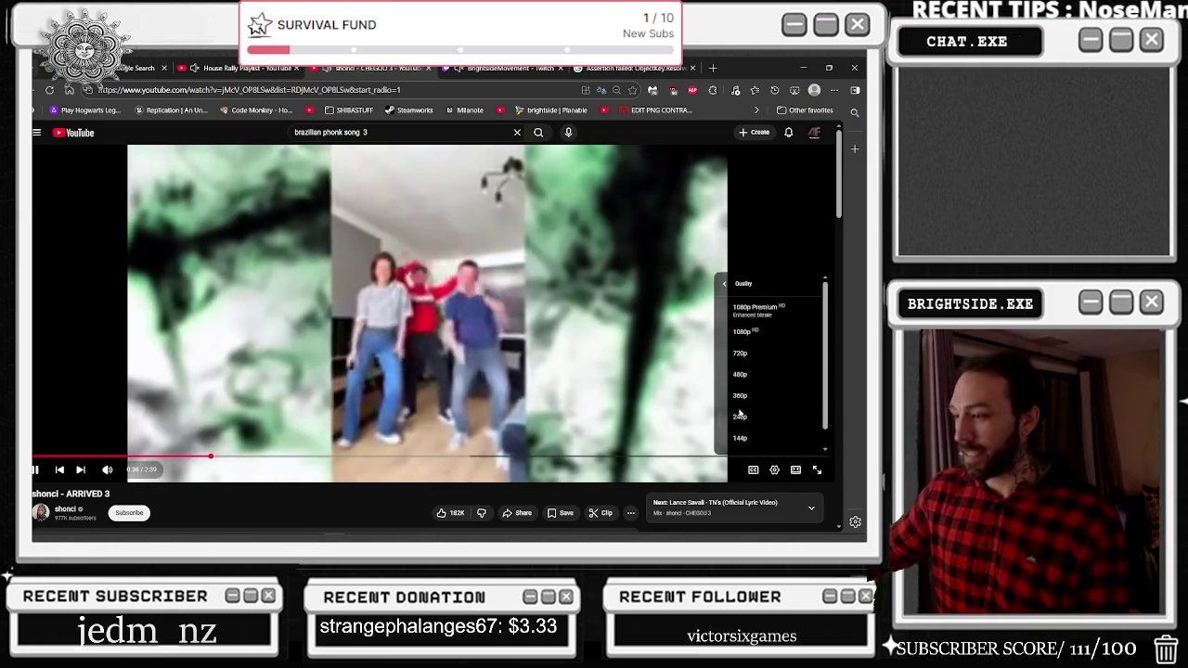
left_click(742, 375)
double_click(480, 297)
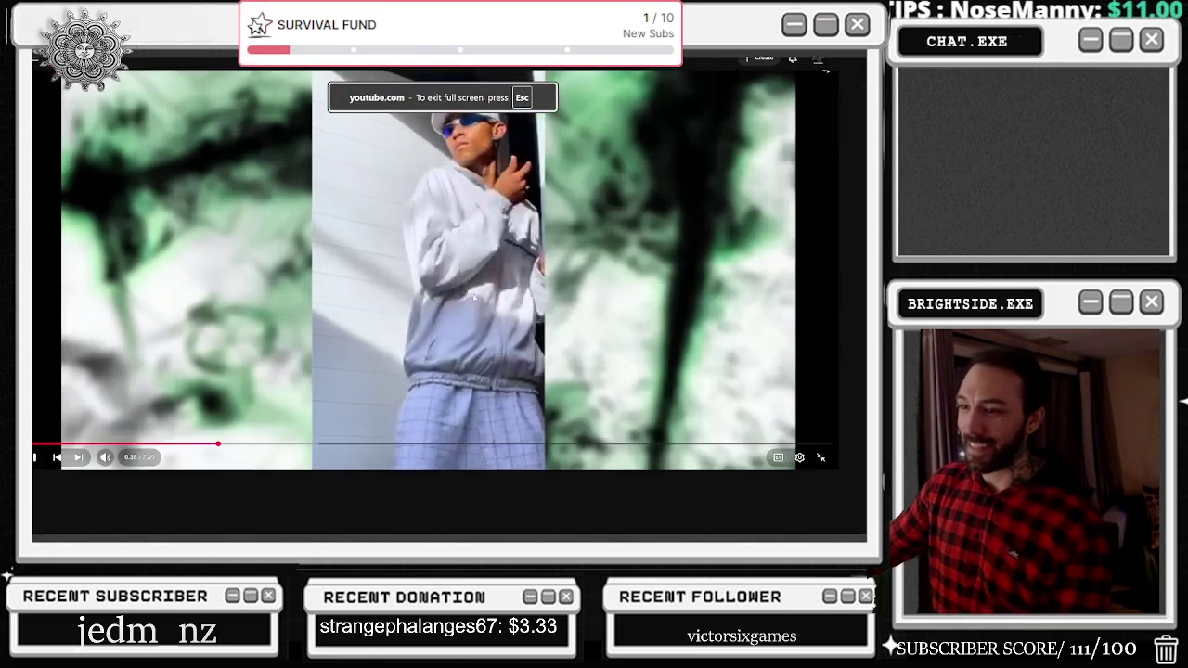
Rewind the video 15 seconds, lower quality to 240p, exit full screen and minimize the browser.
key("Left")
key("Left")
key("Left")
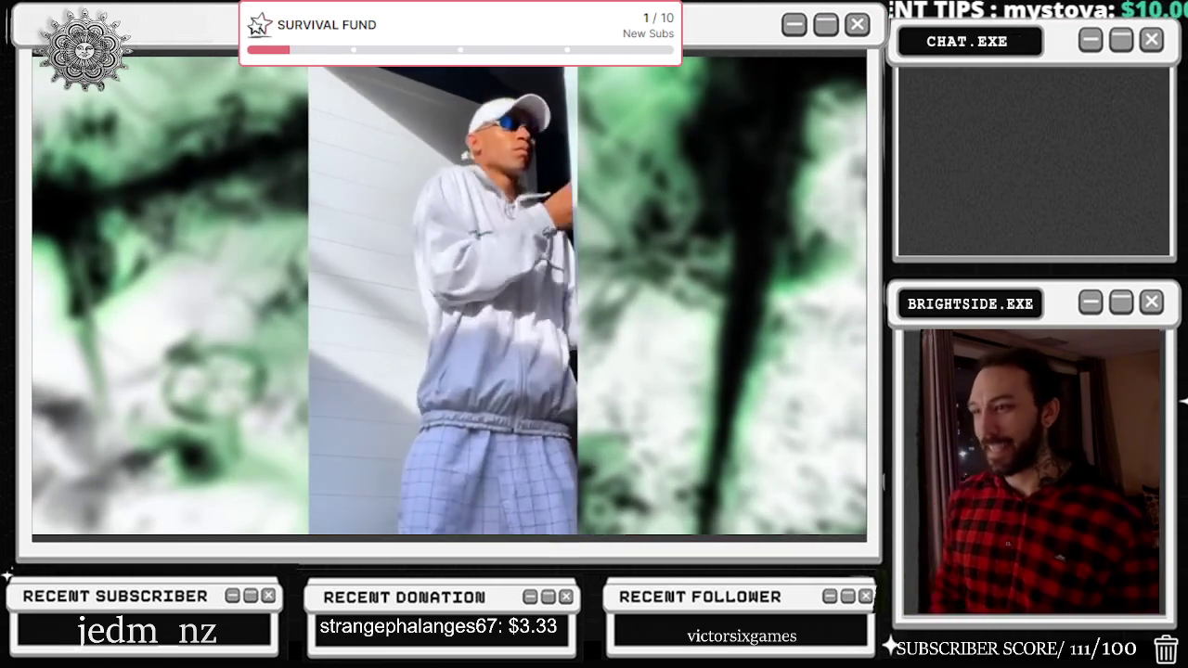
mouse_move(825, 534)
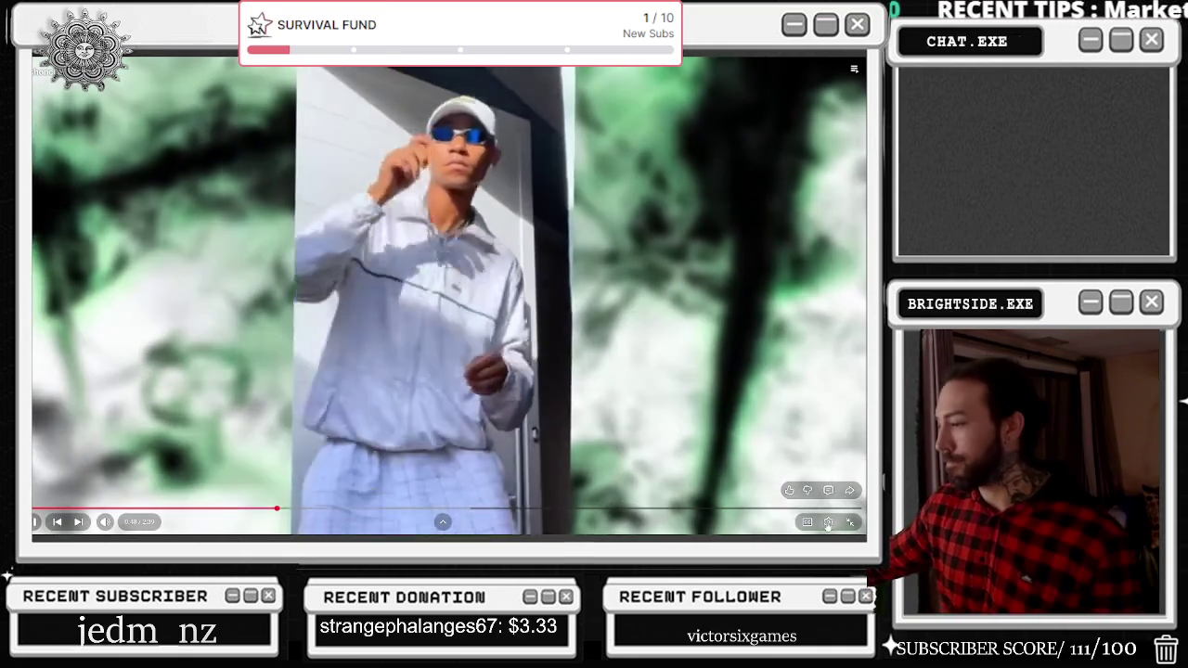
left_click(828, 522)
left_click(806, 492)
left_click(785, 472)
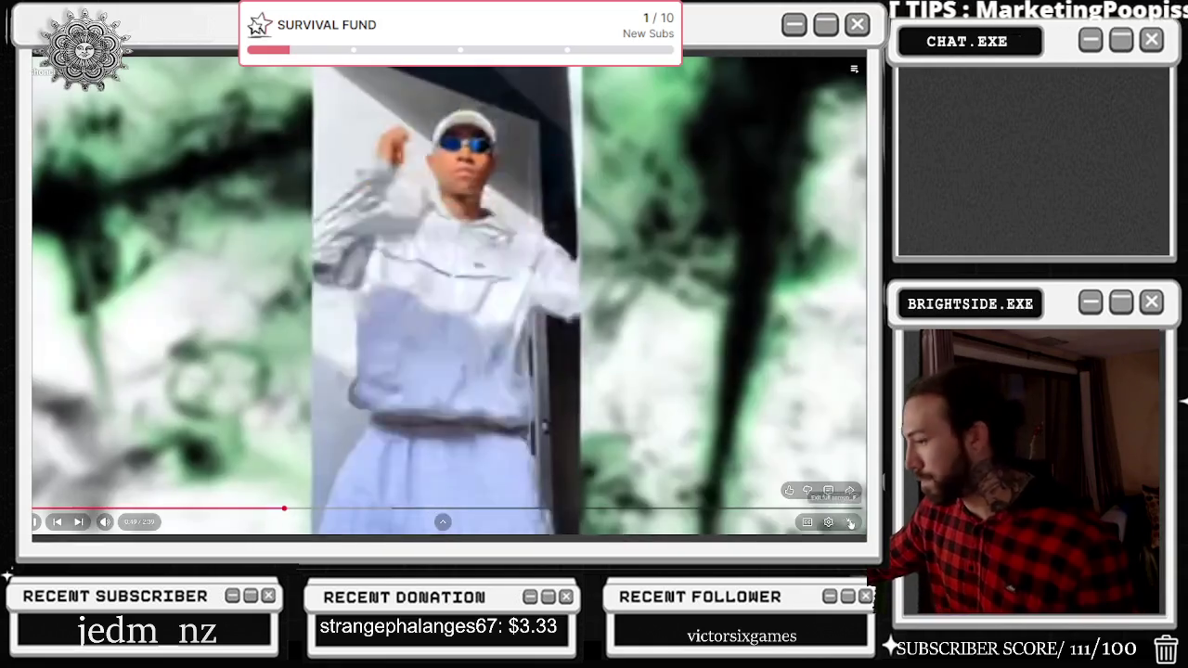
key("Escape")
left_click(803, 68)
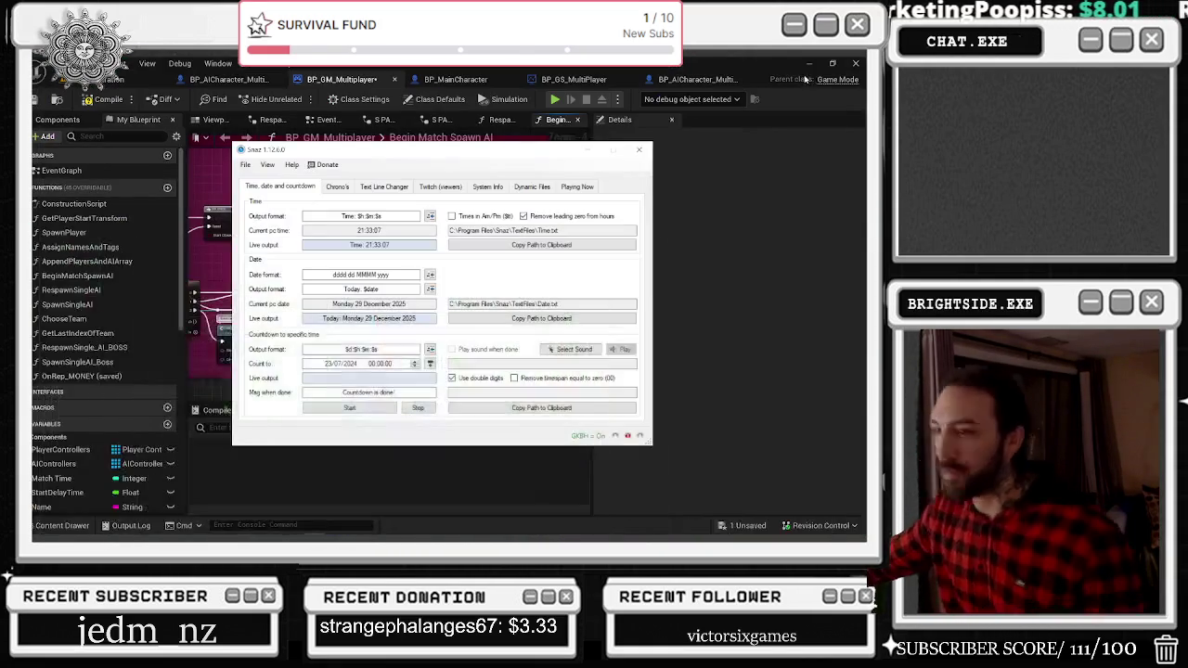
Dismiss the Snaz popup, rewire the Branch exec output onto the middle node, then compile and save.
left_click(640, 151)
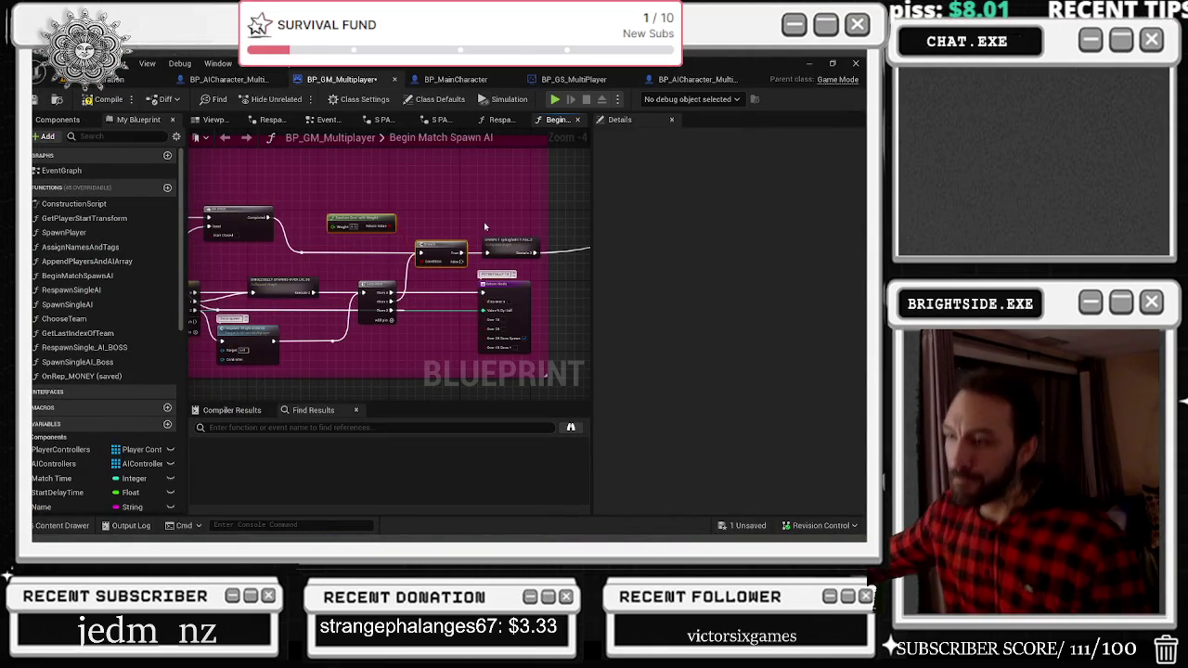
left_click_drag(420, 249, 489, 252)
left_click_drag(480, 201, 422, 251)
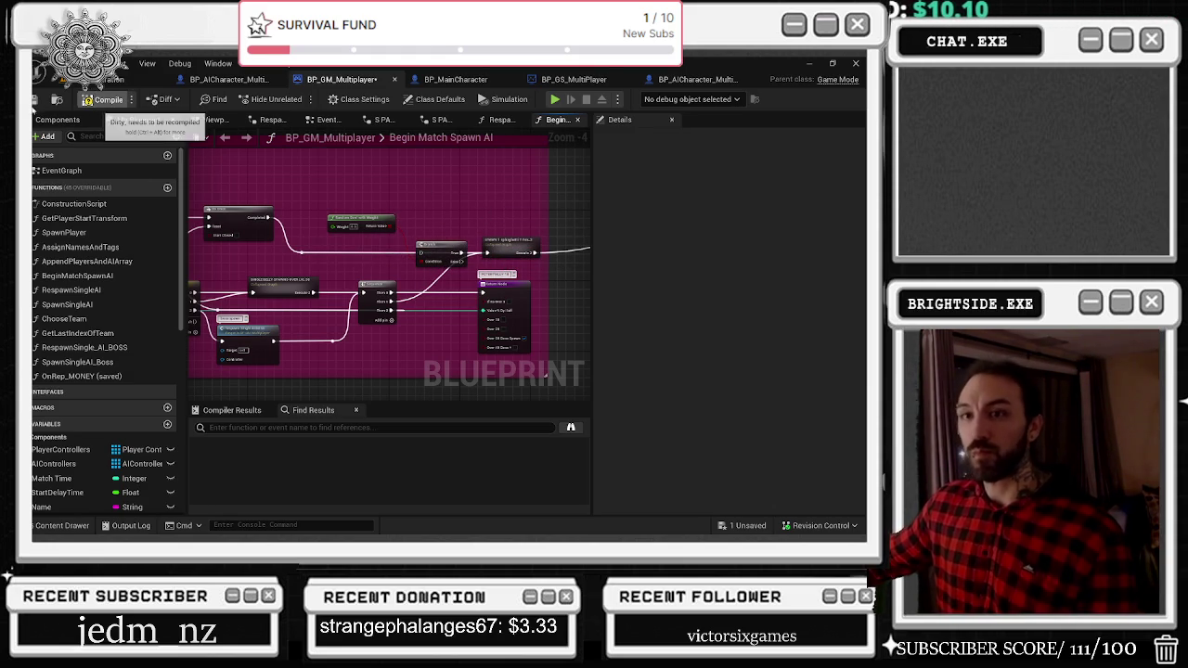
left_click(57, 99)
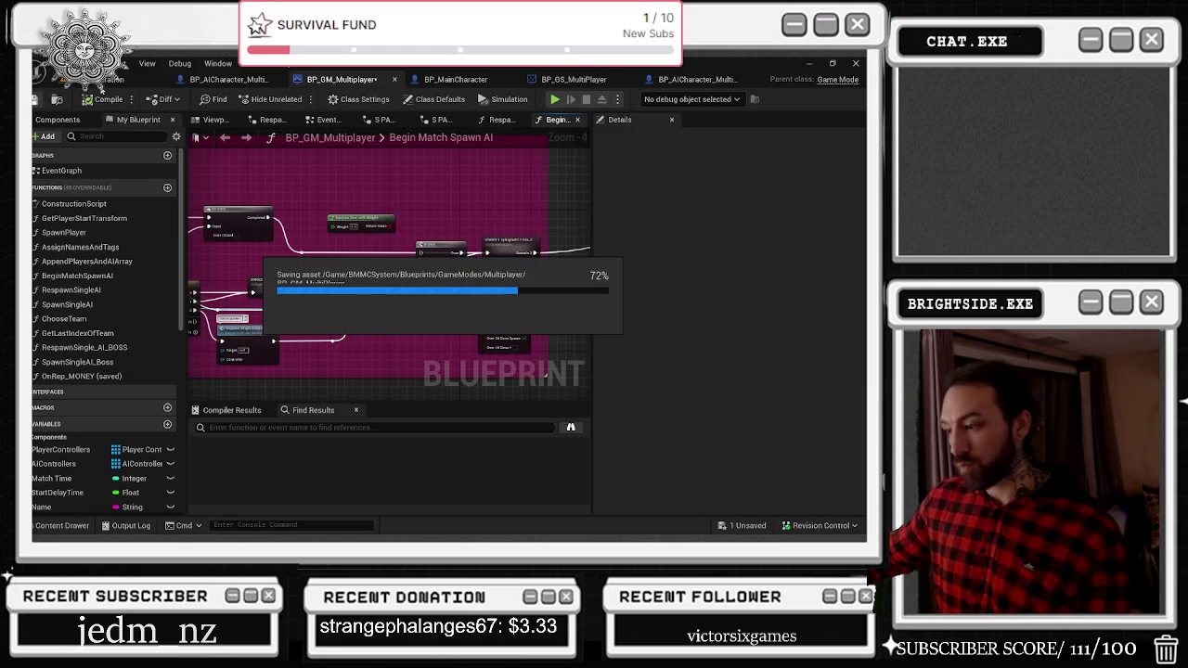
left_click(107, 79)
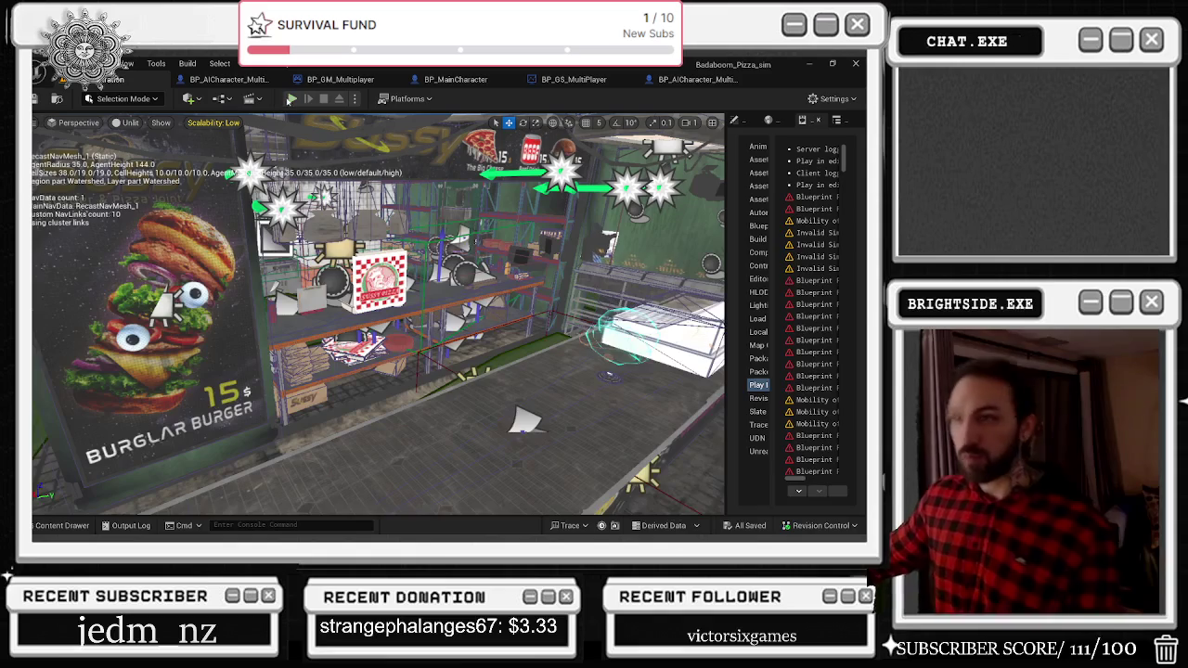
Start a play-in-editor session, check Engine Scalability Settings, and take control of the character.
left_click(354, 99)
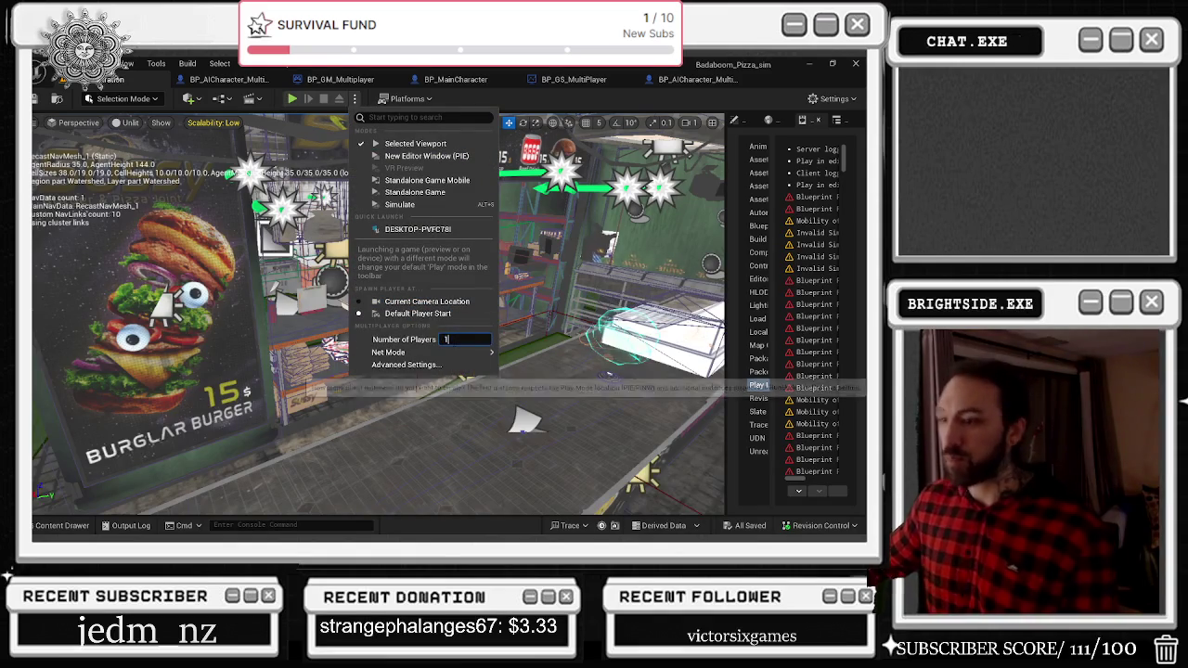
left_click(289, 100)
left_click(290, 101)
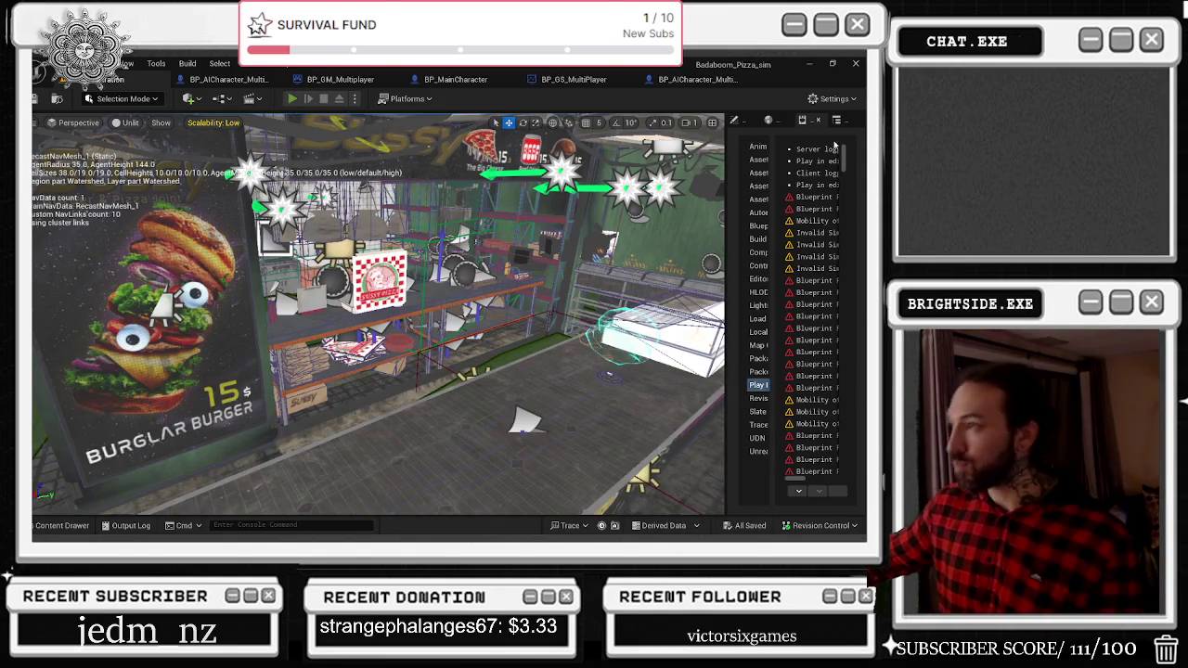
key("alt+Tab")
left_click(840, 98)
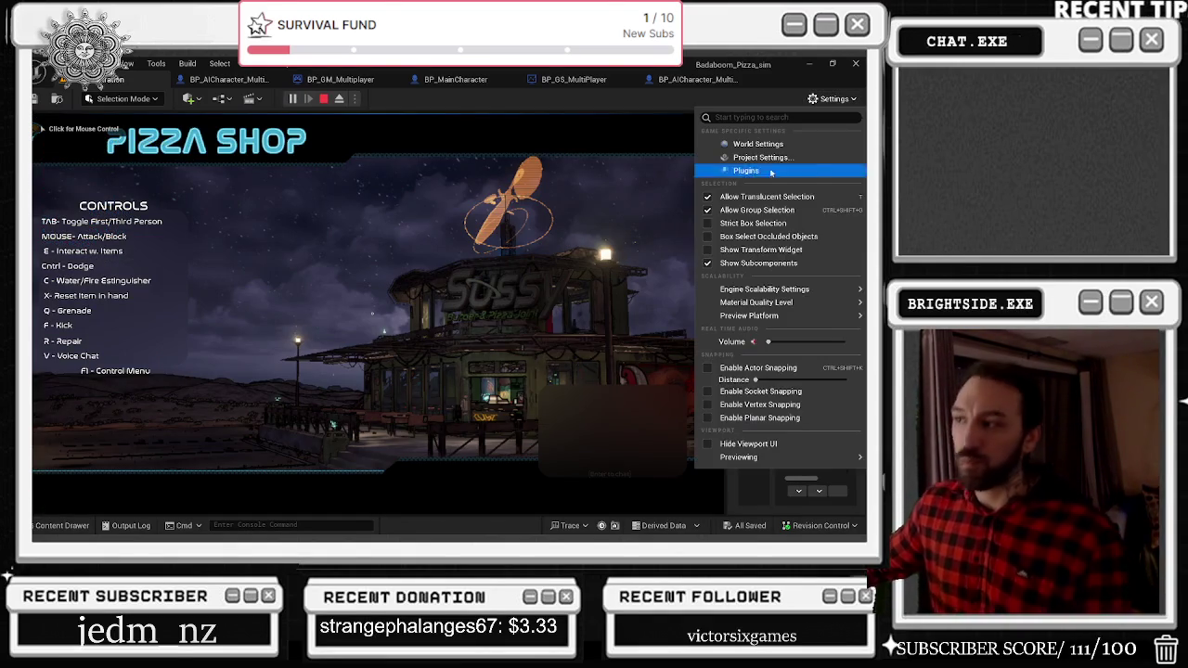
mouse_move(759, 290)
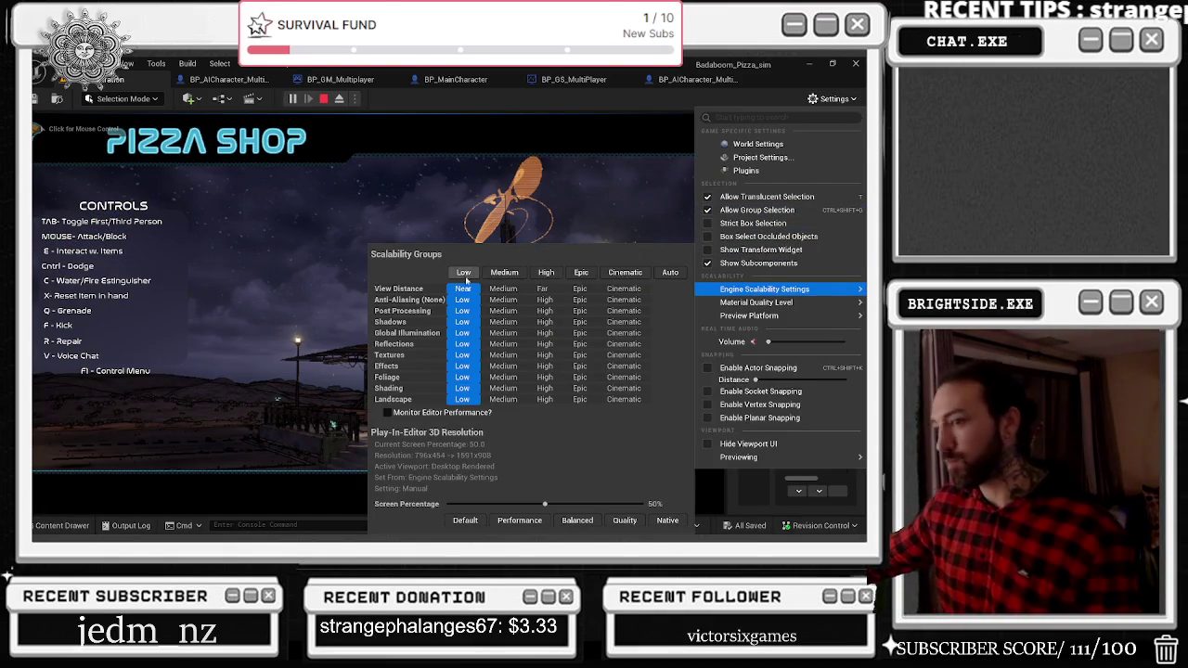
left_click(557, 306)
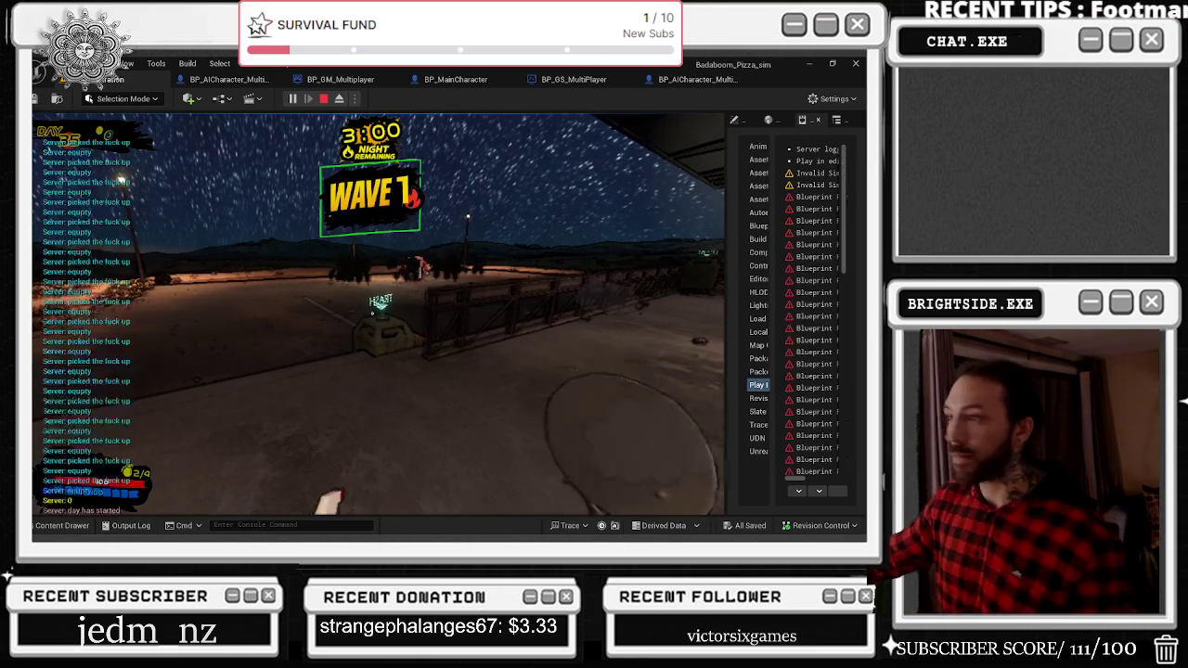
Walk the character around the pizza lot toward the robot enemies and attack them.
key("w")
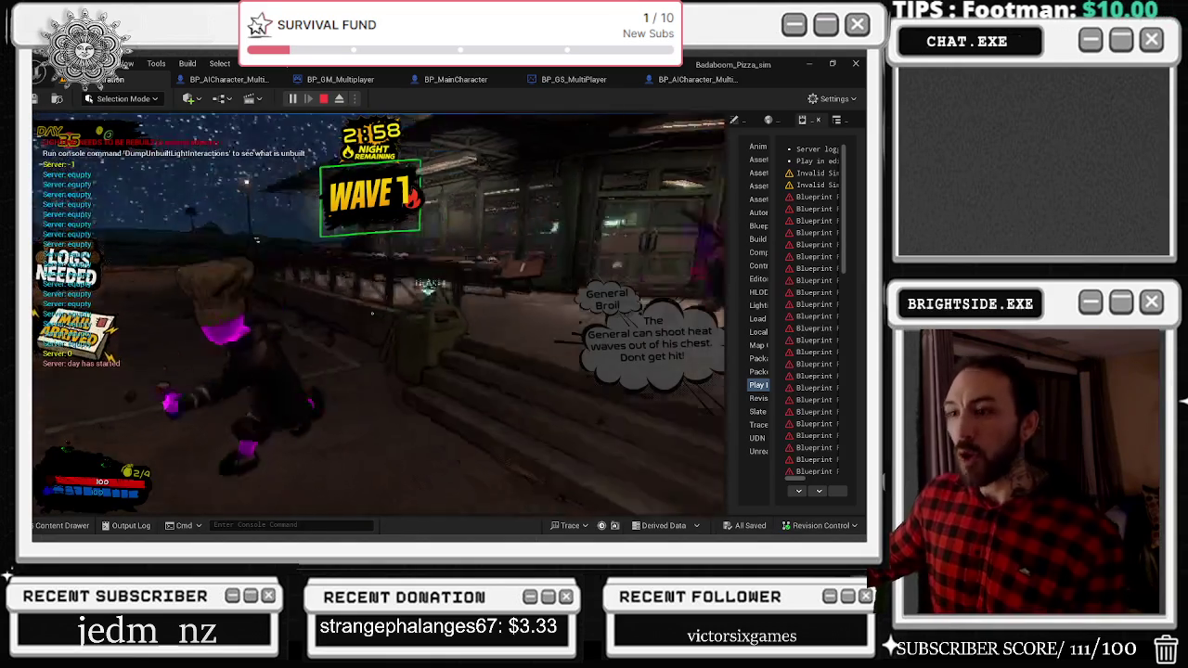
key("w")
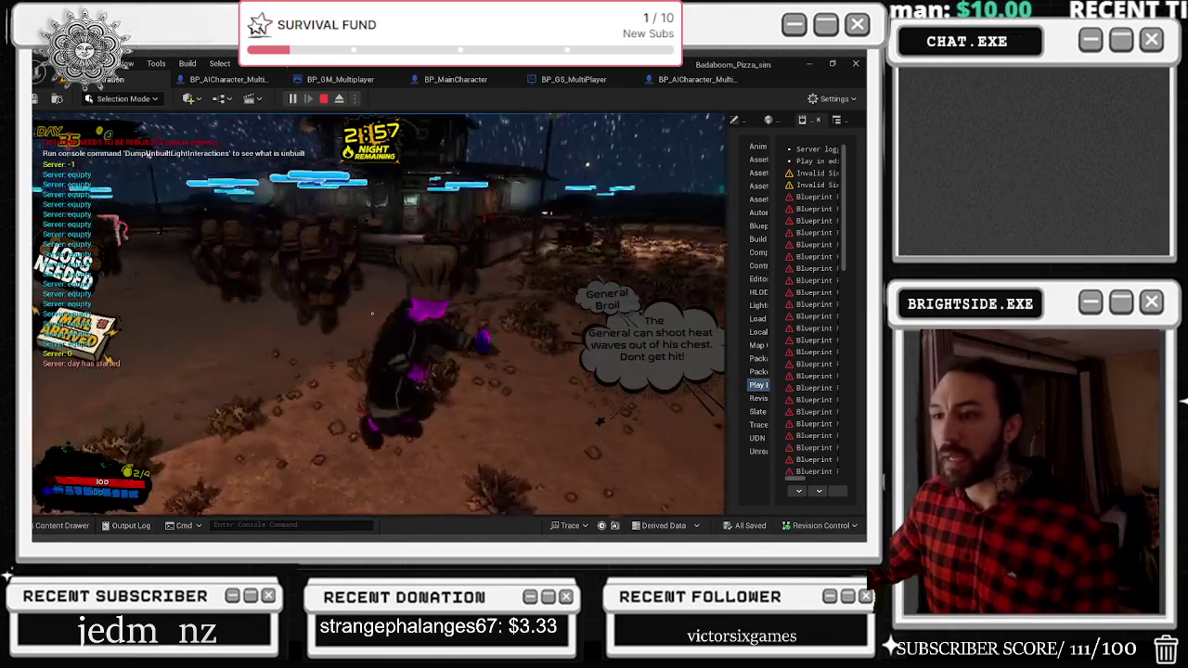
key("w")
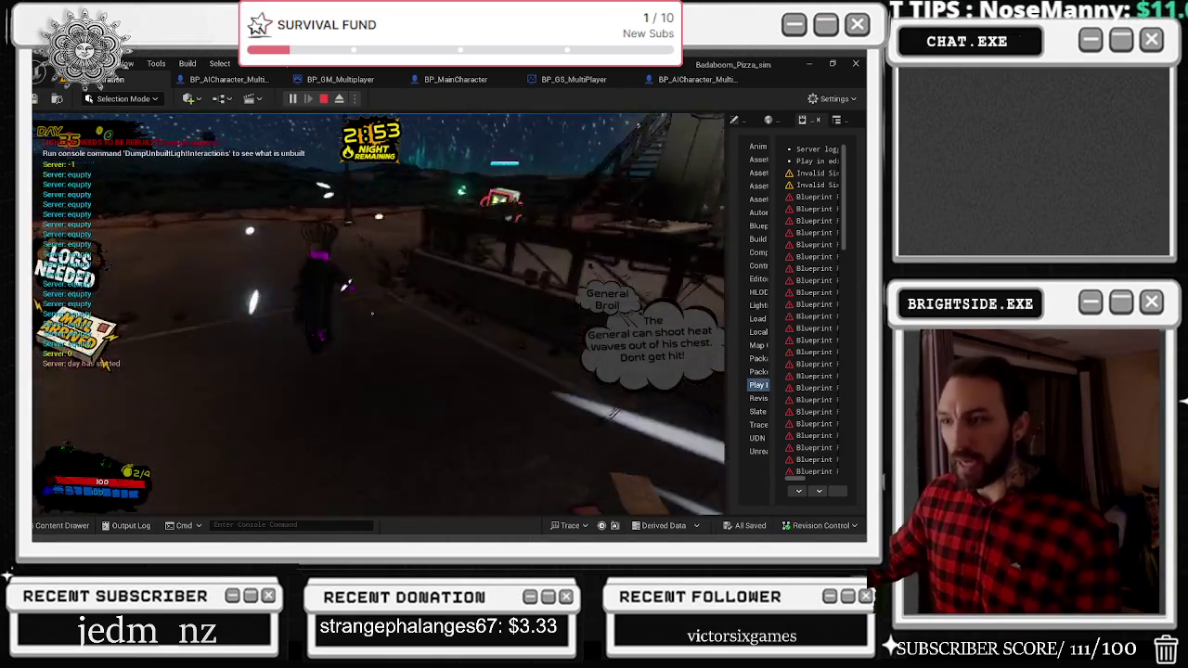
key("w")
key("w")
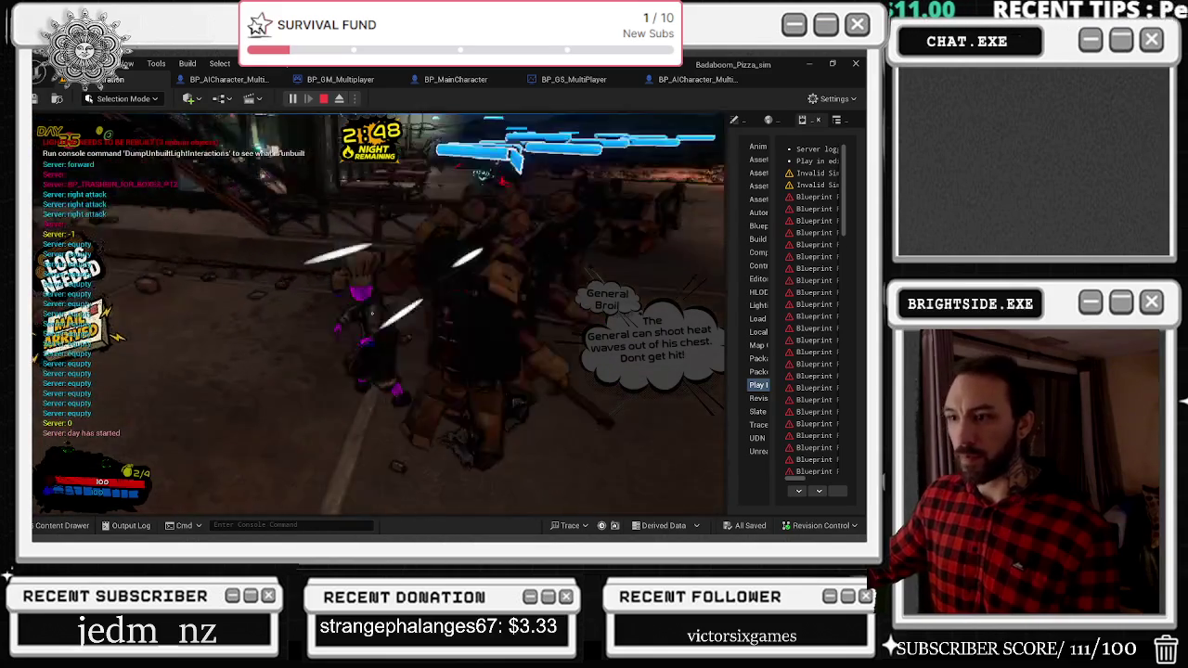
key("w")
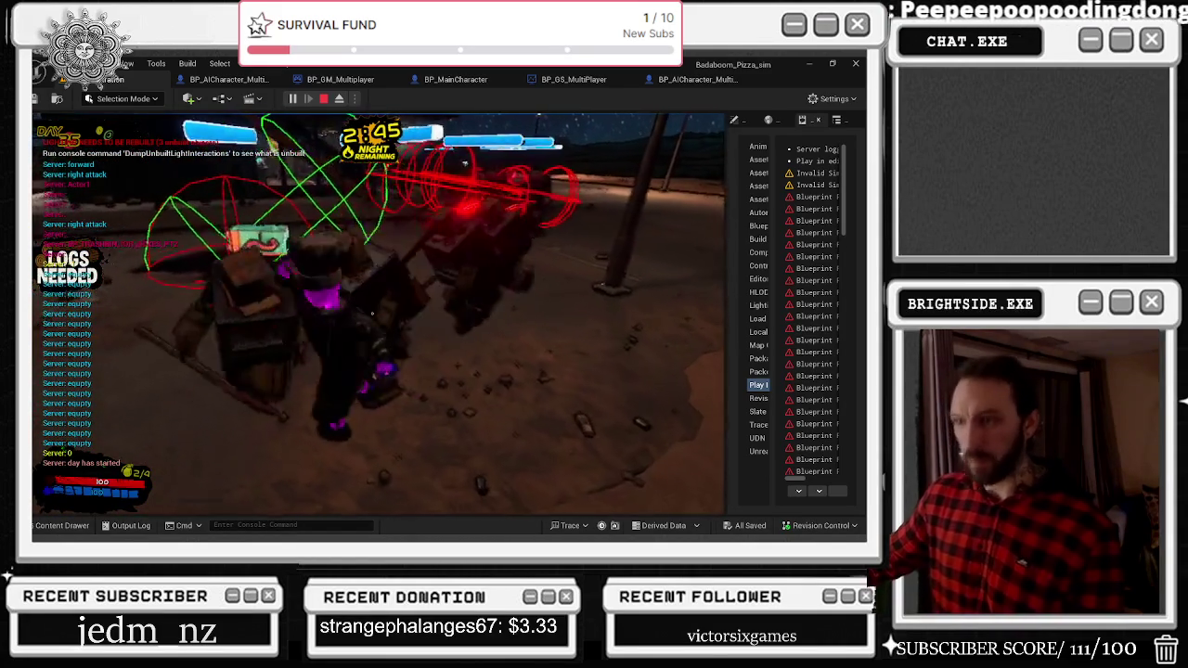
key("w")
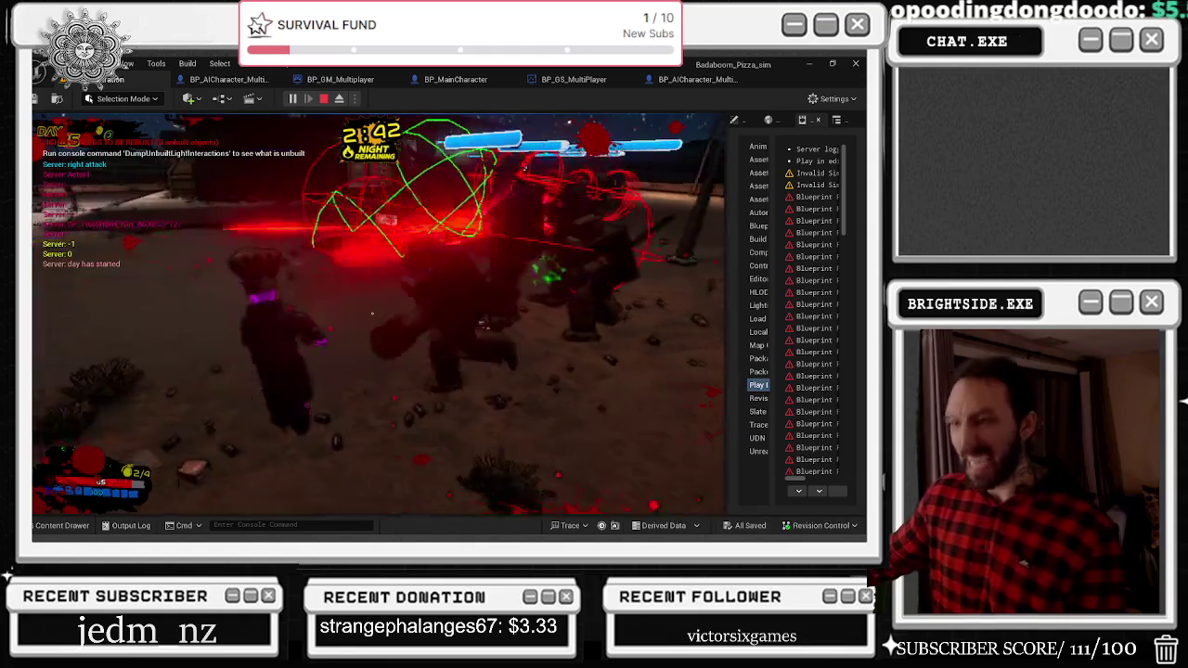
left_click(372, 314)
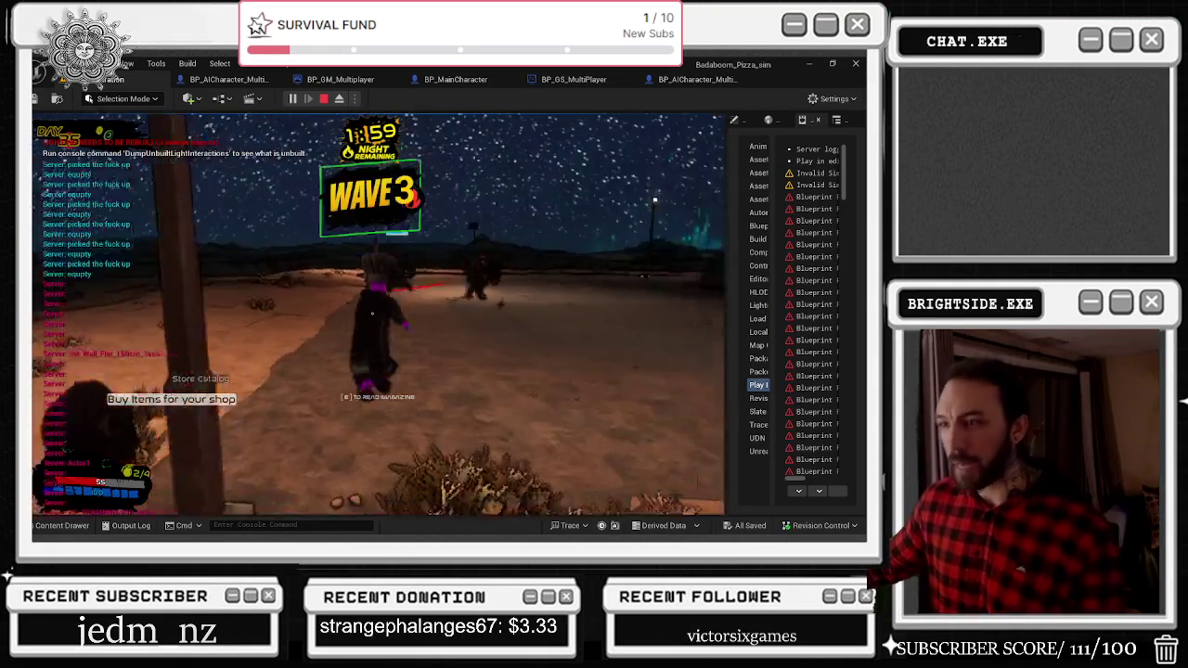
Keep fighting the enemies through the waves, then stop the play session with Esc.
key("w")
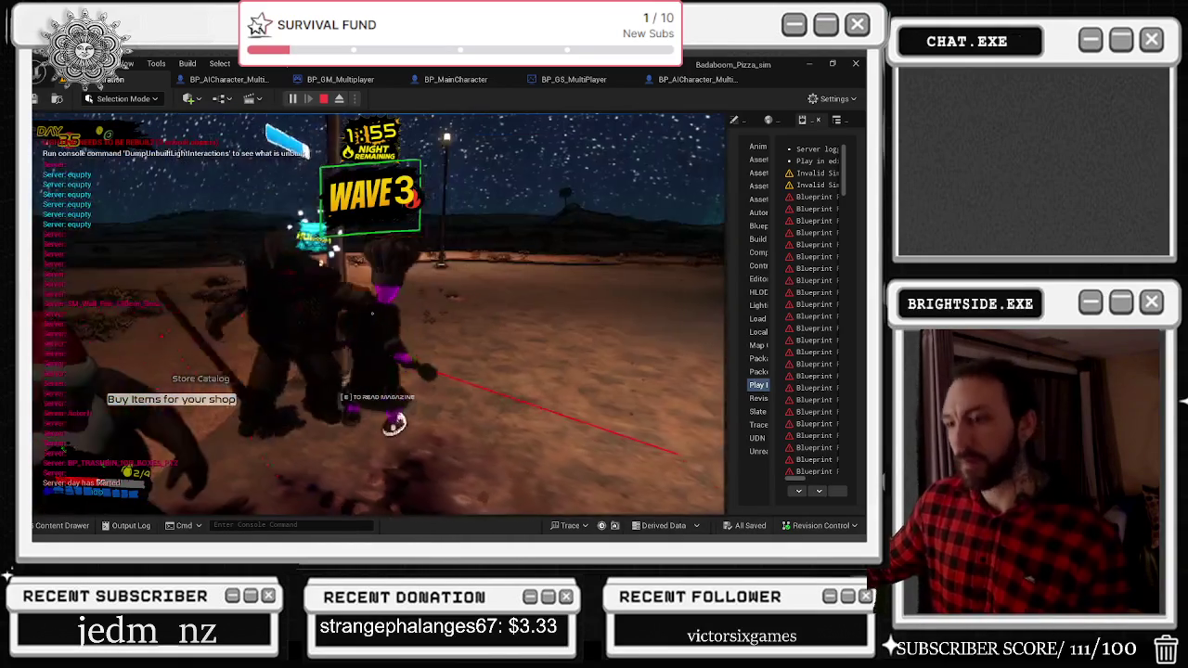
left_click(372, 314)
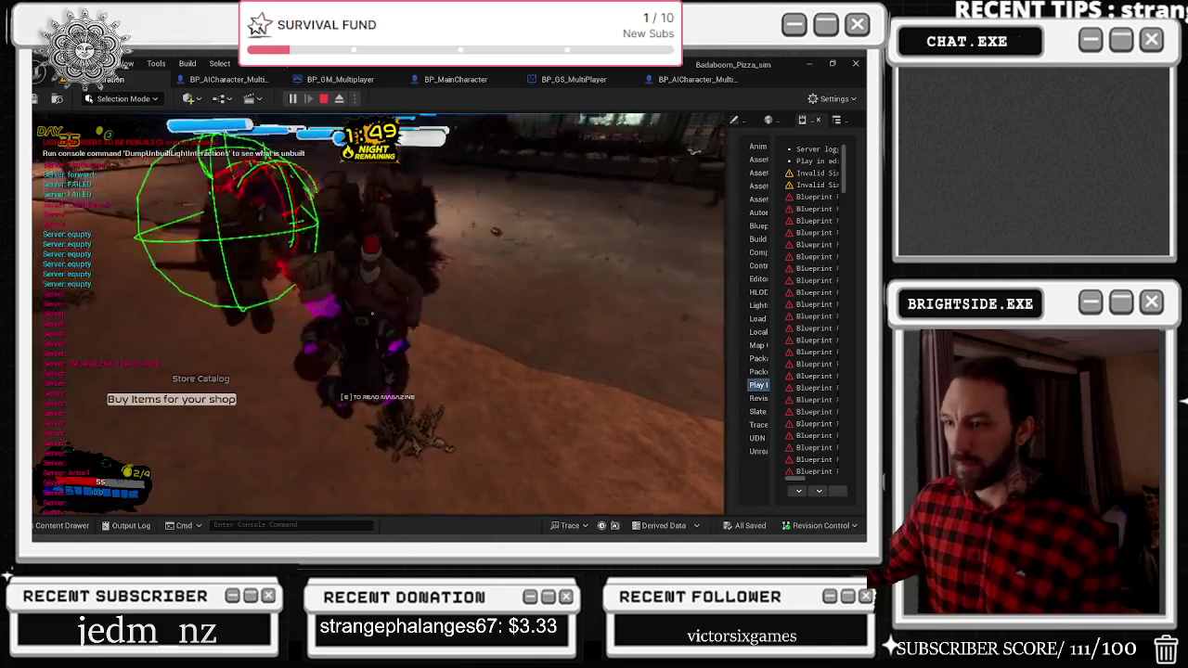
left_click(373, 314)
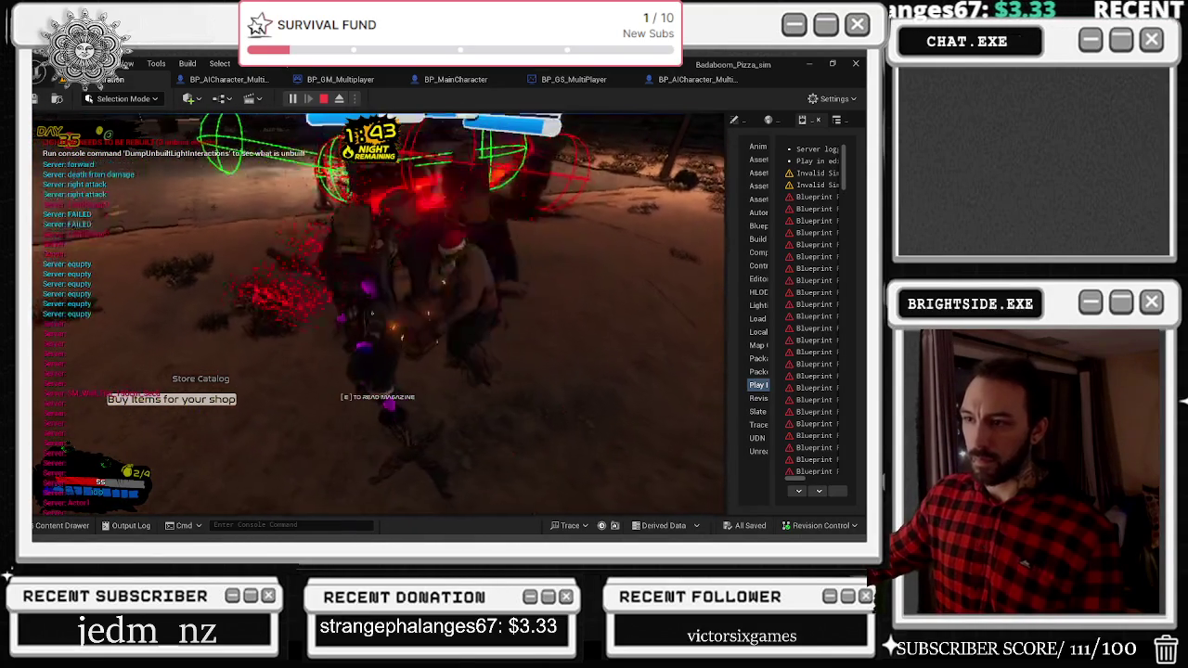
left_click(372, 313)
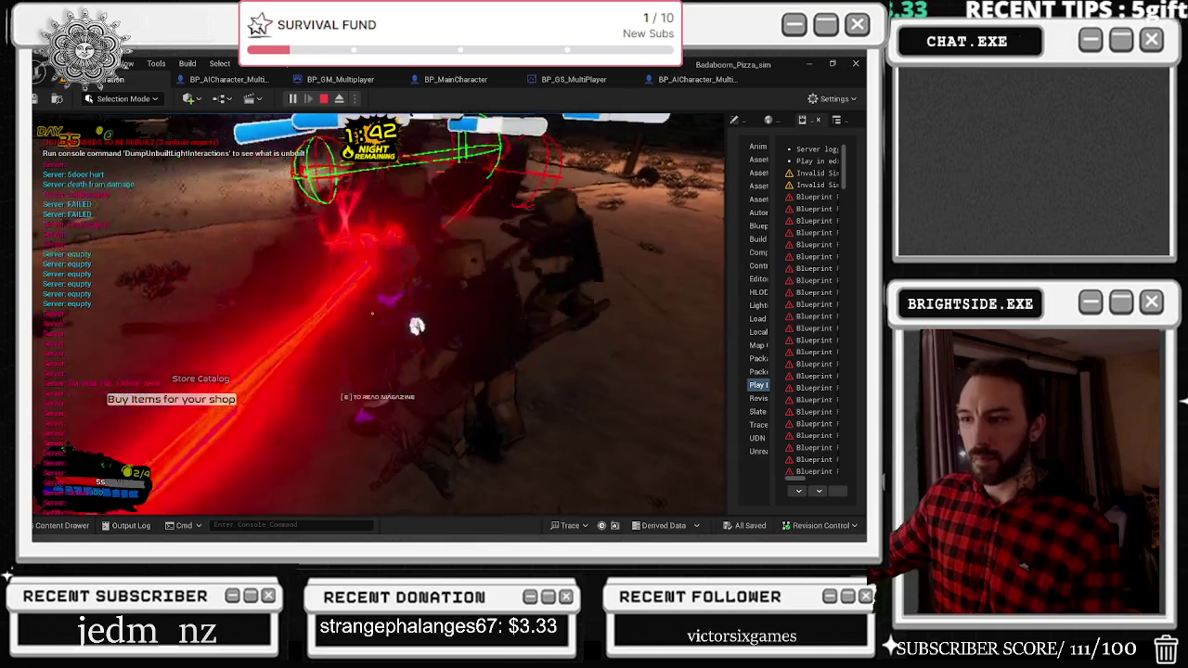
left_click(372, 313)
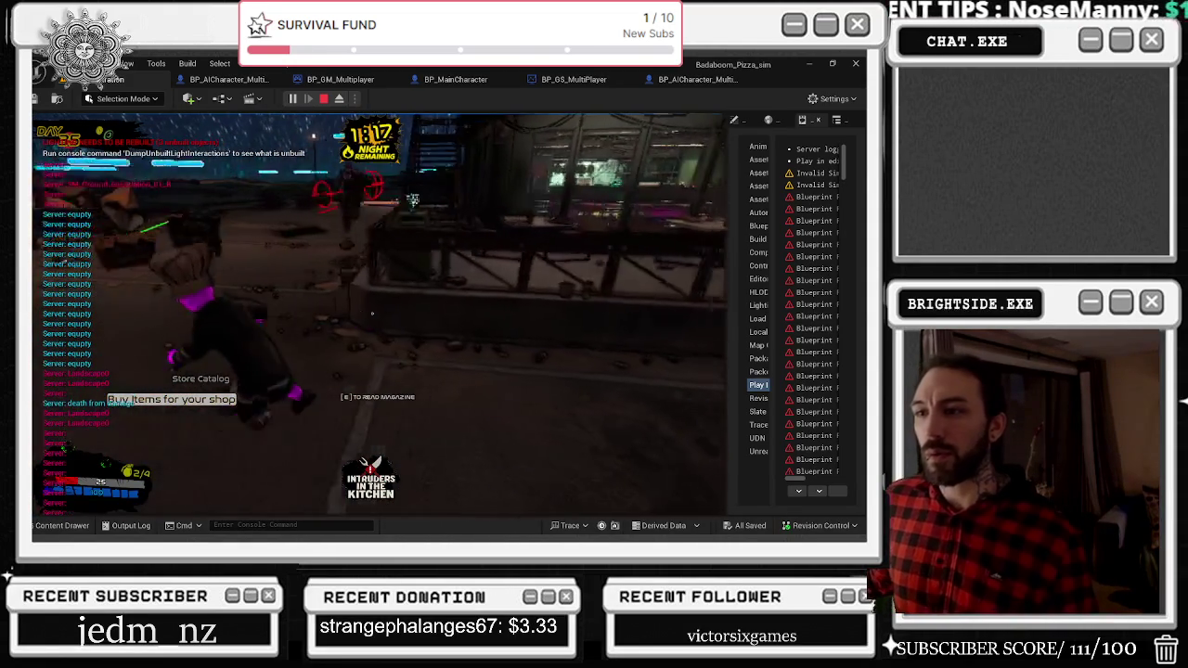
key("Escape")
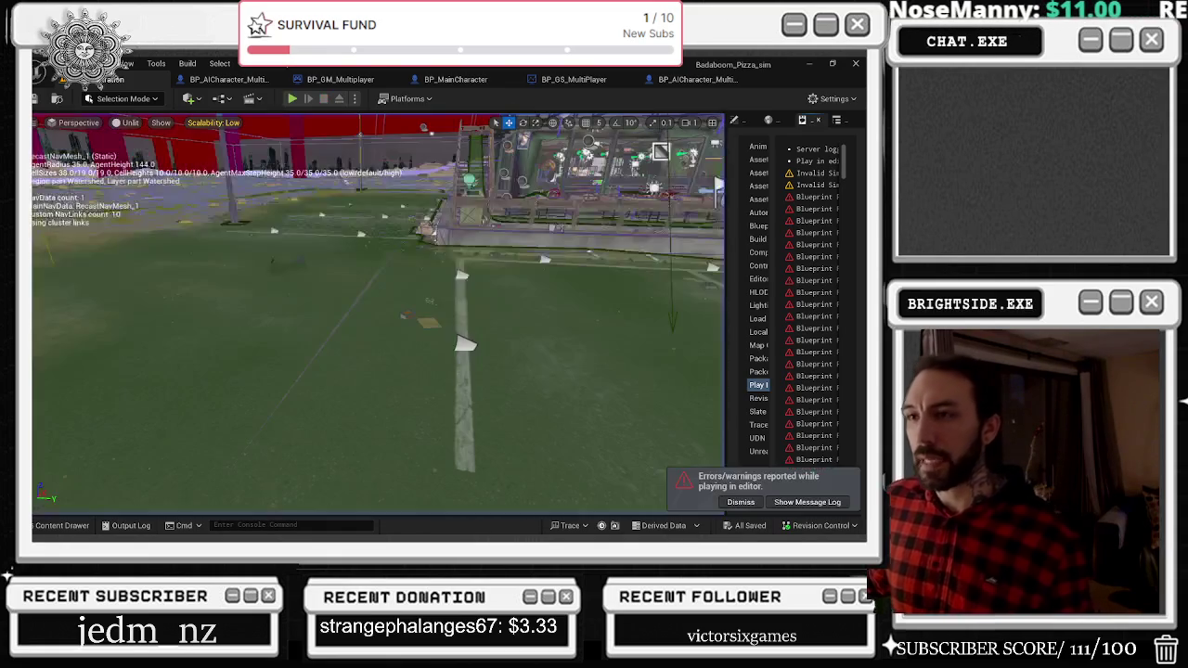
Return to the BP_GM_Multiplayer graph, pan across its spawning nodes, and inspect a node's Pin Options.
left_click(350, 78)
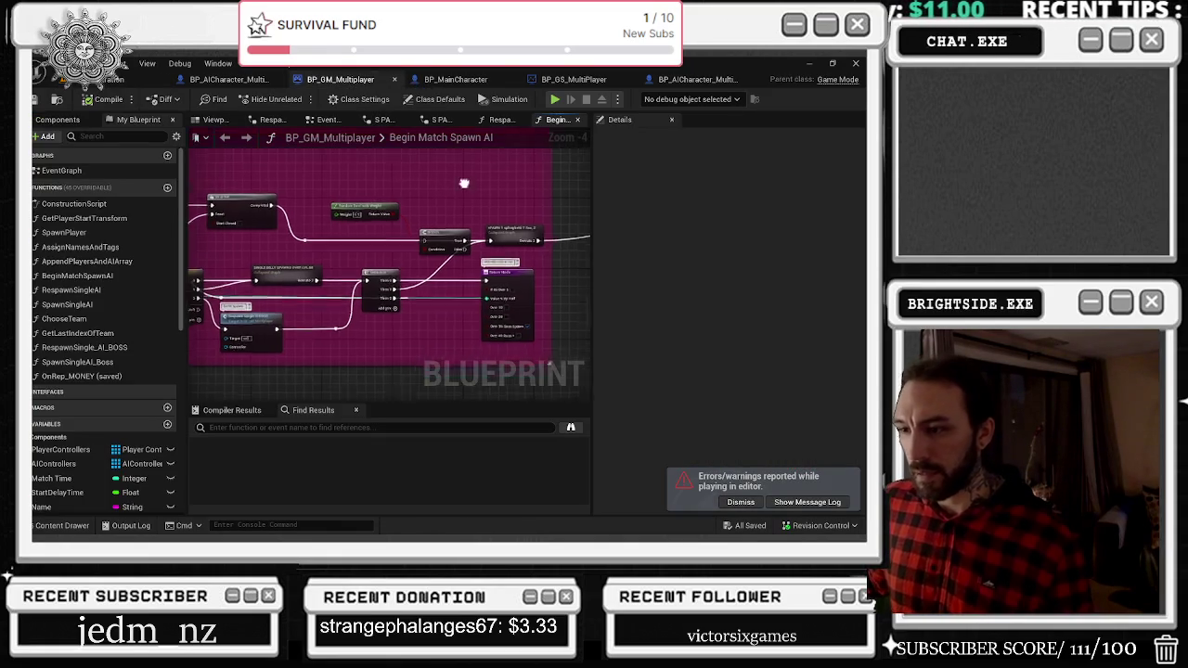
left_click_drag(547, 179, 559, 179)
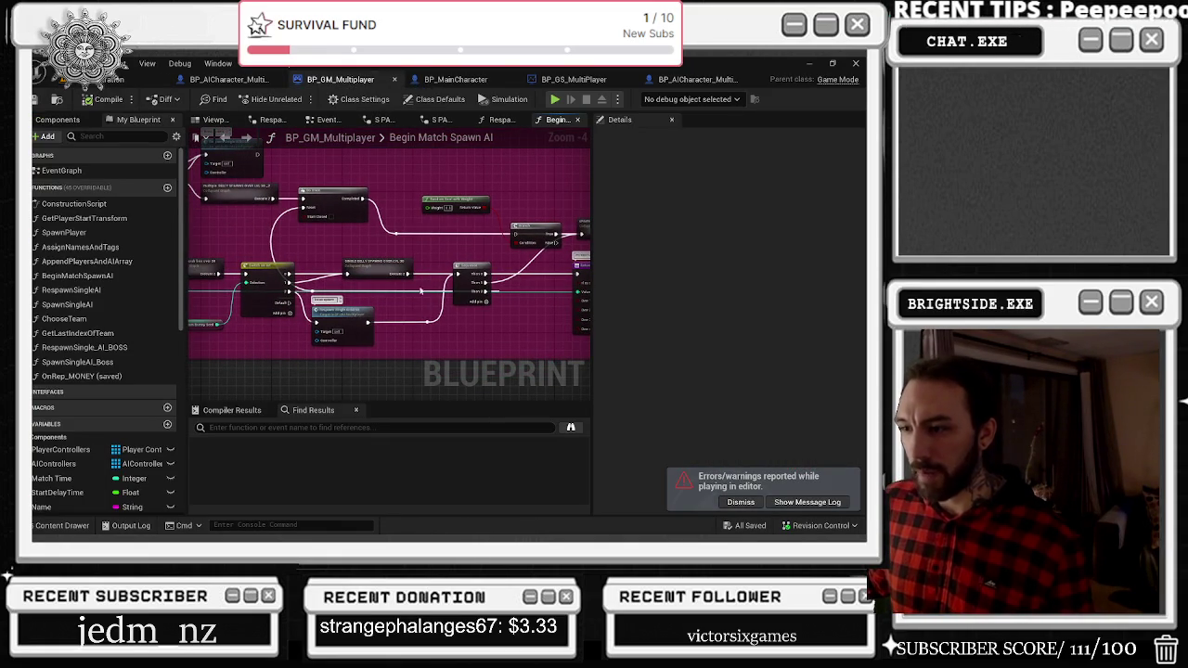
left_click_drag(497, 272, 459, 274)
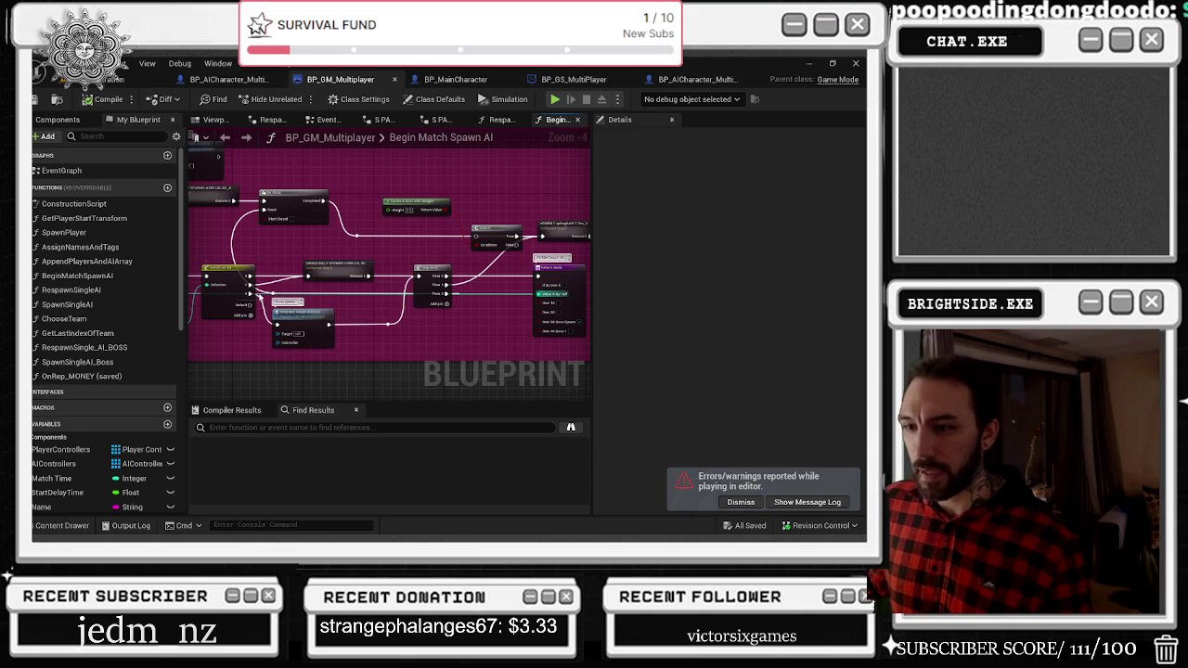
left_click(237, 272)
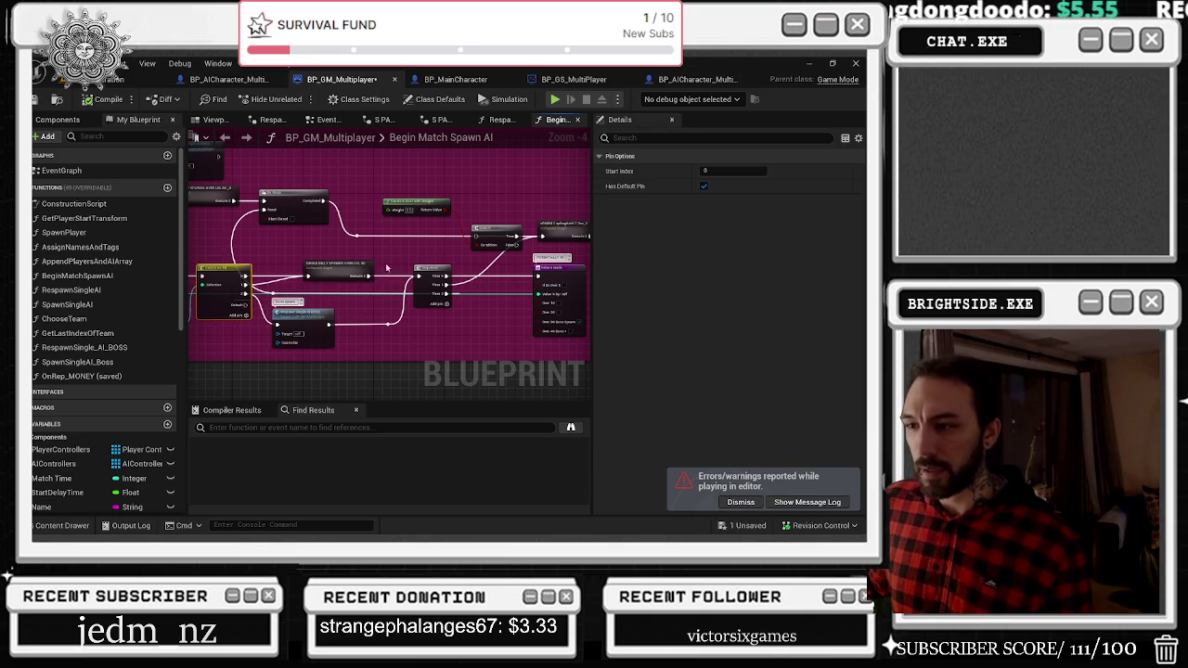
left_click_drag(454, 305, 422, 297)
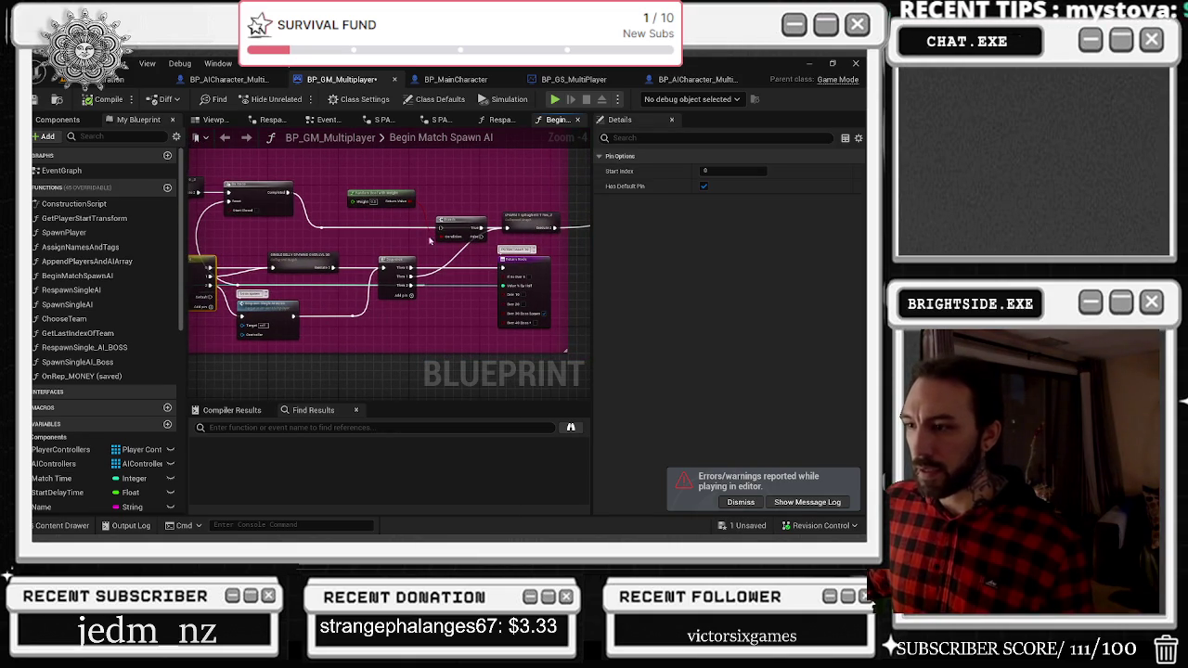
left_click_drag(354, 244, 618, 267)
left_click_drag(548, 185, 468, 232)
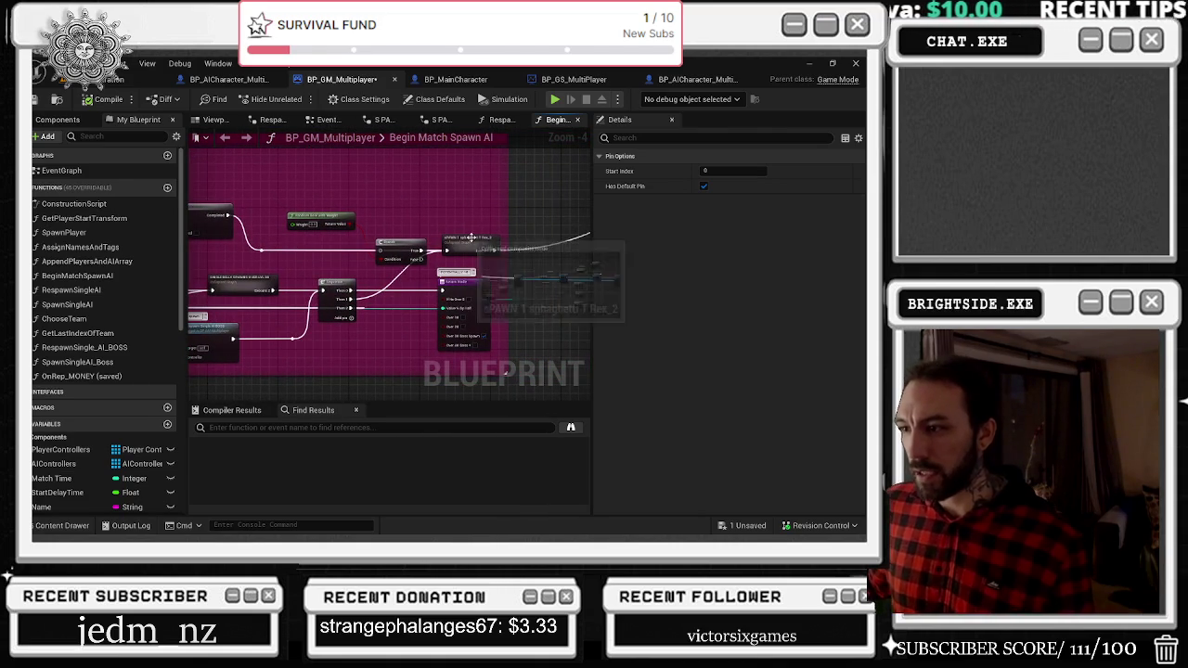
mouse_move(390, 272)
left_mouse_down()
mouse_move(279, 317)
mouse_move(281, 198)
mouse_move(572, 239)
mouse_move(441, 247)
left_mouse_up()
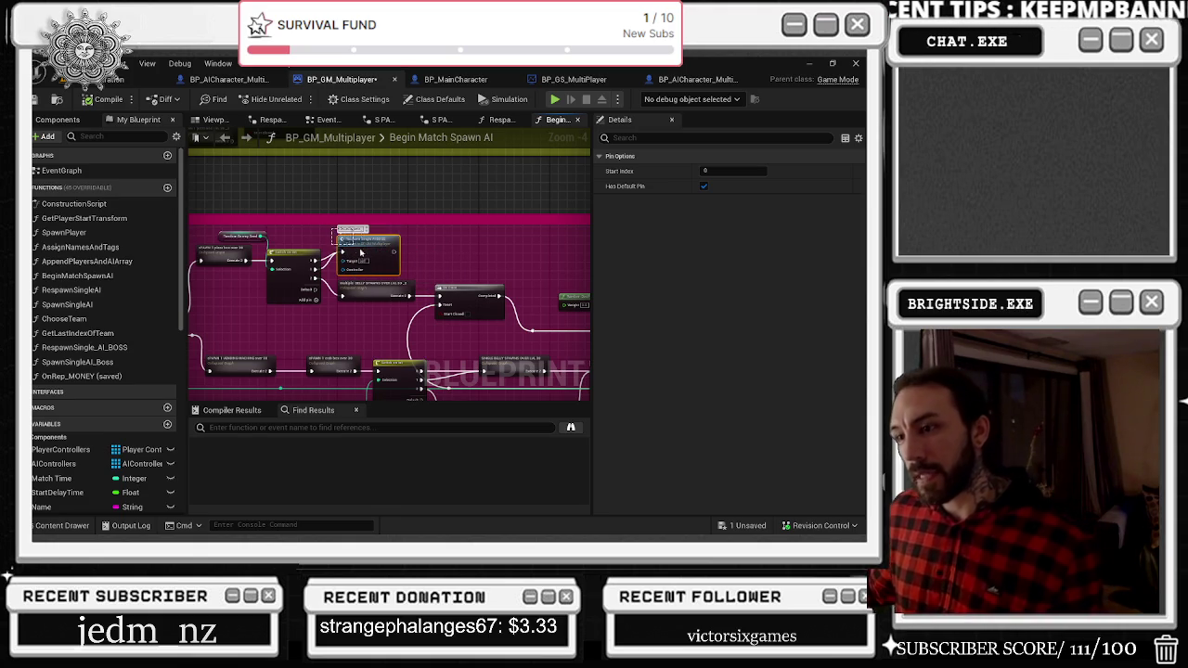
Select the Respawn Single AI BOSS node and nearby node group, inspect a spawn node, then return to the level.
left_click(352, 256)
mouse_move(476, 248)
left_mouse_down()
mouse_move(283, 193)
mouse_move(657, 193)
mouse_move(650, 156)
mouse_move(502, 143)
mouse_move(530, 199)
mouse_move(382, 274)
left_mouse_up()
mouse_move(251, 287)
left_mouse_down()
mouse_move(453, 344)
mouse_move(465, 374)
mouse_move(524, 384)
left_mouse_up()
left_click_drag(516, 298, 284, 278)
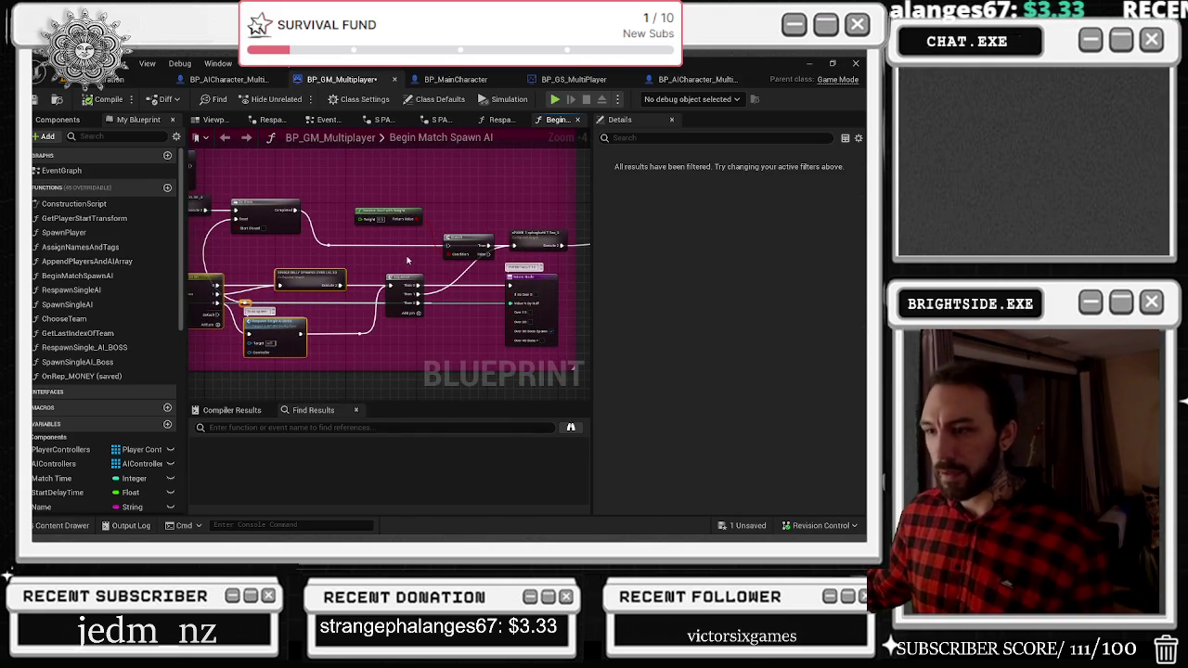
left_click_drag(397, 258, 287, 276)
left_click(436, 252)
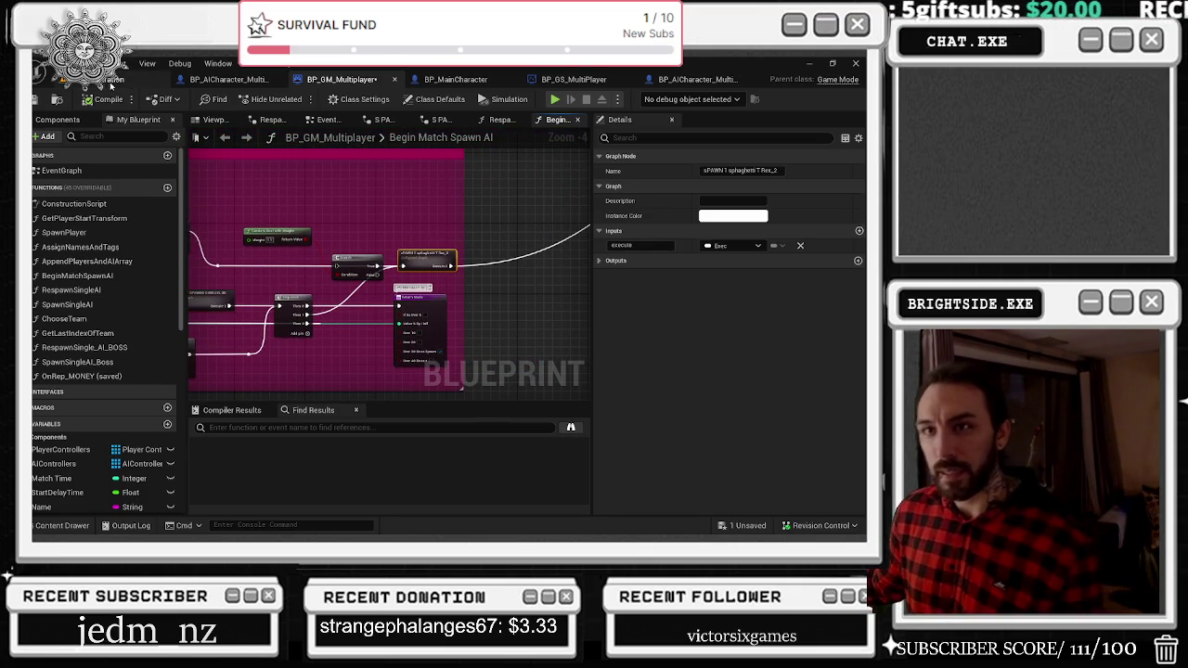
left_click(112, 79)
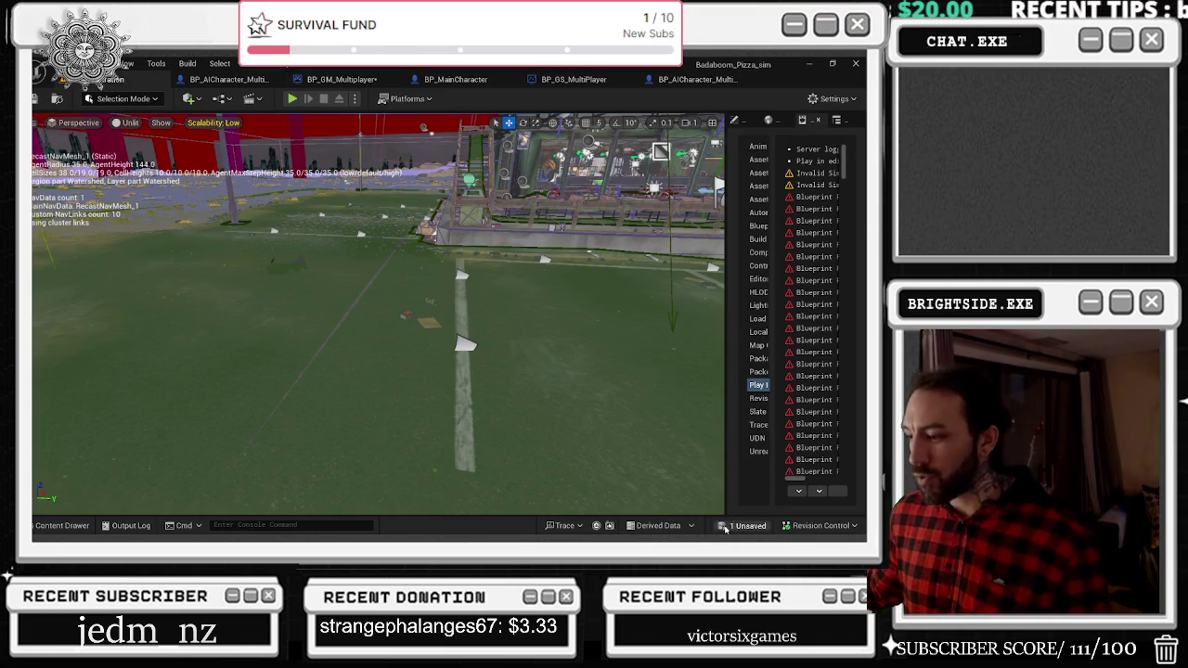
Save BP_GM_Multiplayer, start a play test, and walk the player out of the kitchen into the desert.
key("ctrl+shift+s")
left_click(530, 426)
left_click(293, 99)
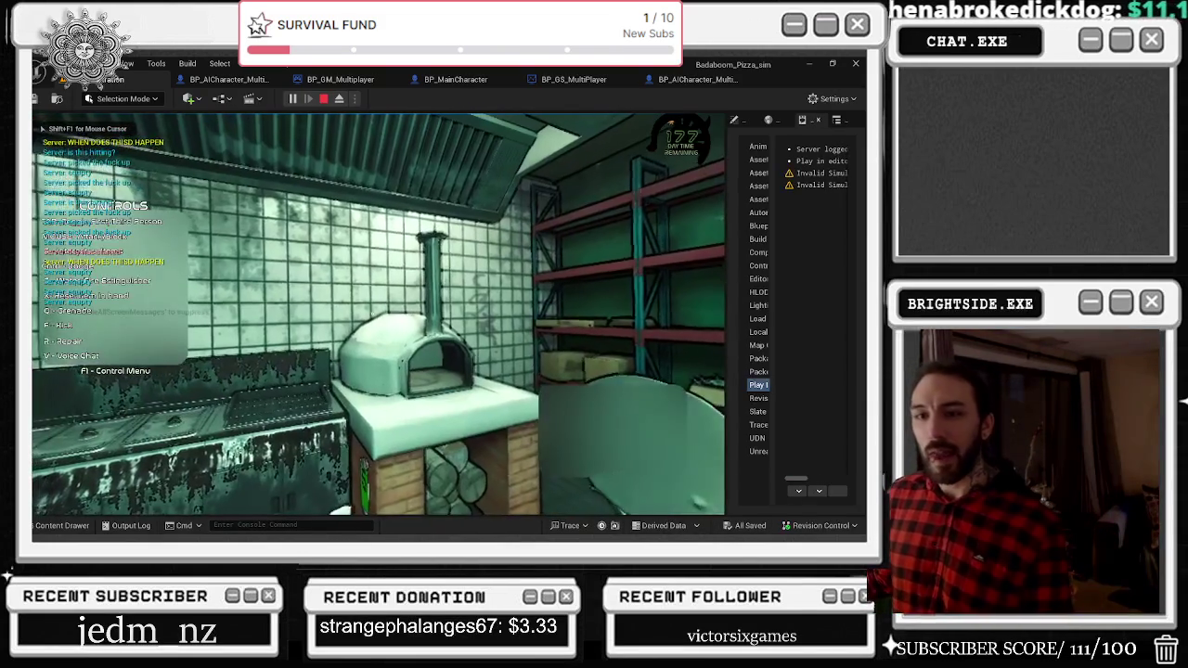
key("w")
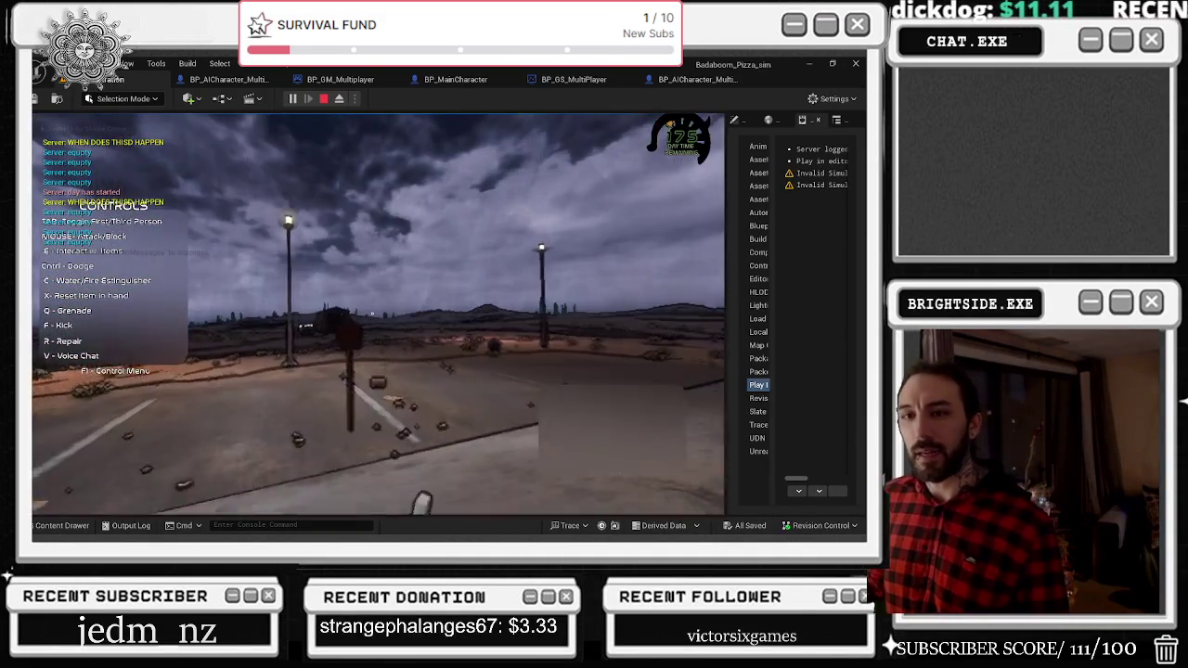
key("w")
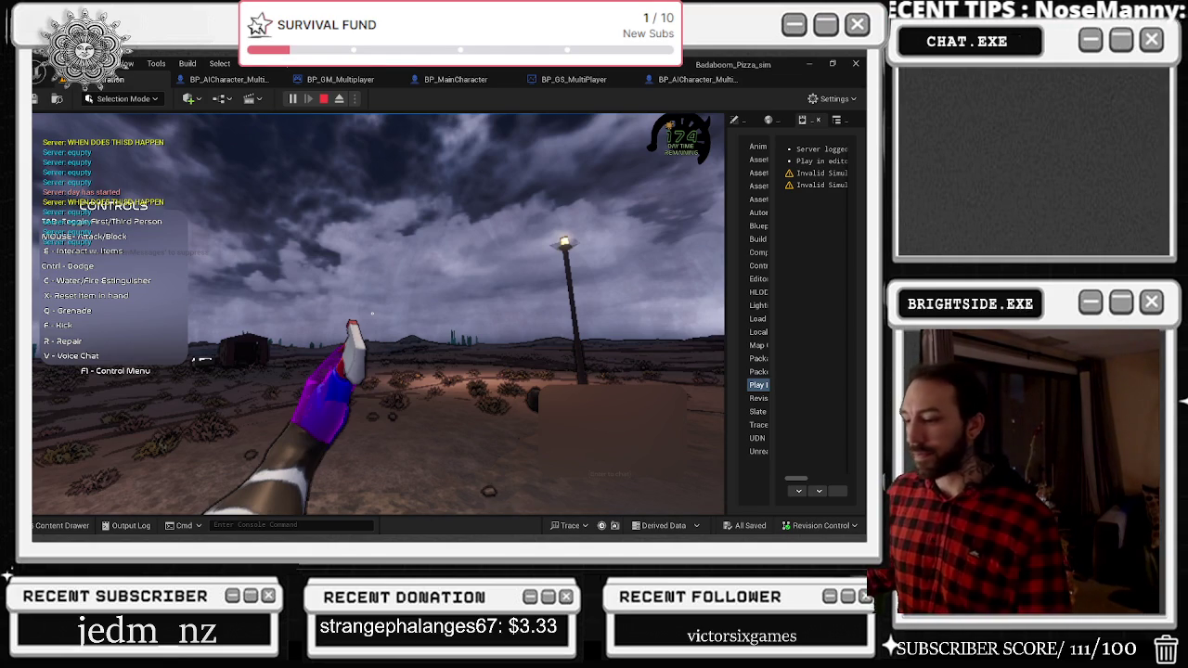
key("super+d")
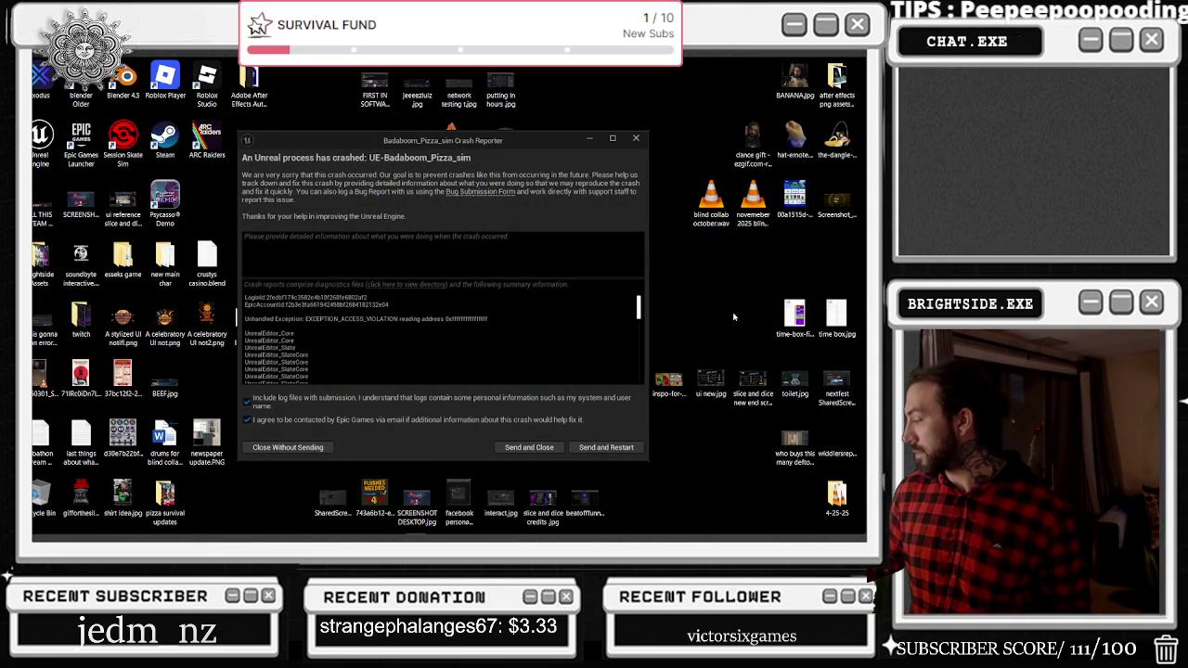
Send the Unreal crash report and restart, then bring the Chrome YouTube window forward.
left_click(603, 449)
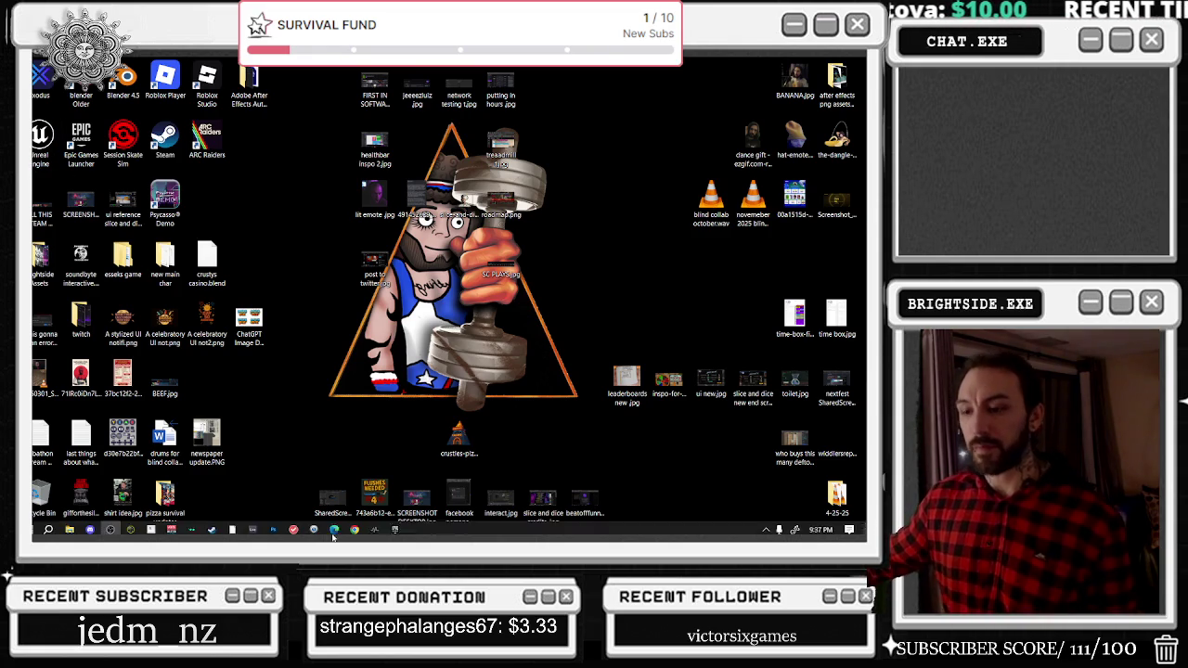
left_click(334, 527)
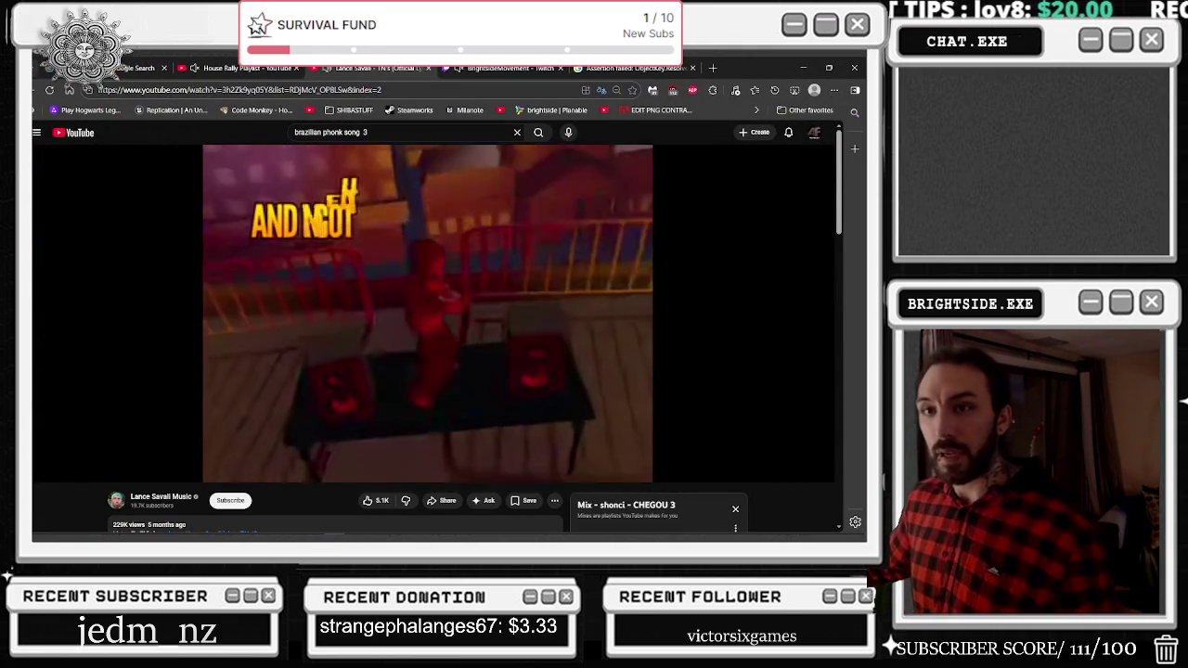
Return to shonci's CHEGOU 3 video from the Mix and scroll into its comments.
left_click(48, 90)
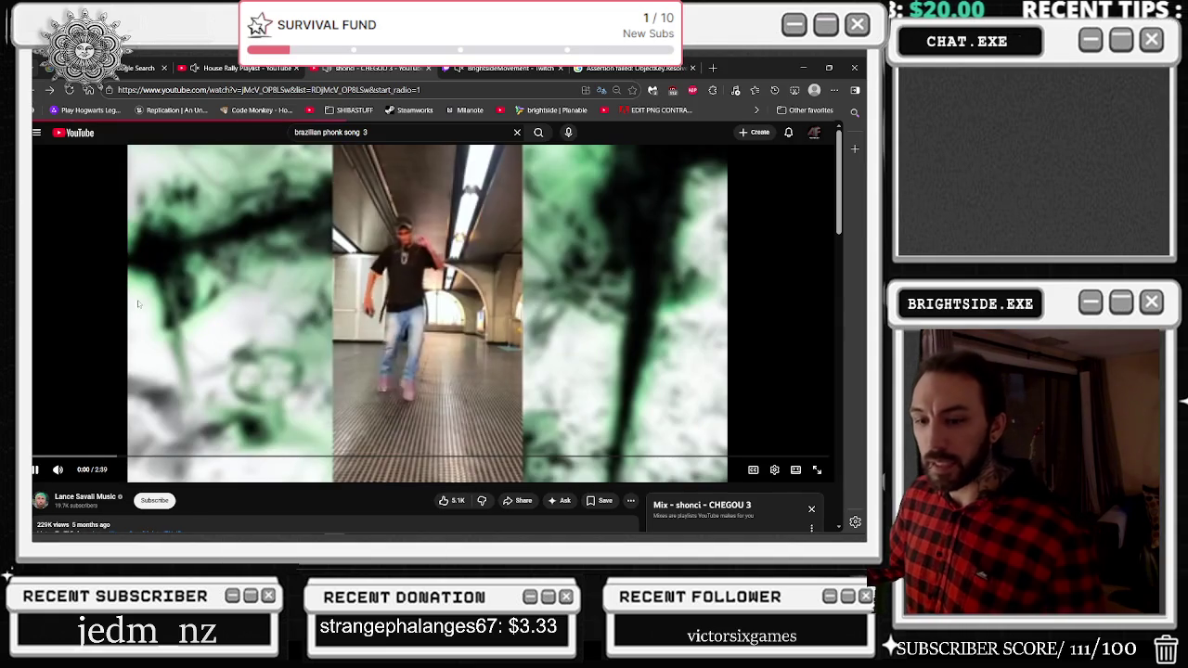
scroll(341, 364, "down", 3)
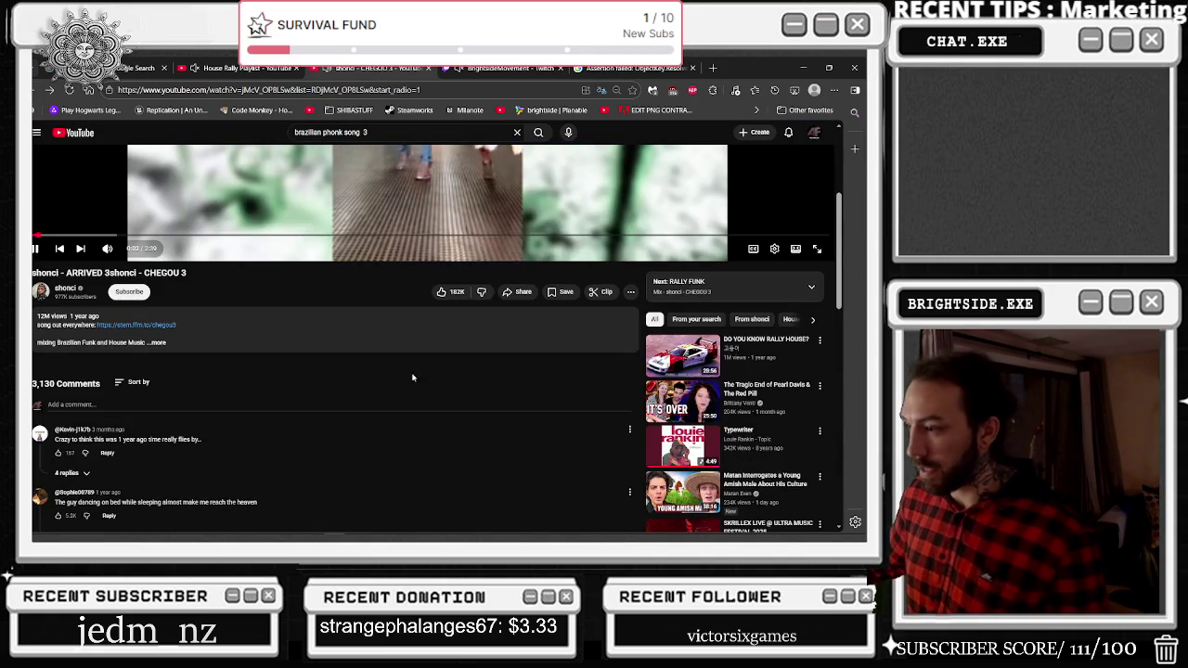
scroll(524, 381, "down", 3)
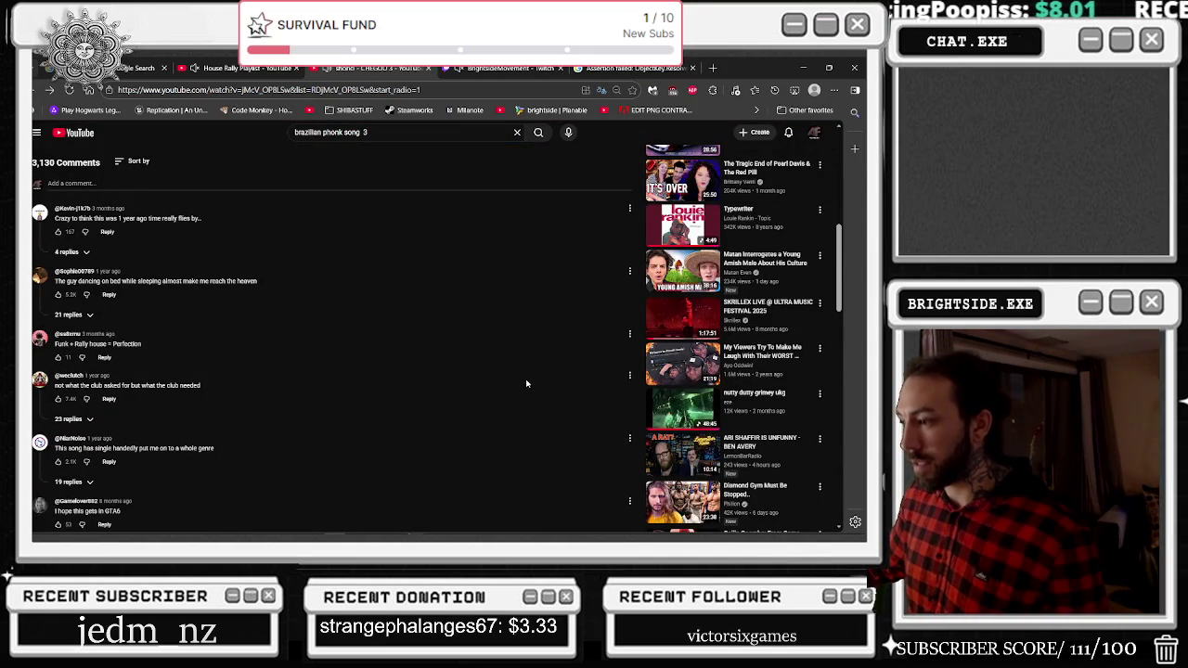
scroll(622, 385, "down", 2)
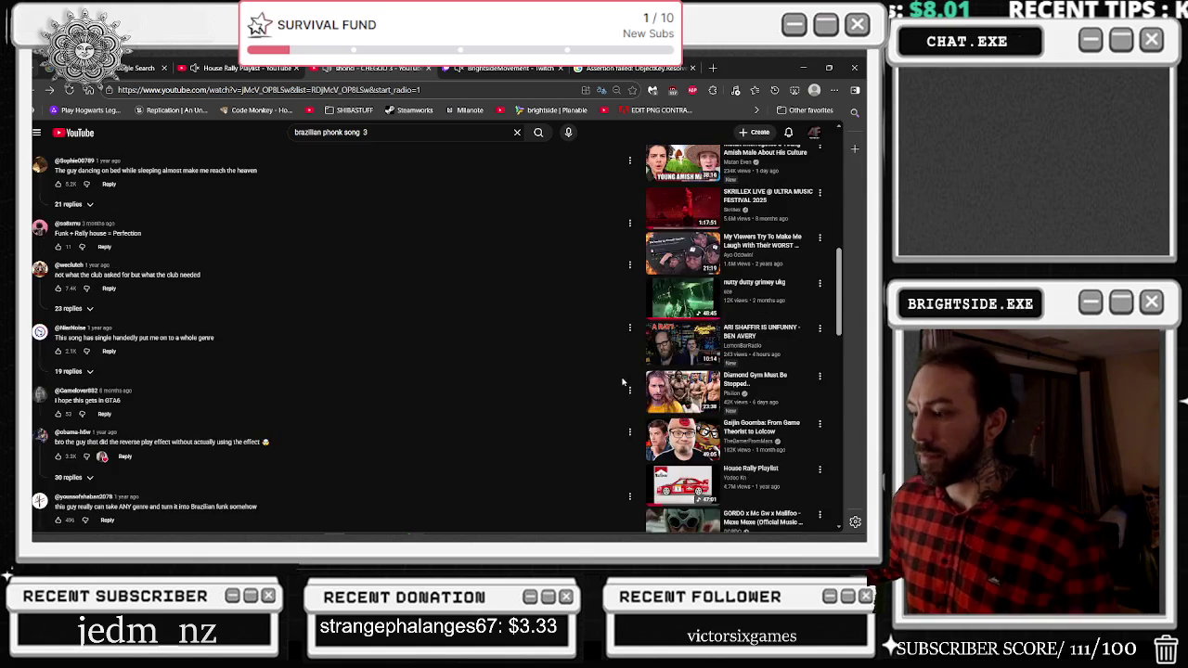
scroll(650, 439, "down", 1)
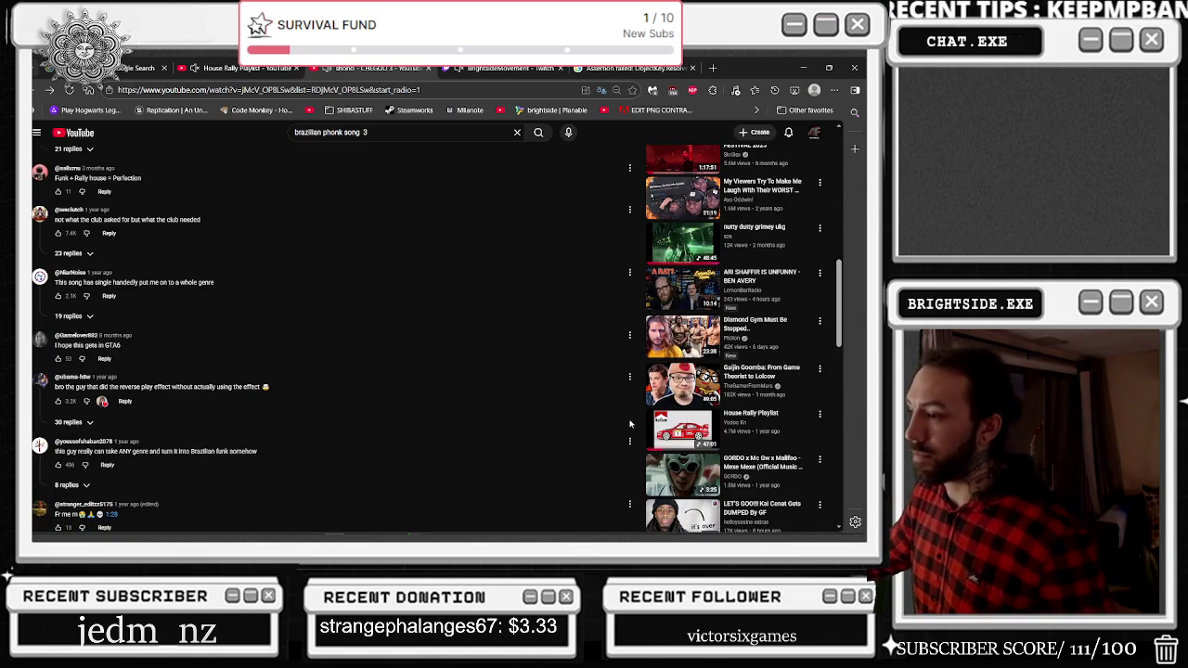
scroll(627, 423, "down", 1)
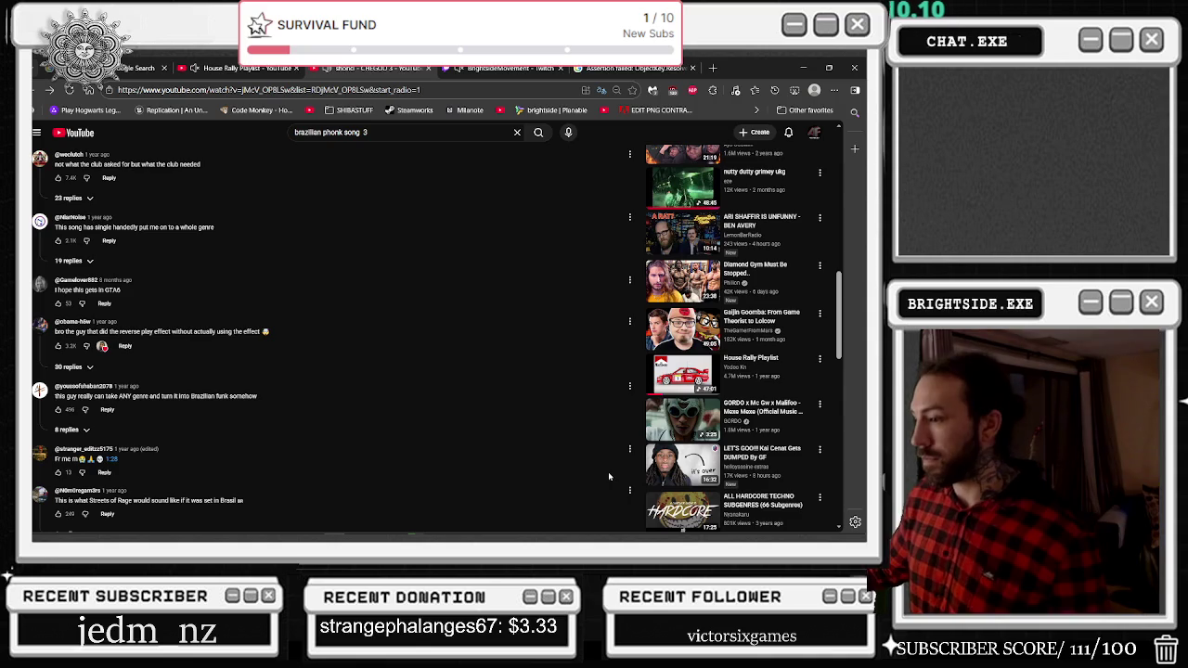
scroll(626, 473, "down", 2)
scroll(625, 478, "down", 2)
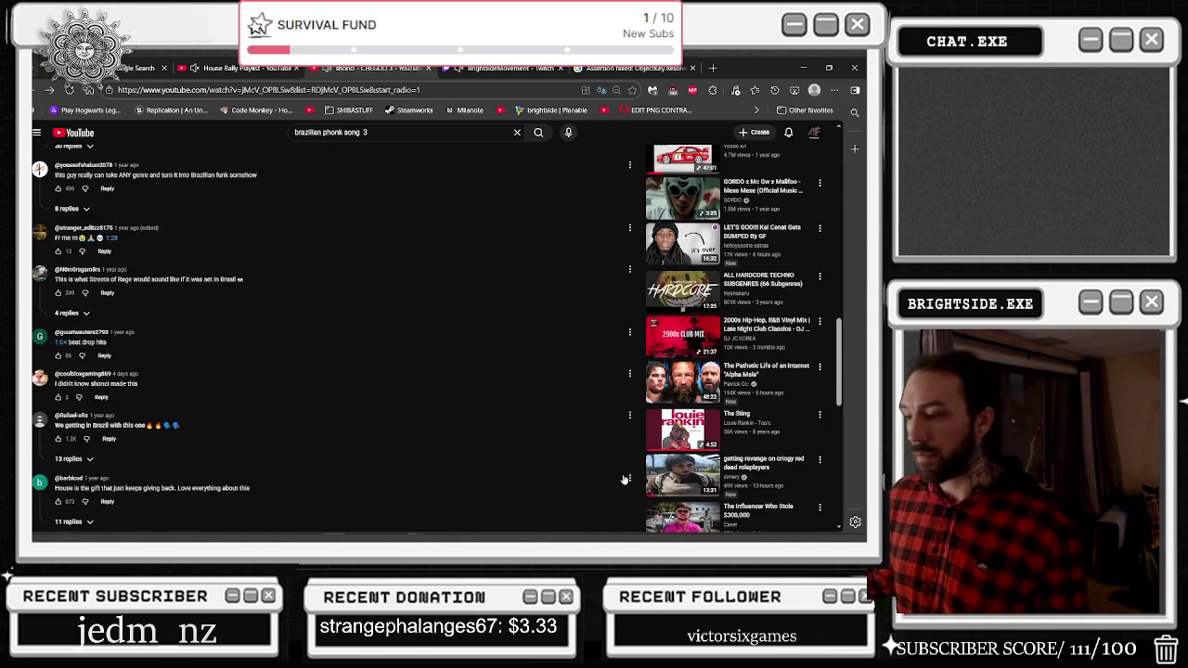
scroll(638, 500, "down", 3)
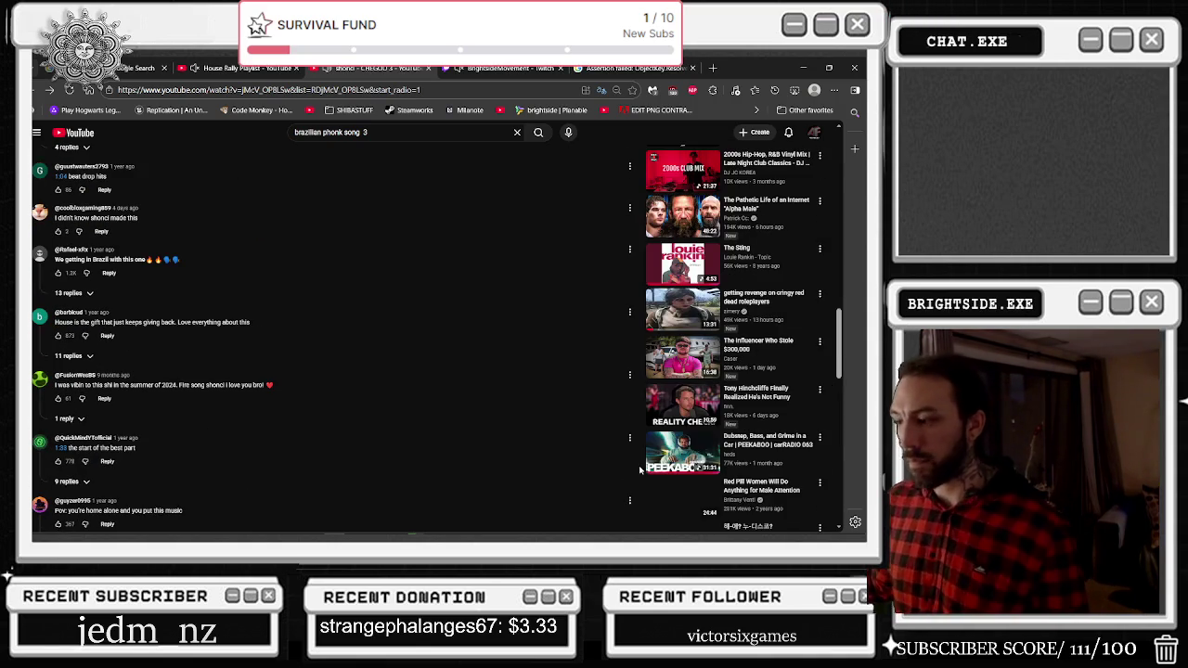
scroll(615, 489, "down", 5)
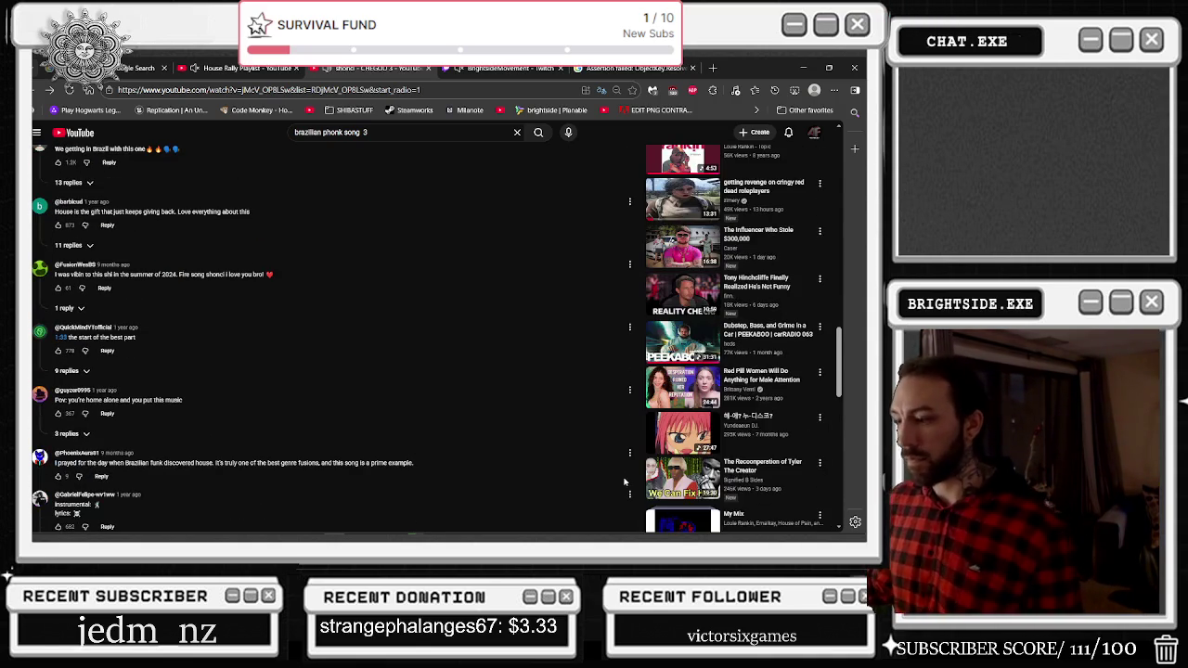
Read further down the comments, then open the Chicken Huntin' recommended video.
scroll(589, 442, "down", 4)
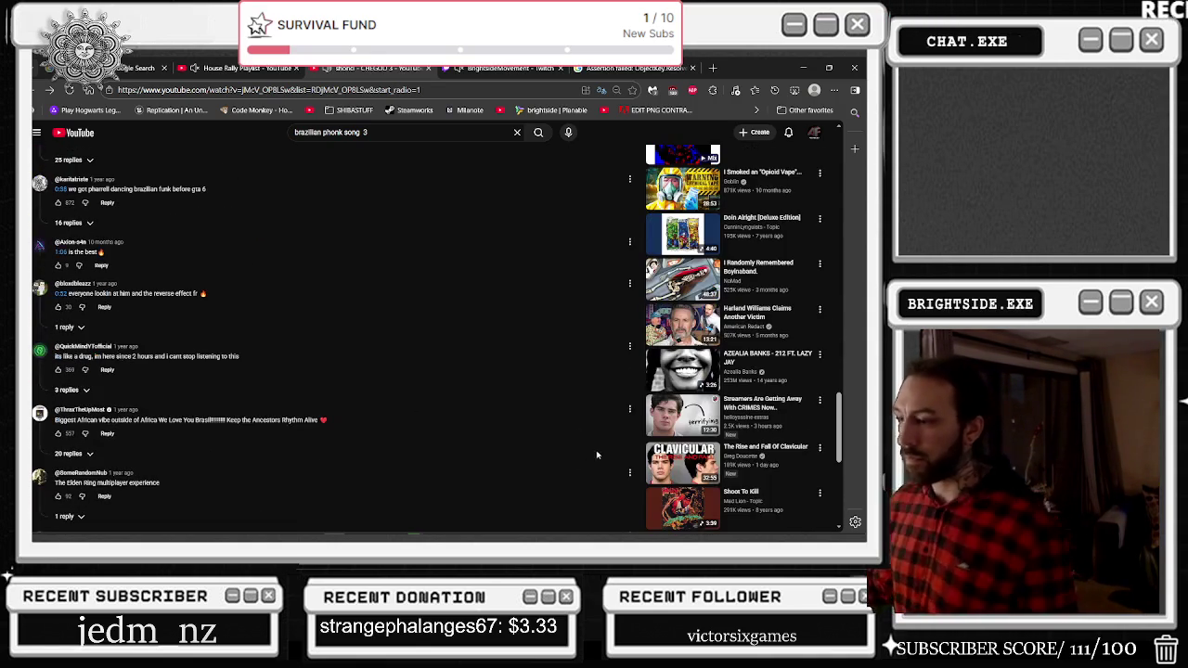
scroll(720, 371, "down", 5)
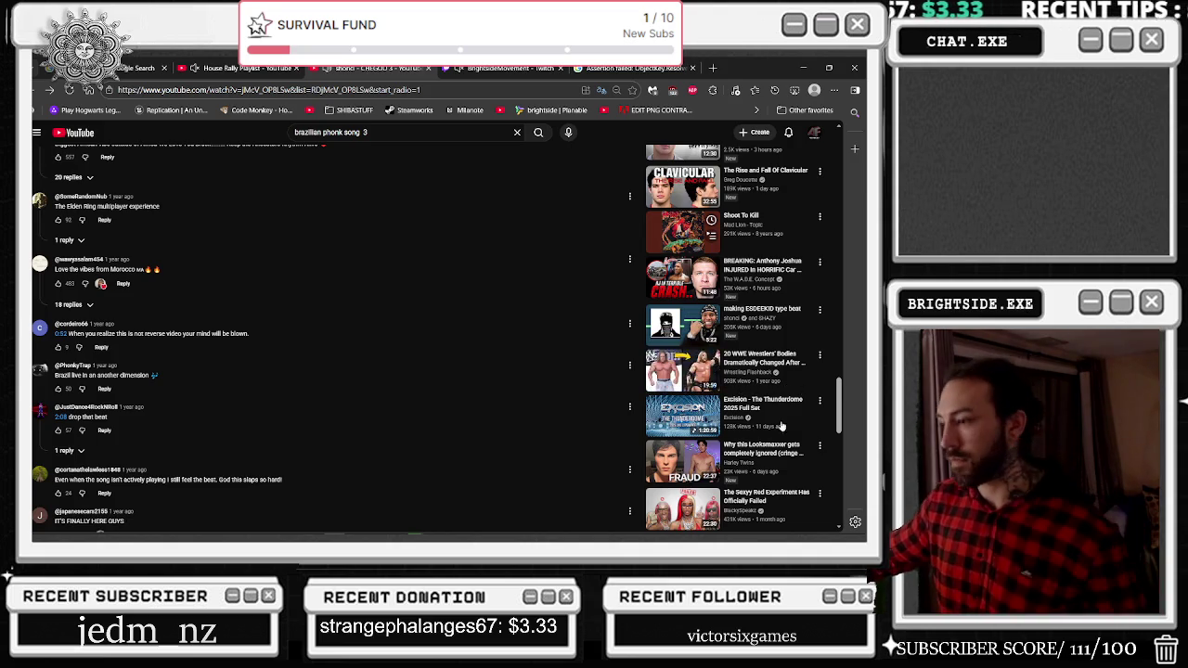
scroll(854, 464, "down", 1)
scroll(837, 457, "down", 4)
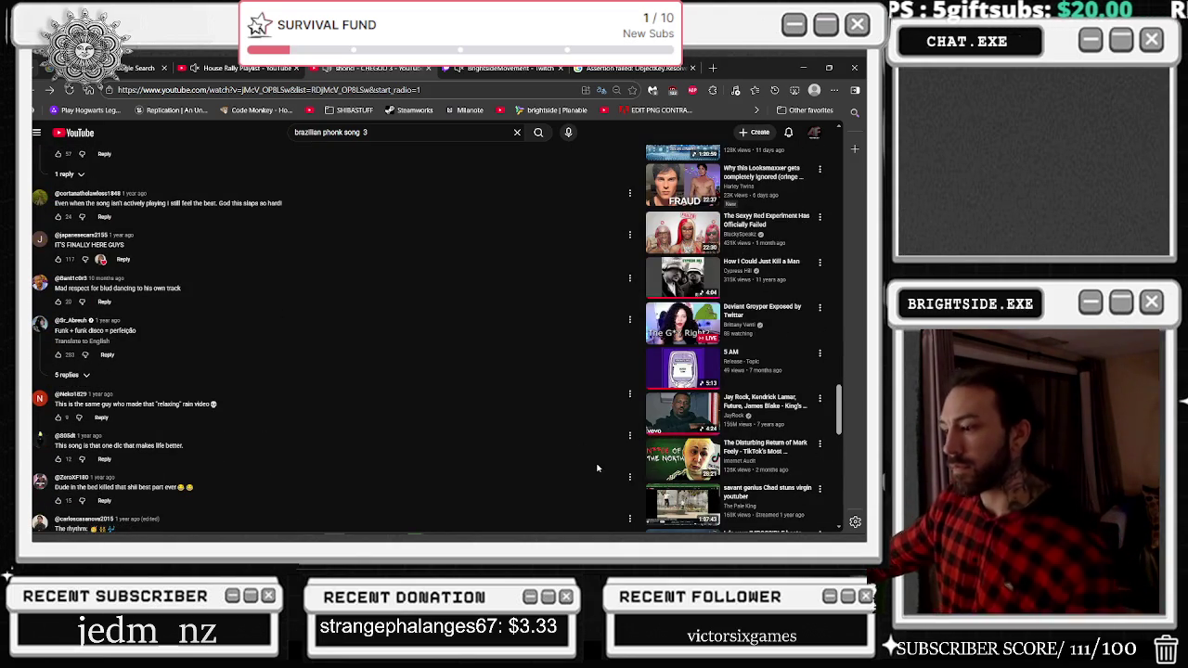
scroll(598, 469, "down", 1)
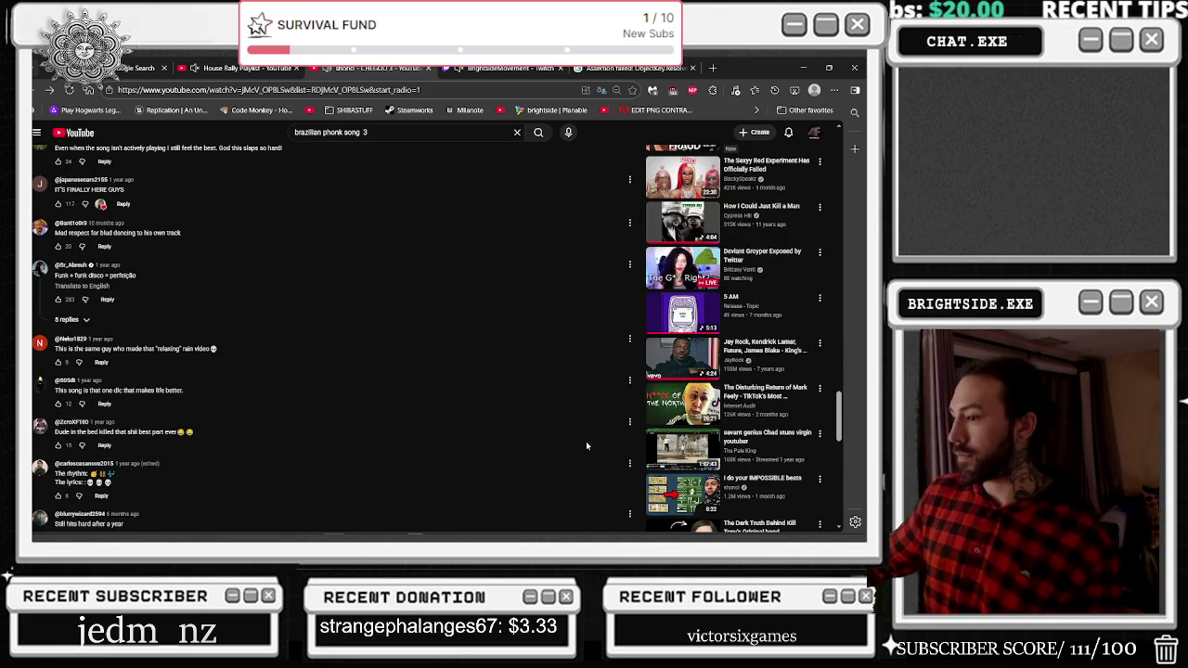
scroll(588, 440, "down", 1)
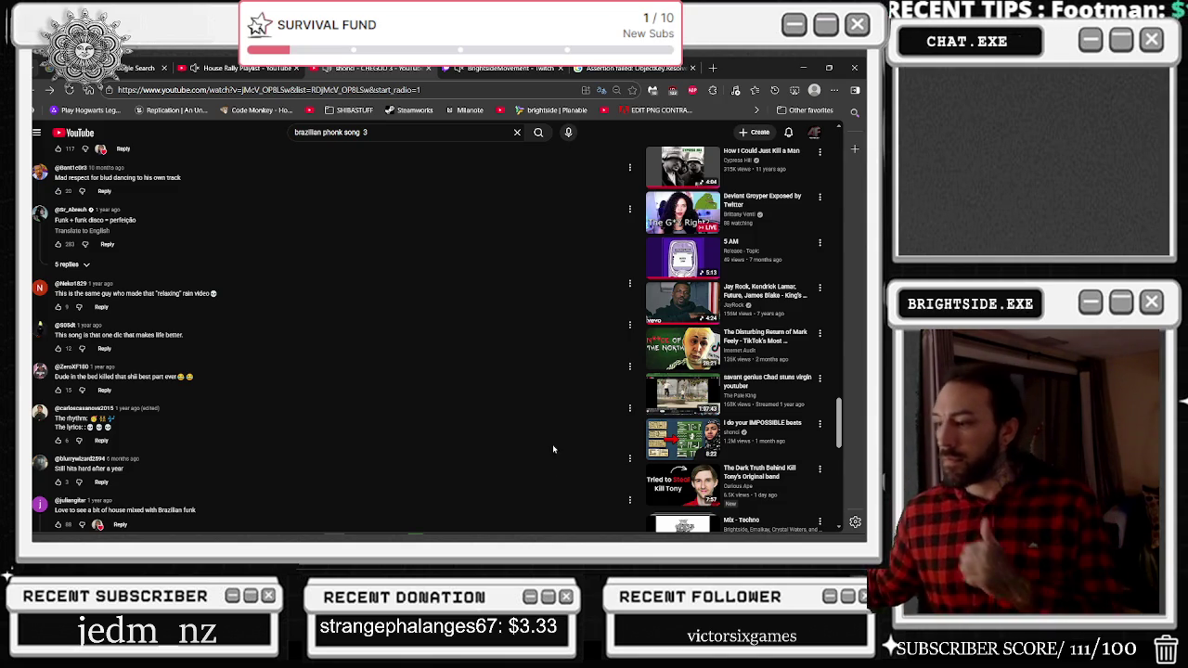
scroll(561, 413, "down", 1)
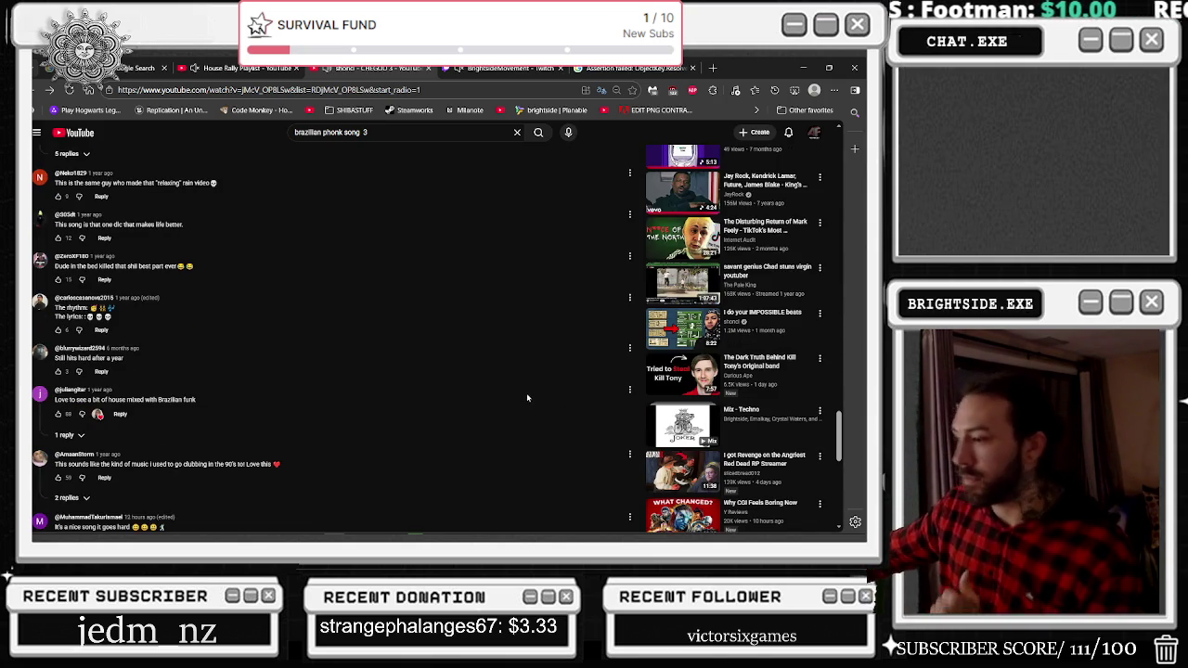
scroll(557, 417, "down", 2)
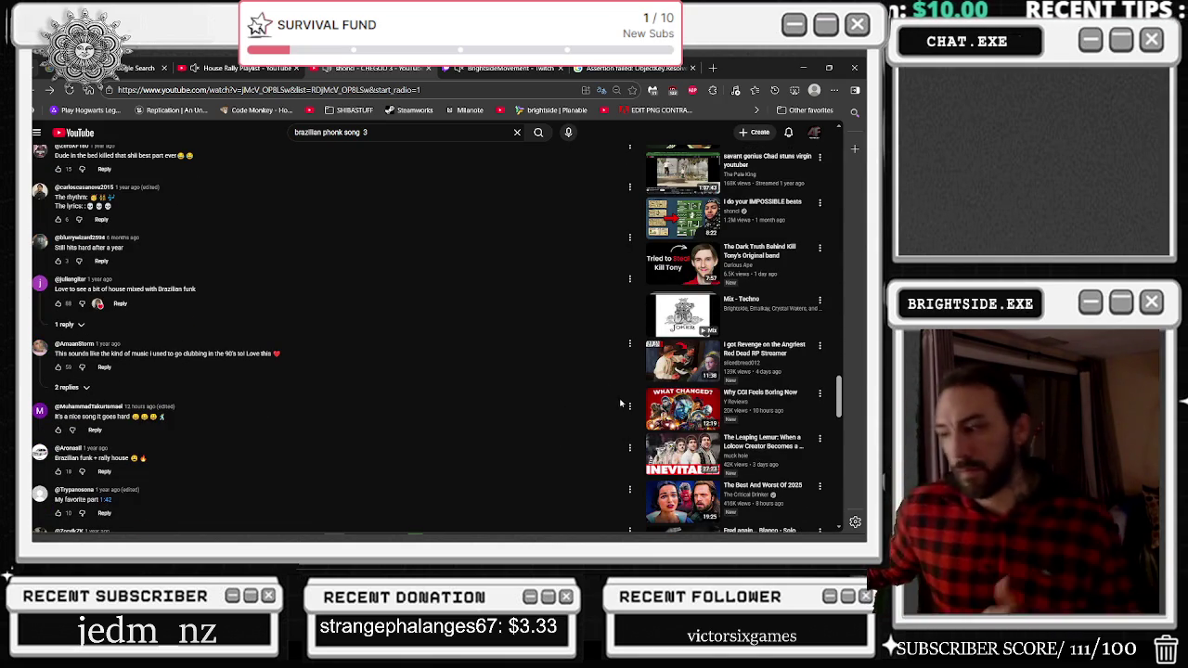
scroll(649, 426, "down", 1)
scroll(649, 426, "down", 1)
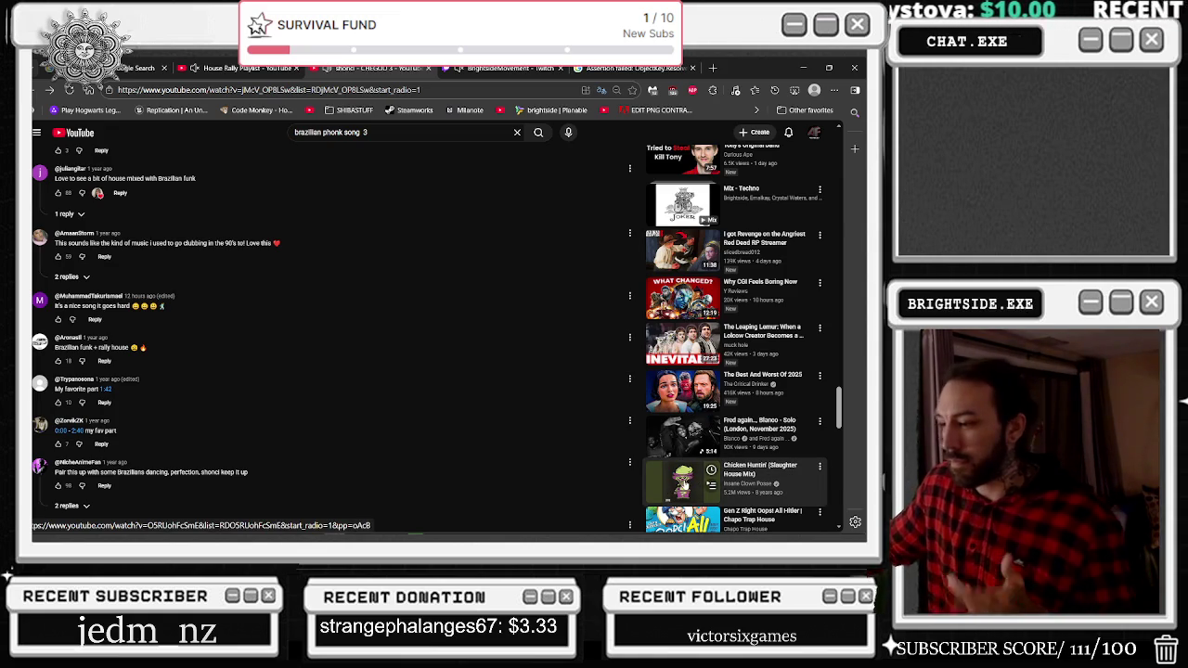
left_click(682, 482)
Minimize Chrome and return to the restarted editor on BP_AICharacter_Multiplayer_boss's Event Graph.
left_click(803, 68)
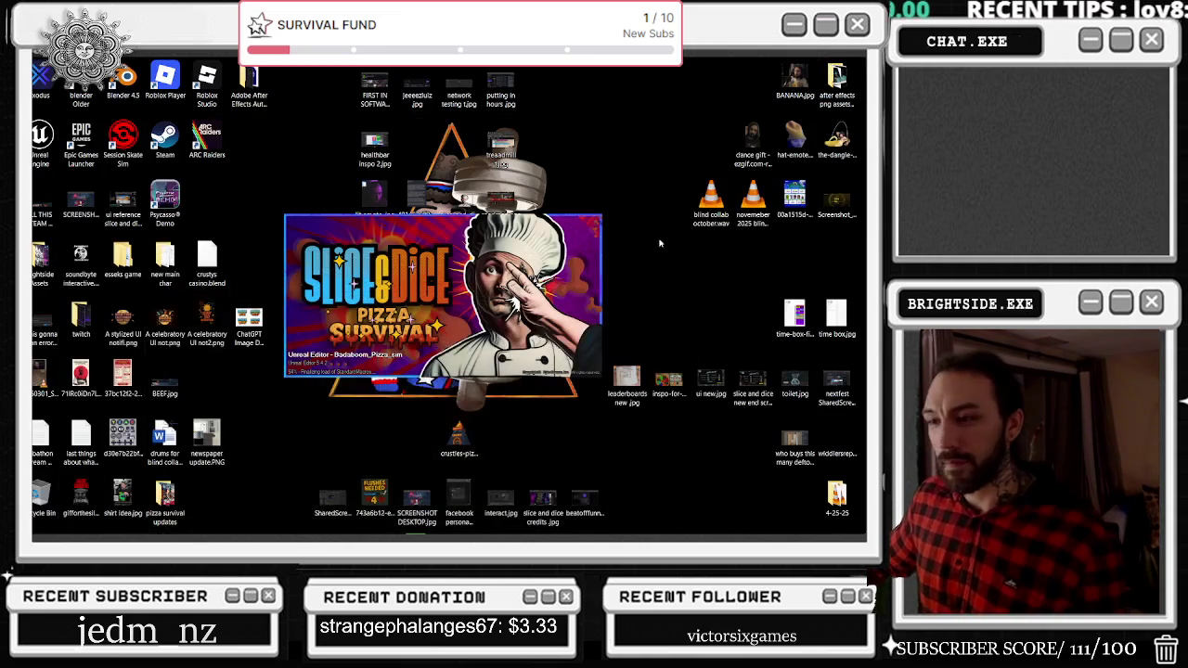
mouse_move(80, 538)
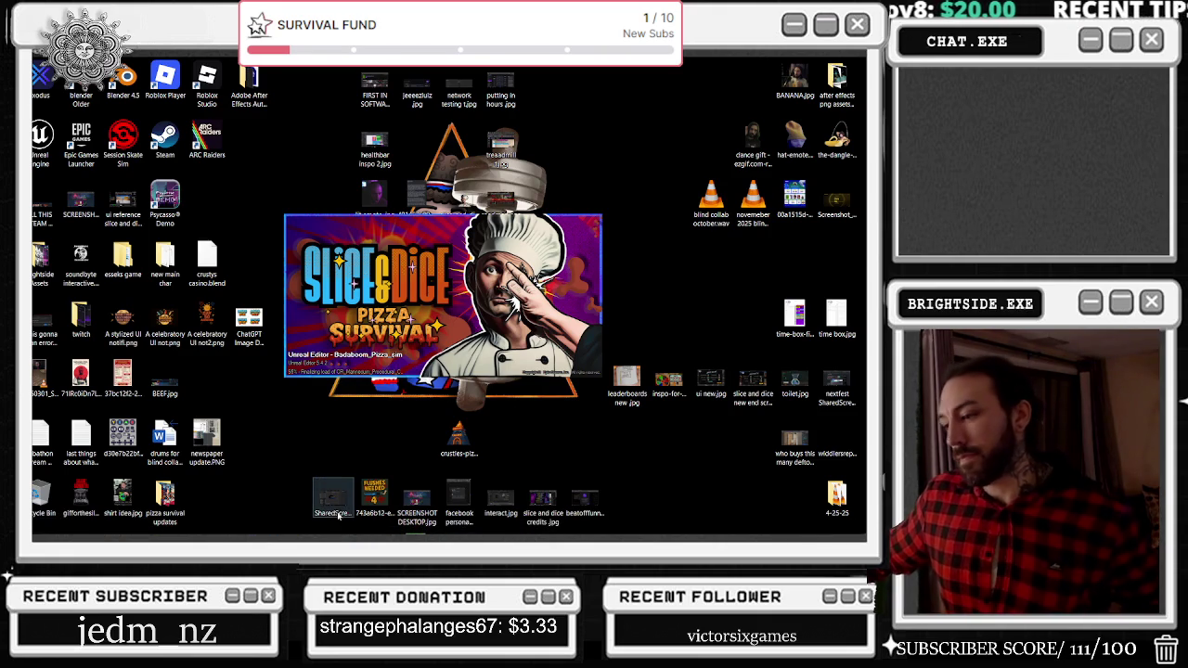
mouse_move(395, 534)
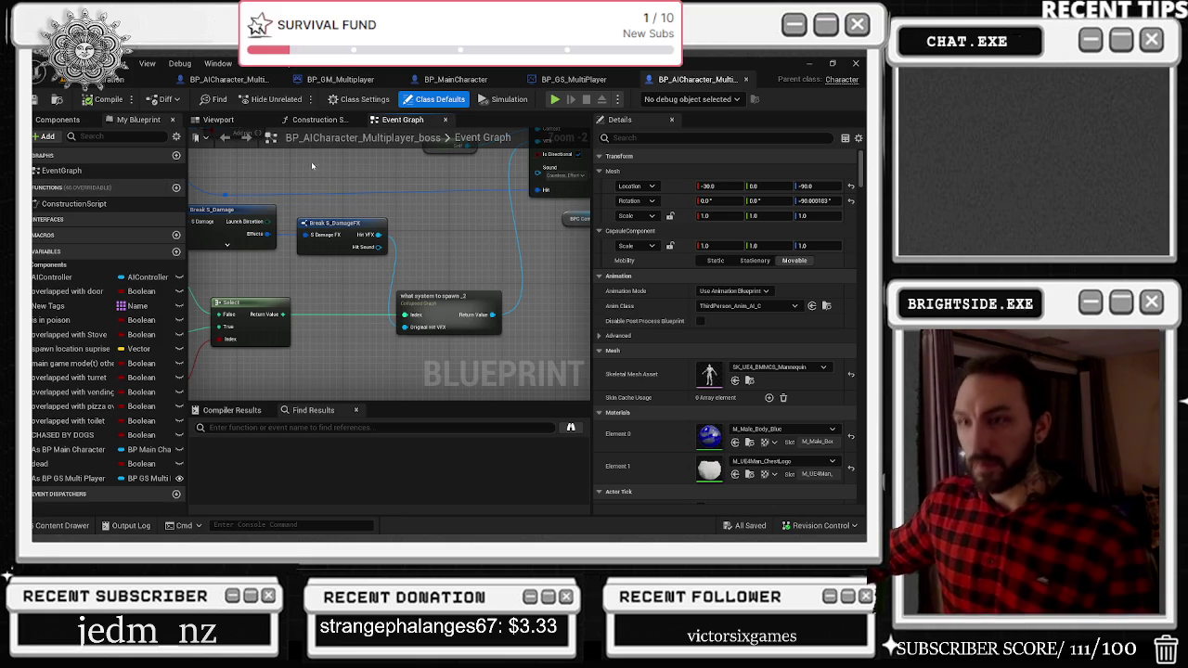
Fly the viewport camera to the doorway, glance at BP_AICharacter, and start Play-in-Editor.
left_click(101, 90)
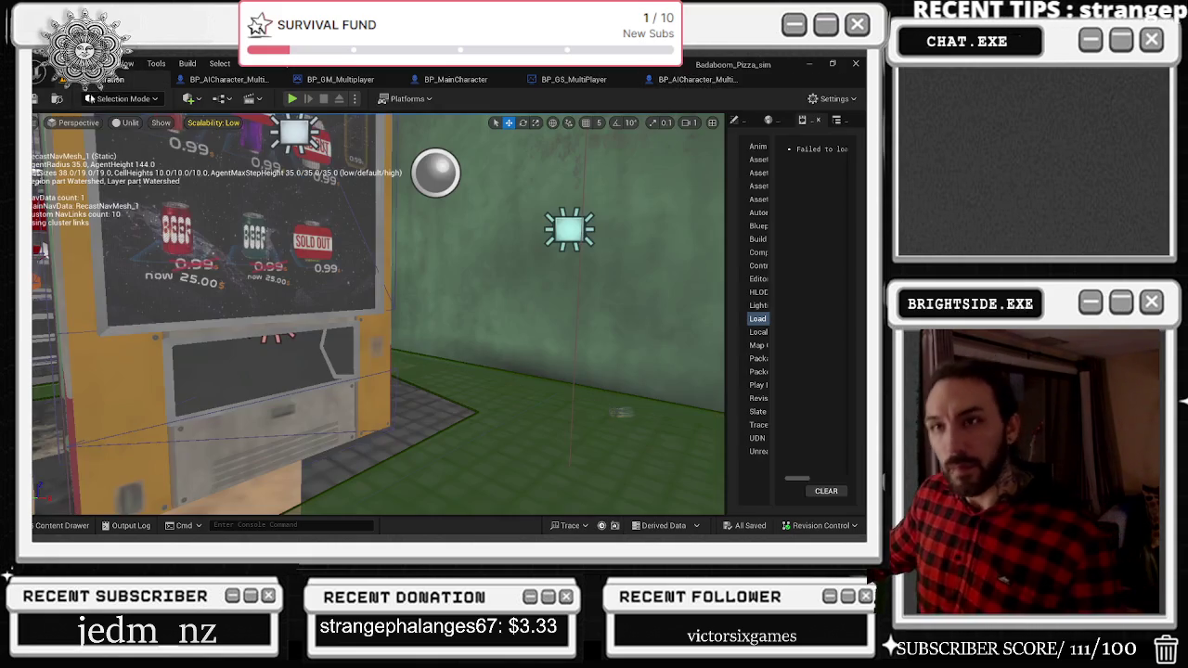
mouse_move(371, 316)
left_mouse_down()
mouse_move(427, 307)
mouse_move(381, 320)
mouse_move(532, 104)
left_mouse_up()
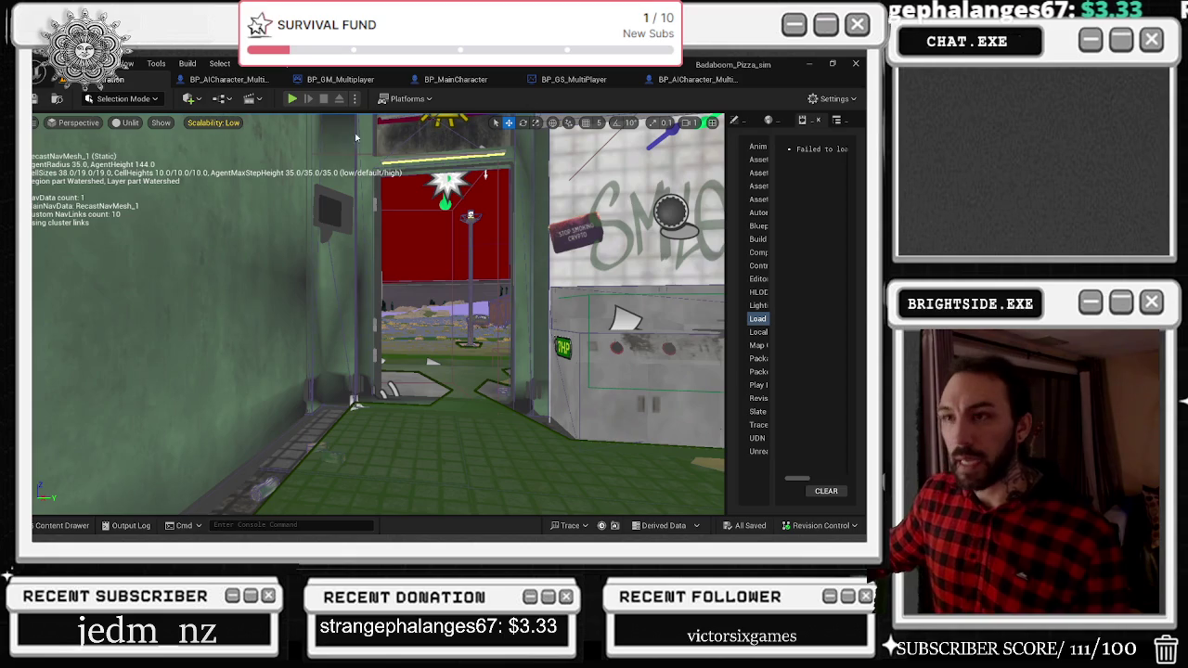
left_click(276, 81)
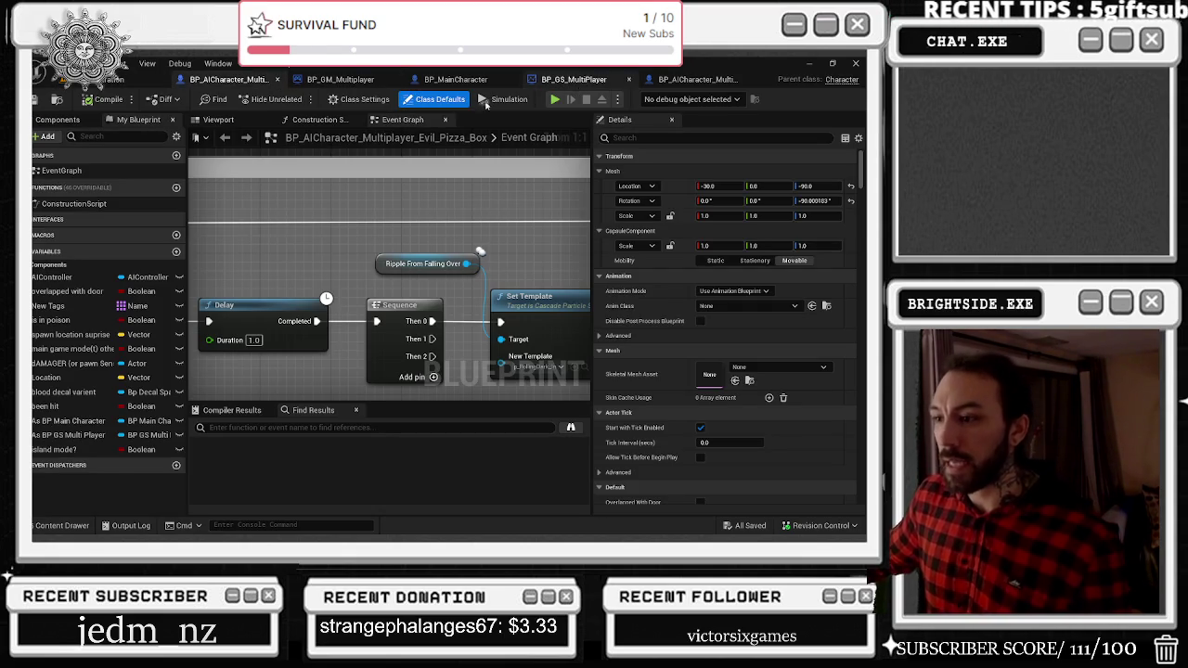
left_click(567, 80)
left_click(102, 81)
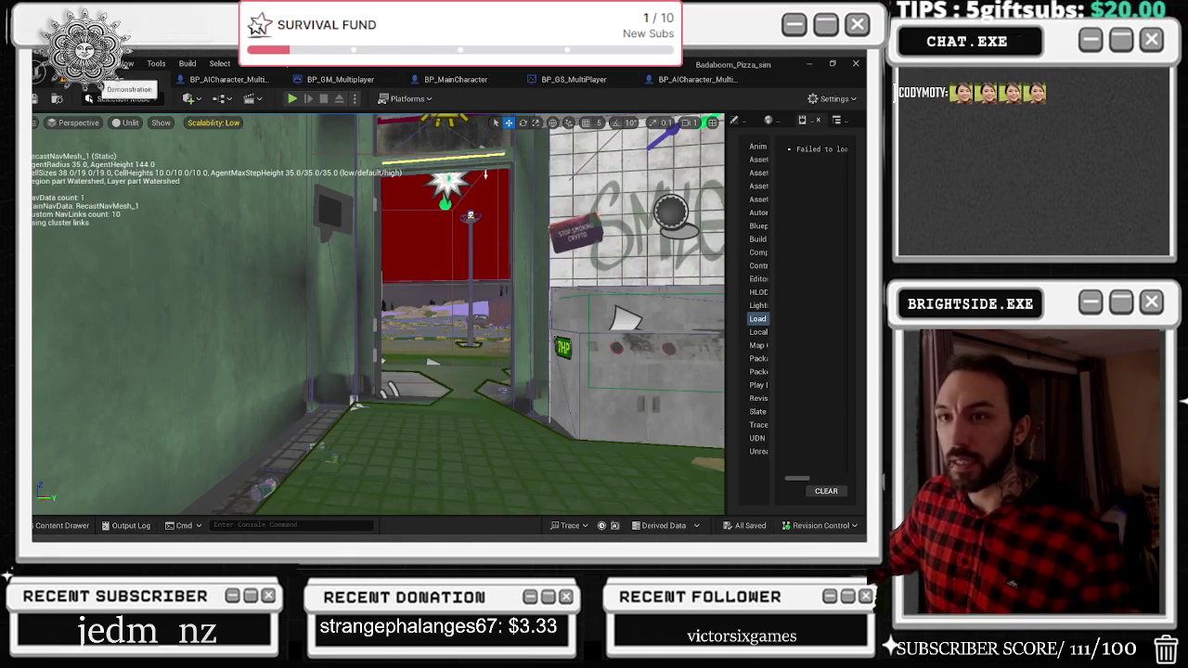
left_click(292, 98)
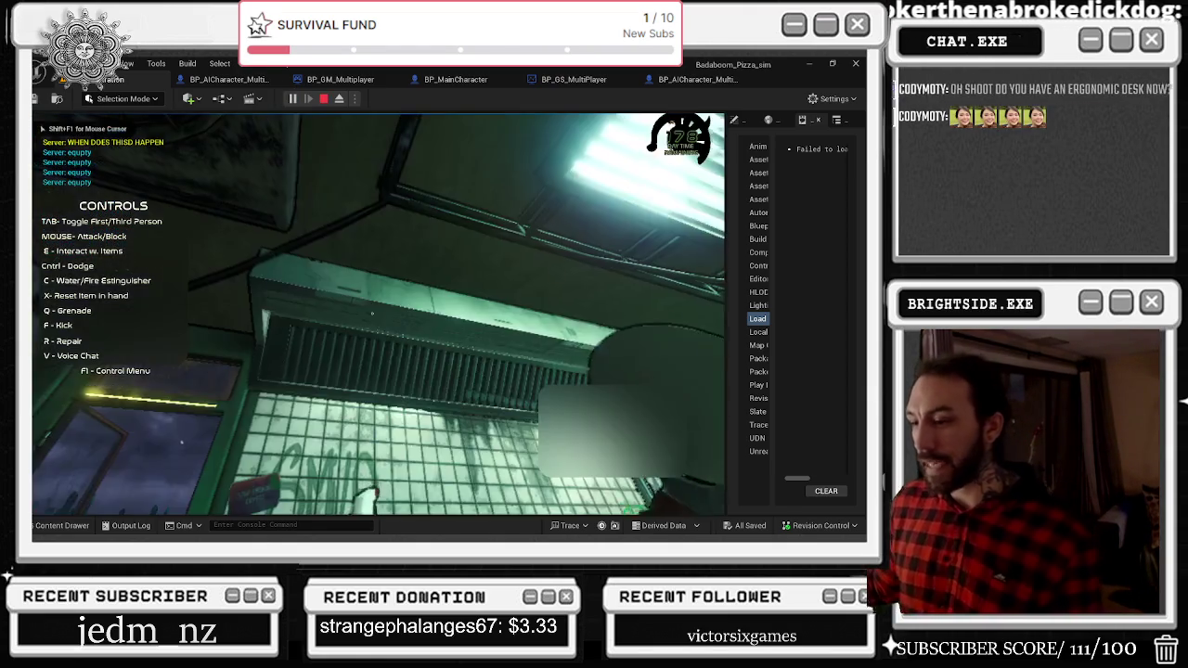
Walk the character through the dining area, parking lot and walkway until it dies.
key("w")
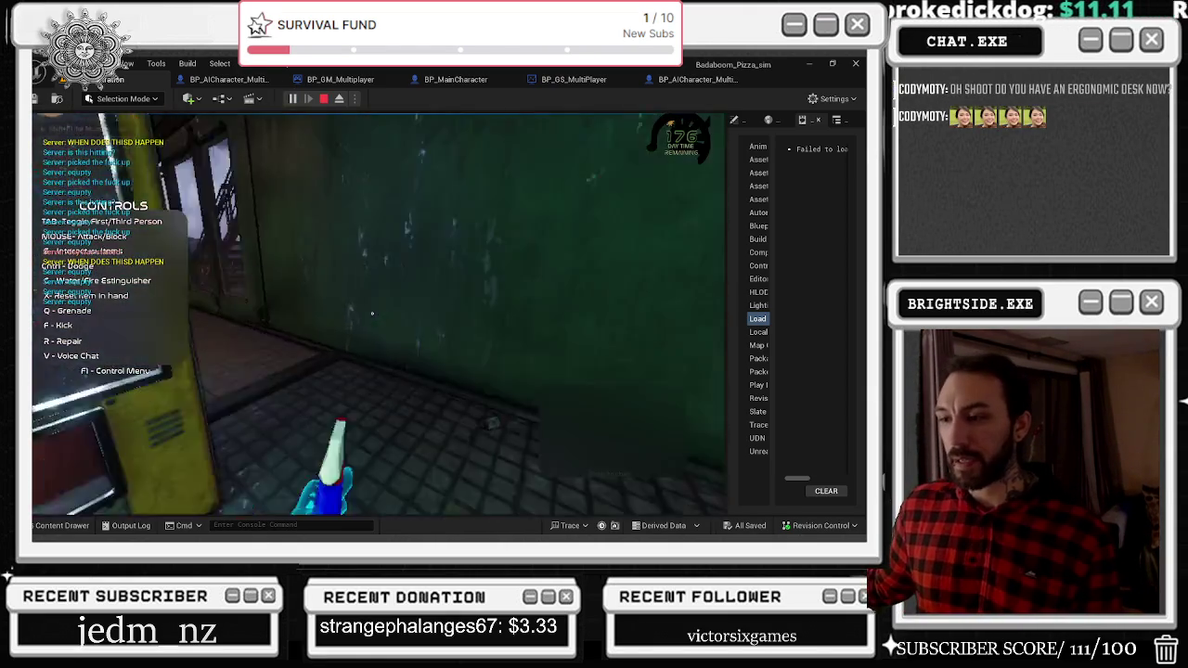
key("w")
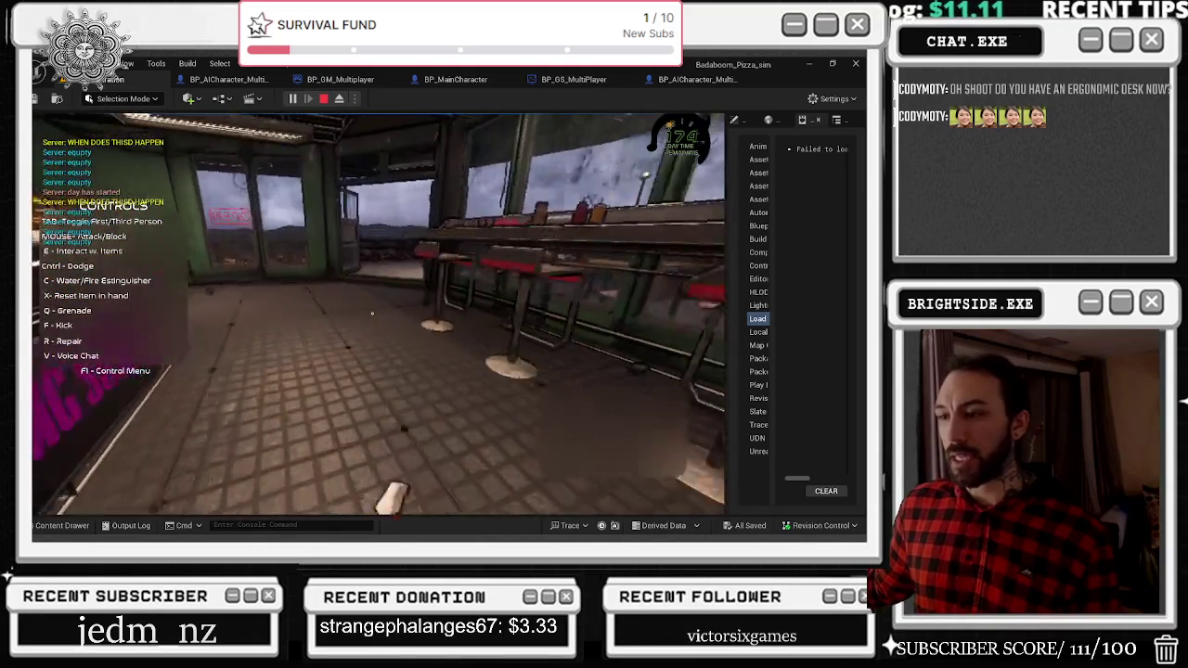
key("w")
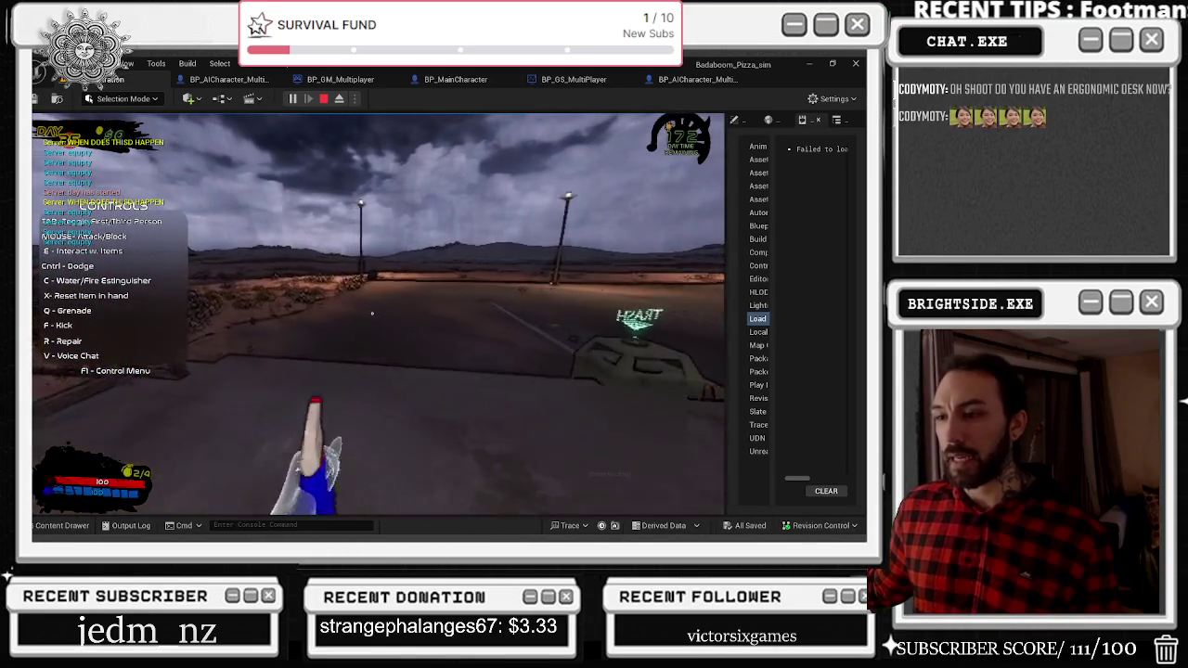
key("w")
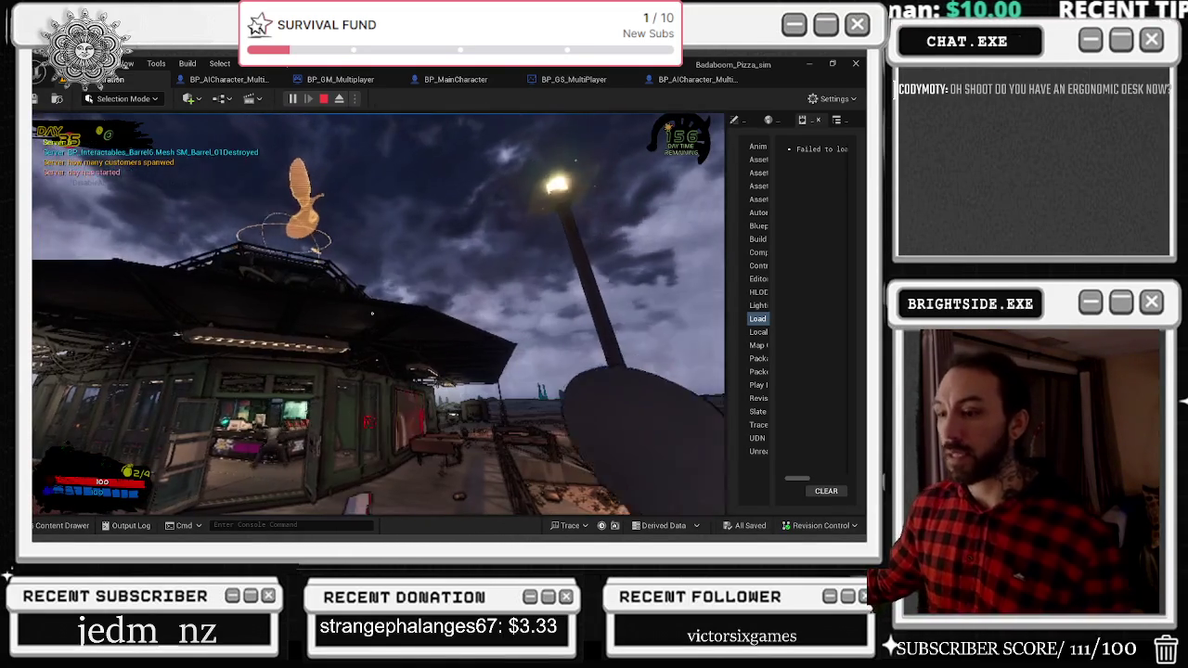
key("w")
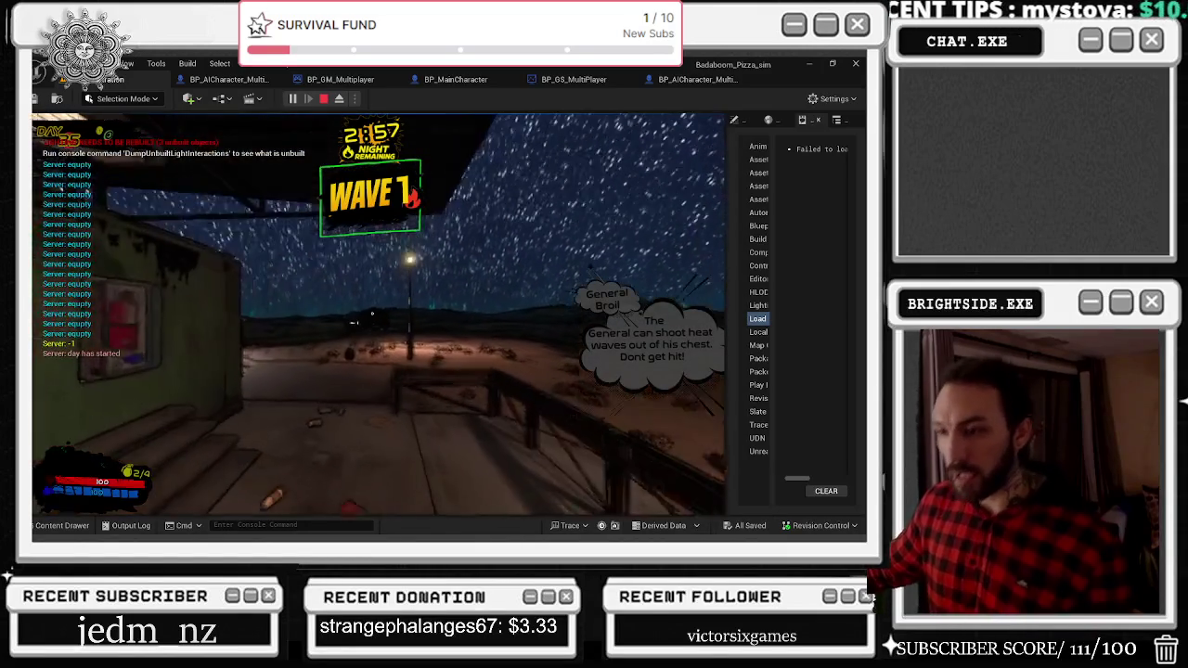
key("w")
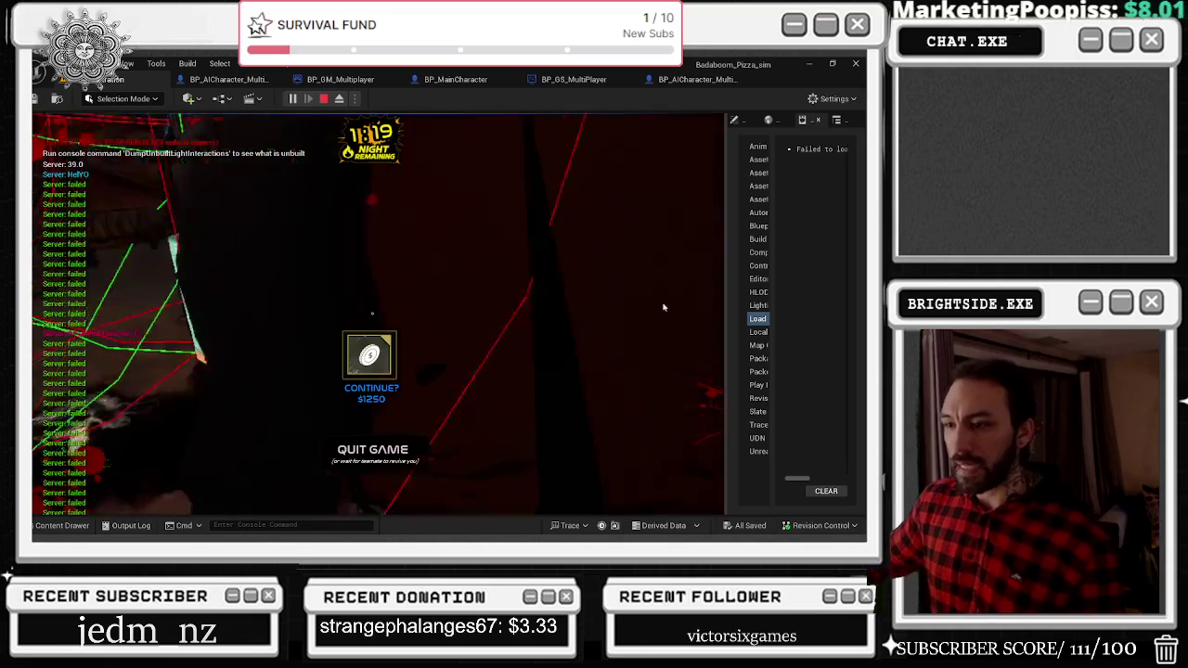
left_click(338, 99)
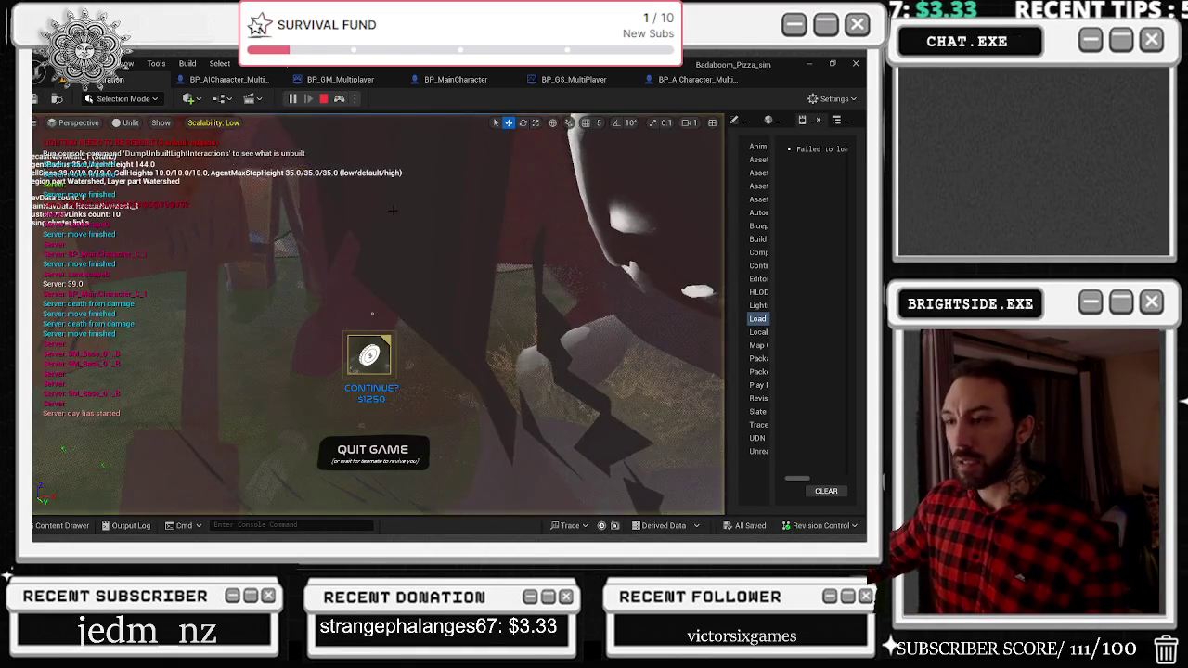
Eject from the dead player pawn, then stop the play session.
left_click(339, 99)
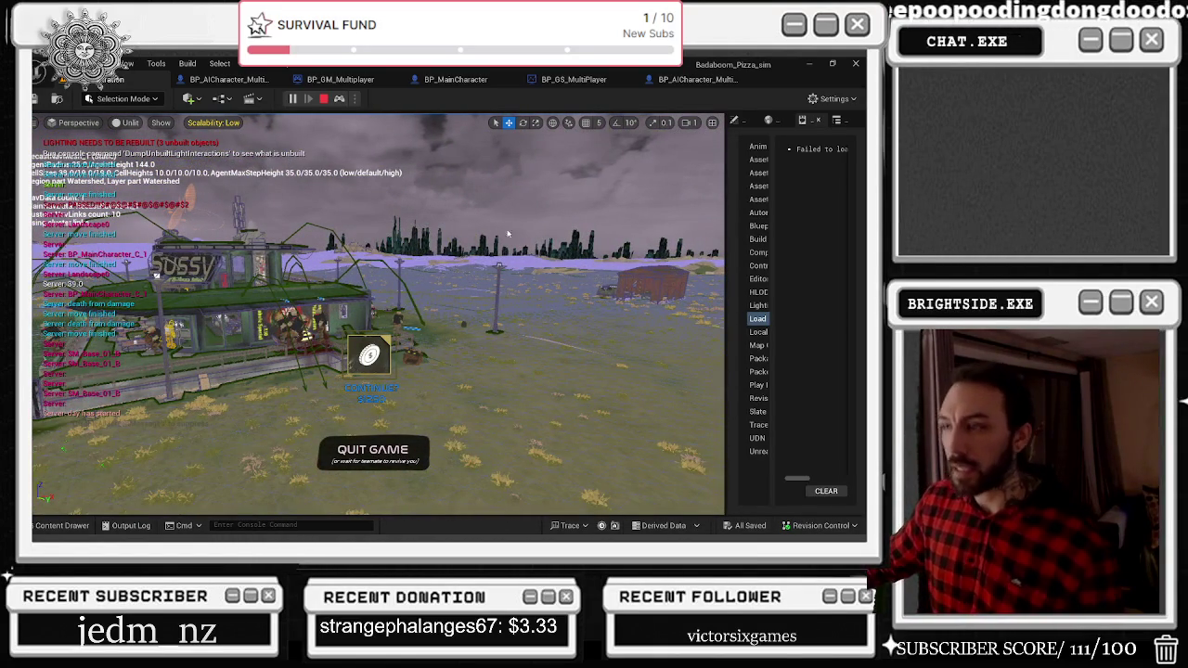
left_click(323, 99)
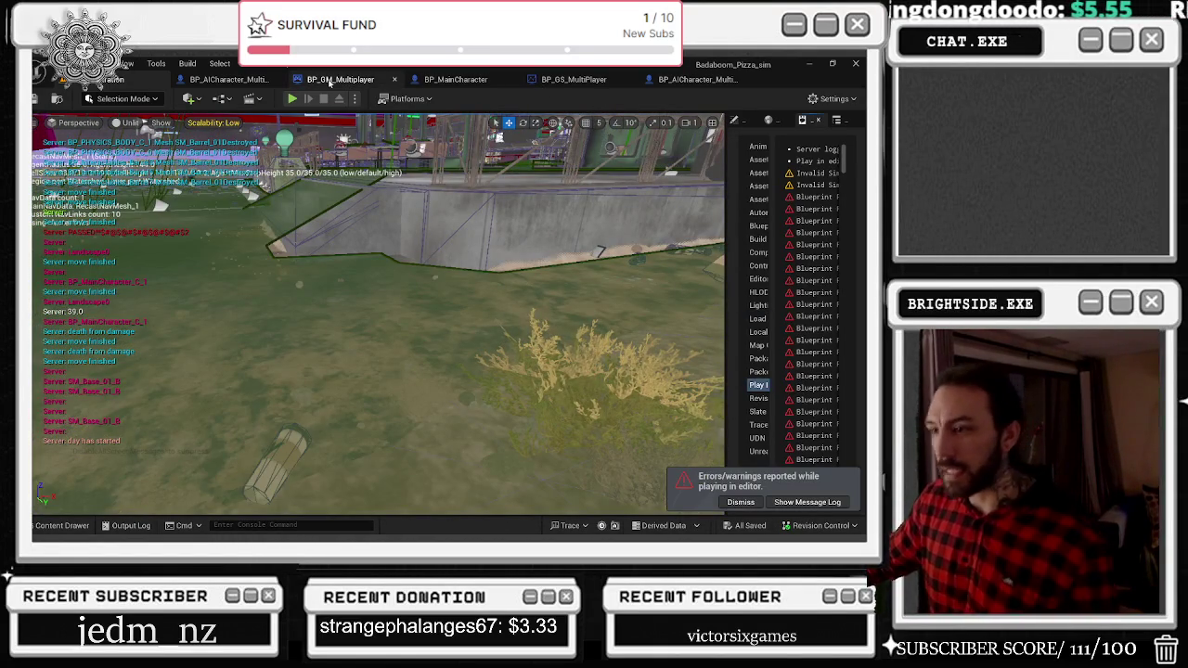
In BP_GM_Multiplayer, nudge the Branch node and open the collapsed T Rex spawn node.
left_click(329, 81)
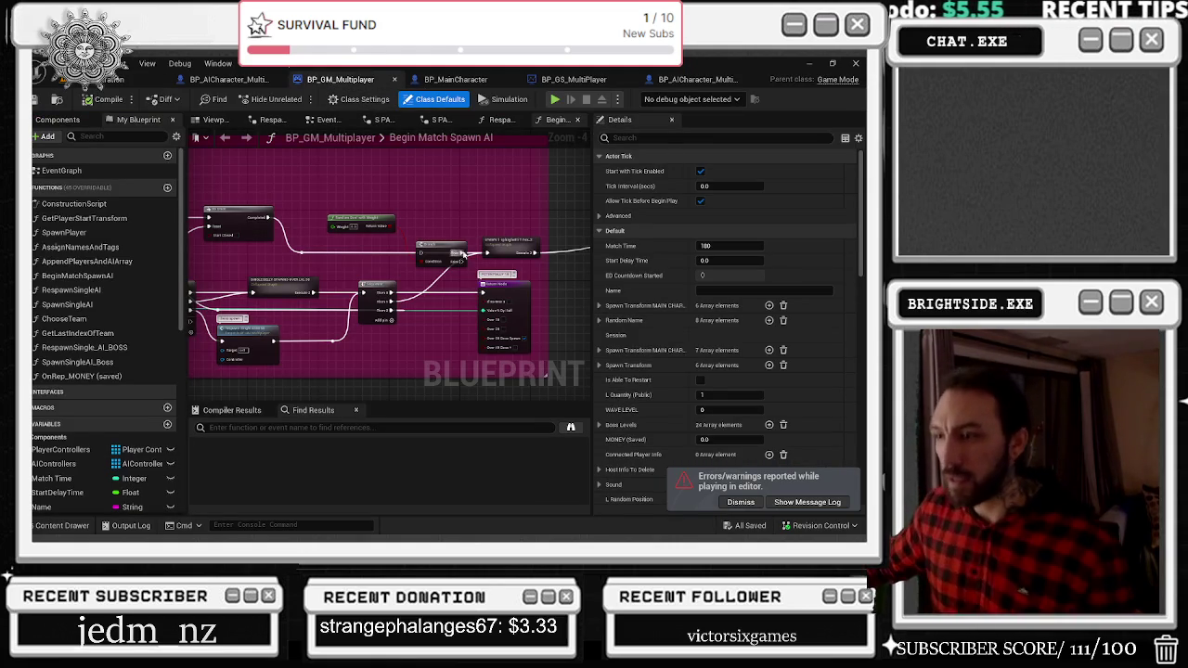
left_click_drag(465, 251, 462, 225)
left_click_drag(373, 250, 470, 257)
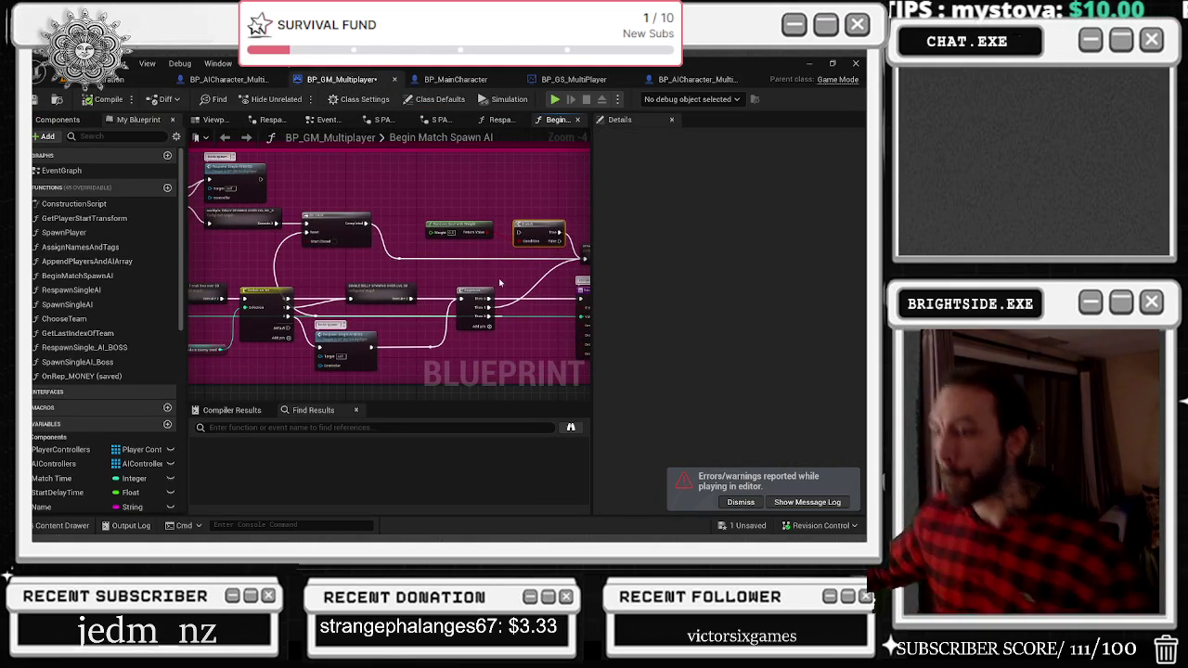
left_click_drag(500, 282, 353, 286)
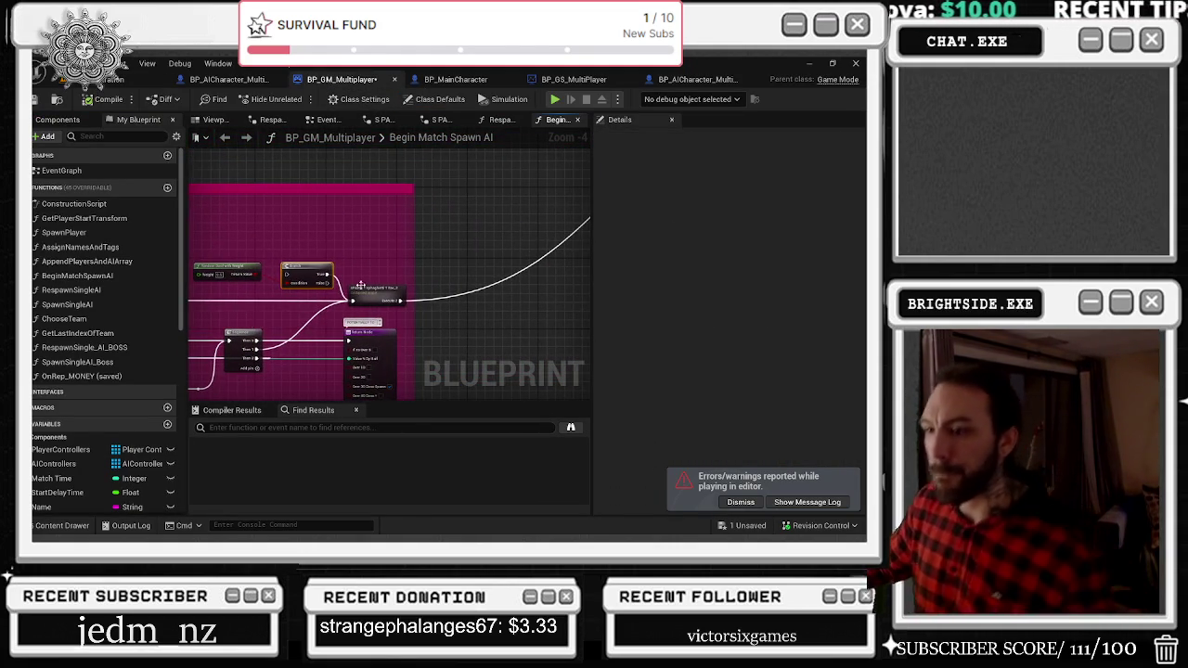
mouse_move(361, 301)
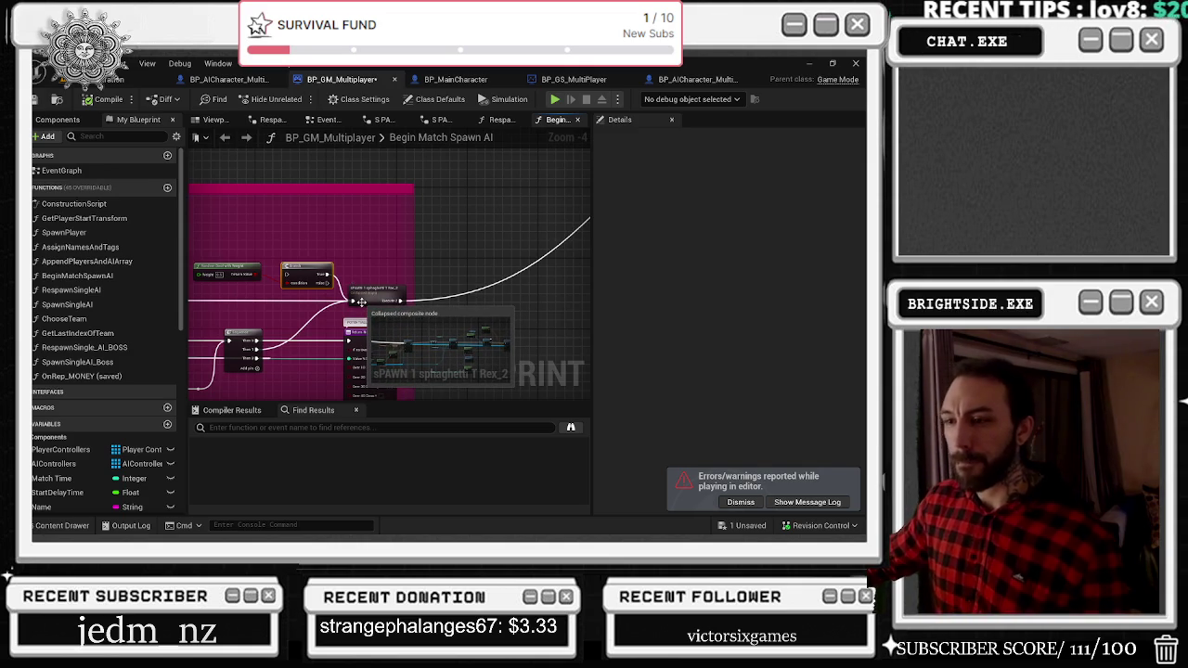
double_click(361, 302)
Pan the S PAWN 1 Sphaghetti T Rex 2 graph and select Get Player Start Transform.
scroll(340, 270, "up", 5)
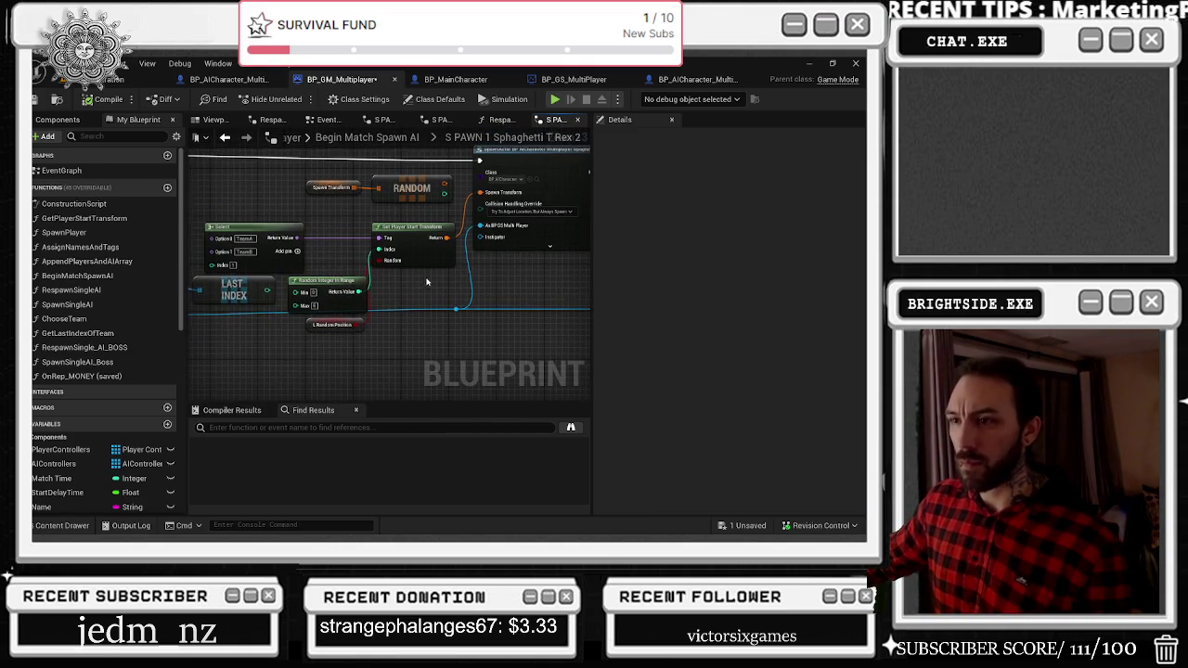
mouse_move(232, 279)
left_mouse_down()
mouse_move(396, 299)
mouse_move(549, 267)
mouse_move(468, 275)
left_mouse_up()
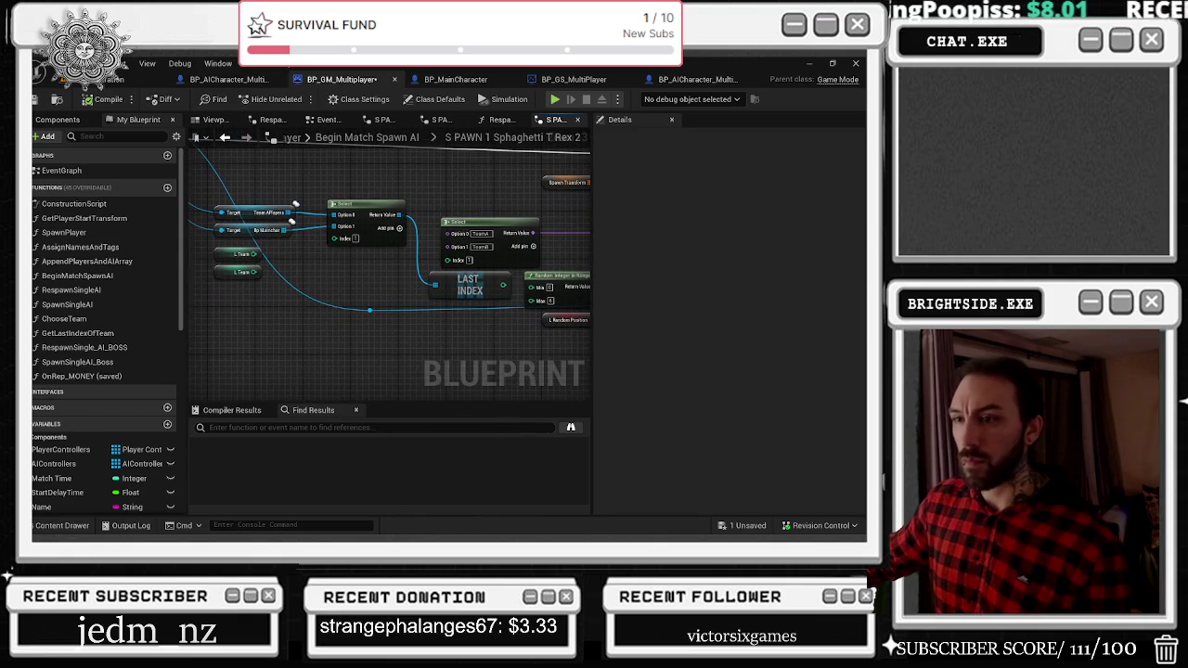
left_click_drag(579, 279, 540, 270)
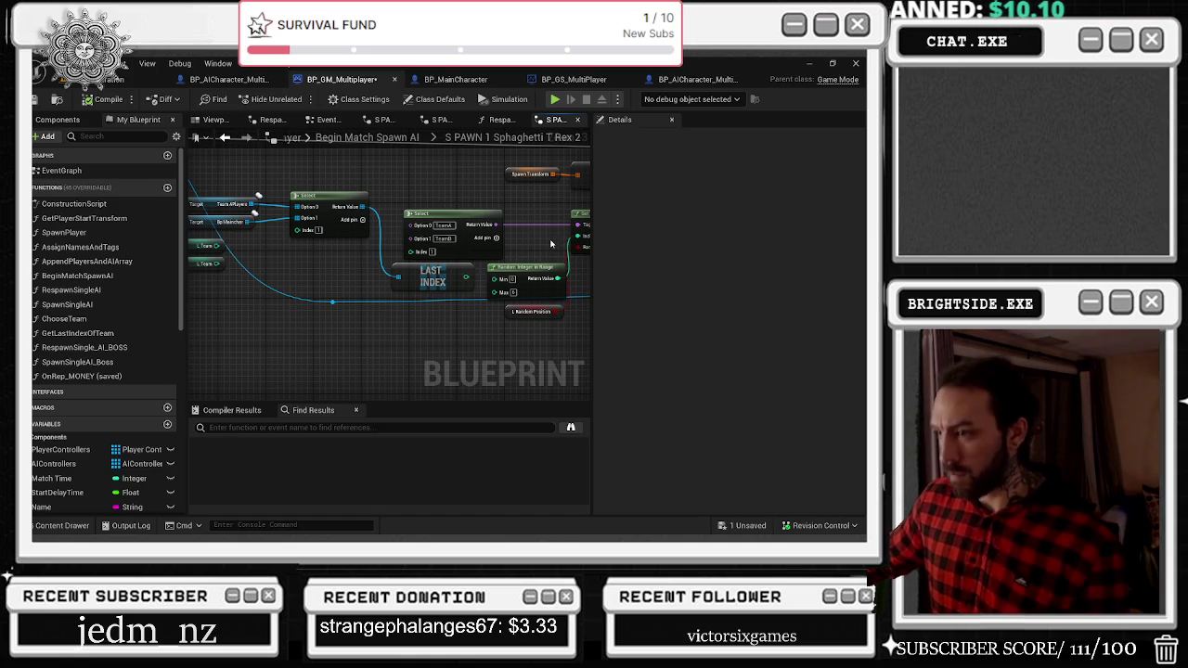
left_click_drag(550, 246, 418, 251)
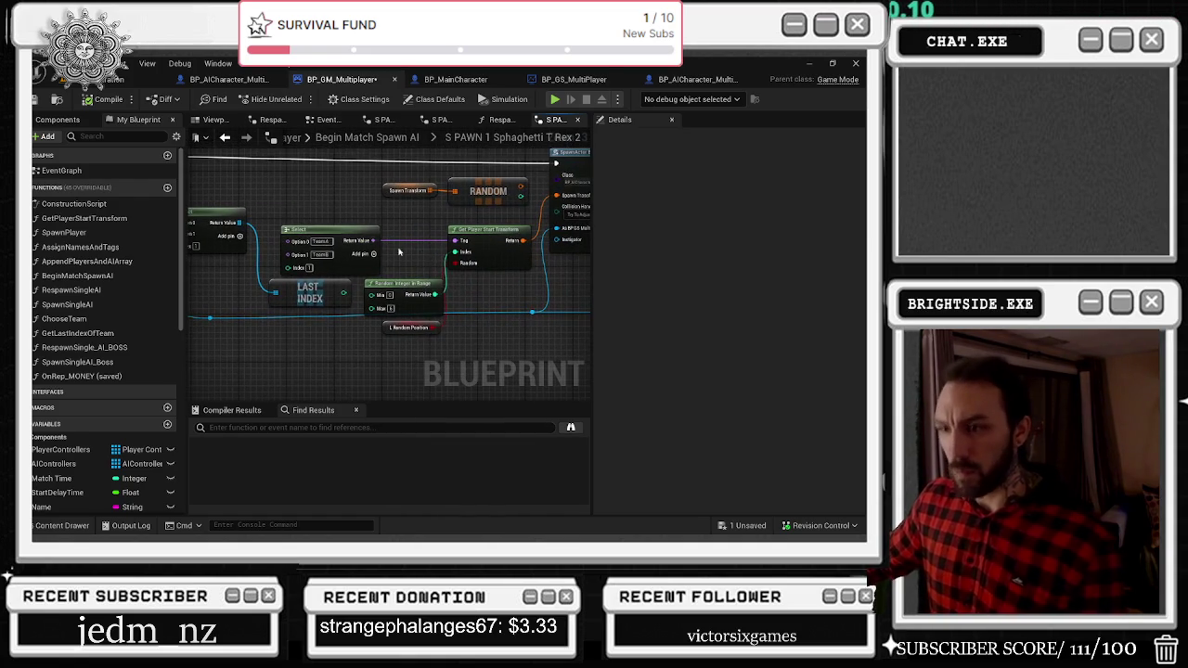
left_click(464, 253)
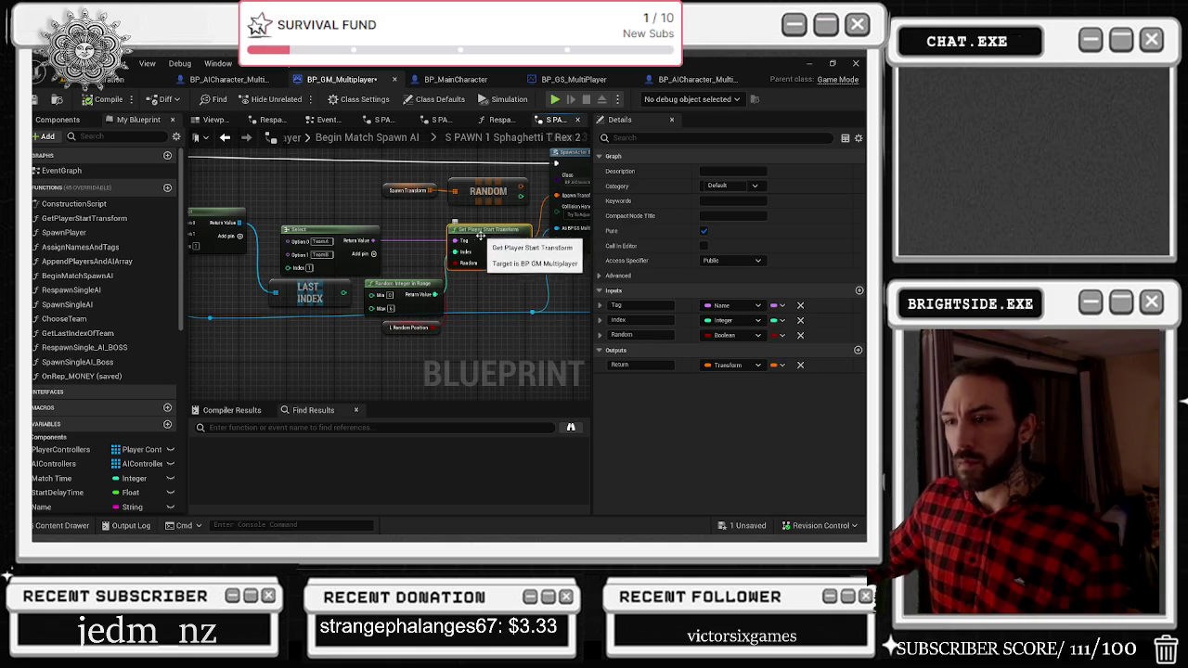
left_click_drag(490, 309, 360, 347)
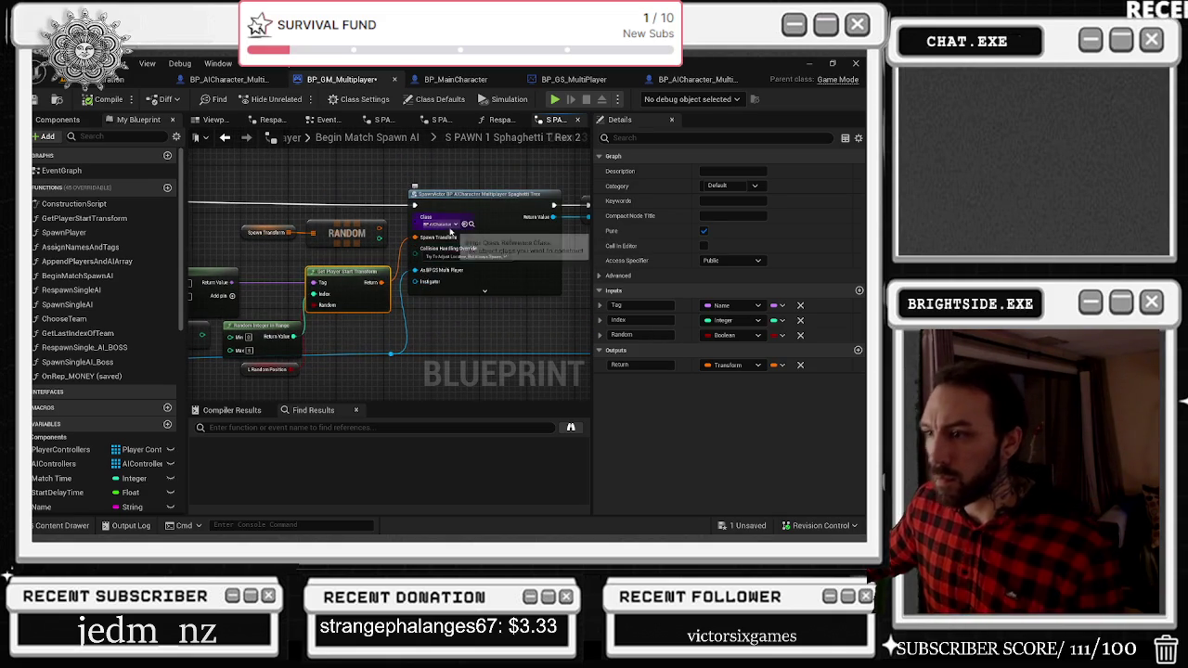
Locate the spawned class asset, then pan to Add to Team, Make Transform and SpawnActor.
left_click(473, 225)
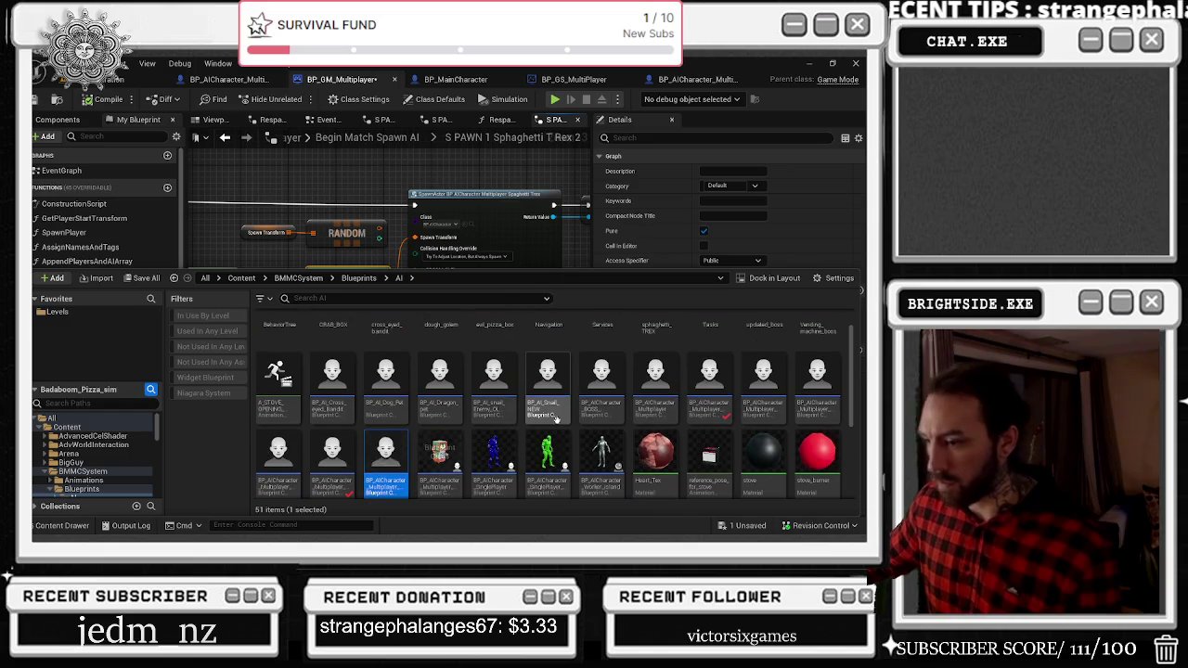
left_click(461, 171)
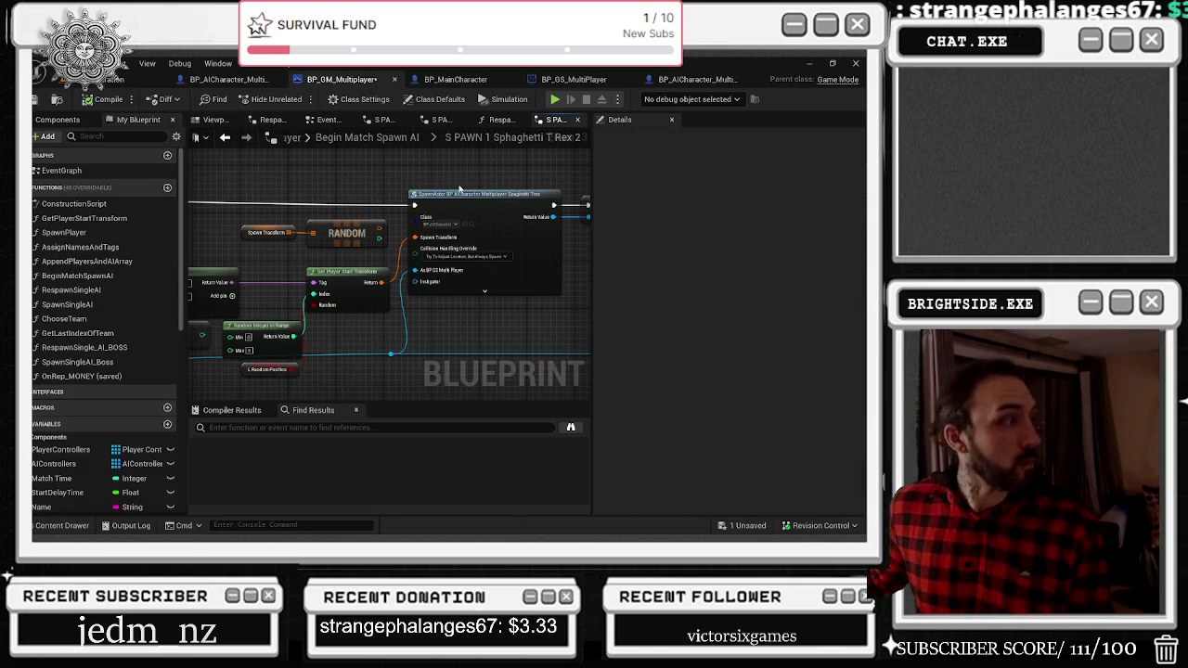
left_click_drag(514, 203, 218, 179)
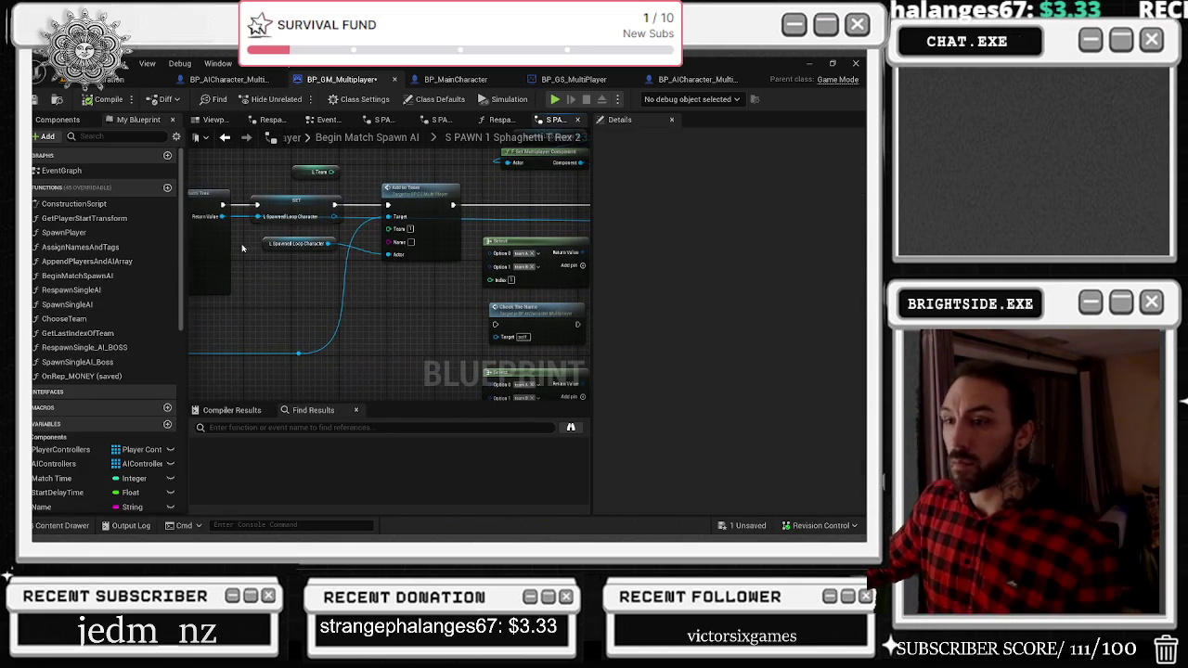
mouse_move(458, 213)
left_mouse_down()
mouse_move(371, 215)
mouse_move(402, 191)
left_mouse_up()
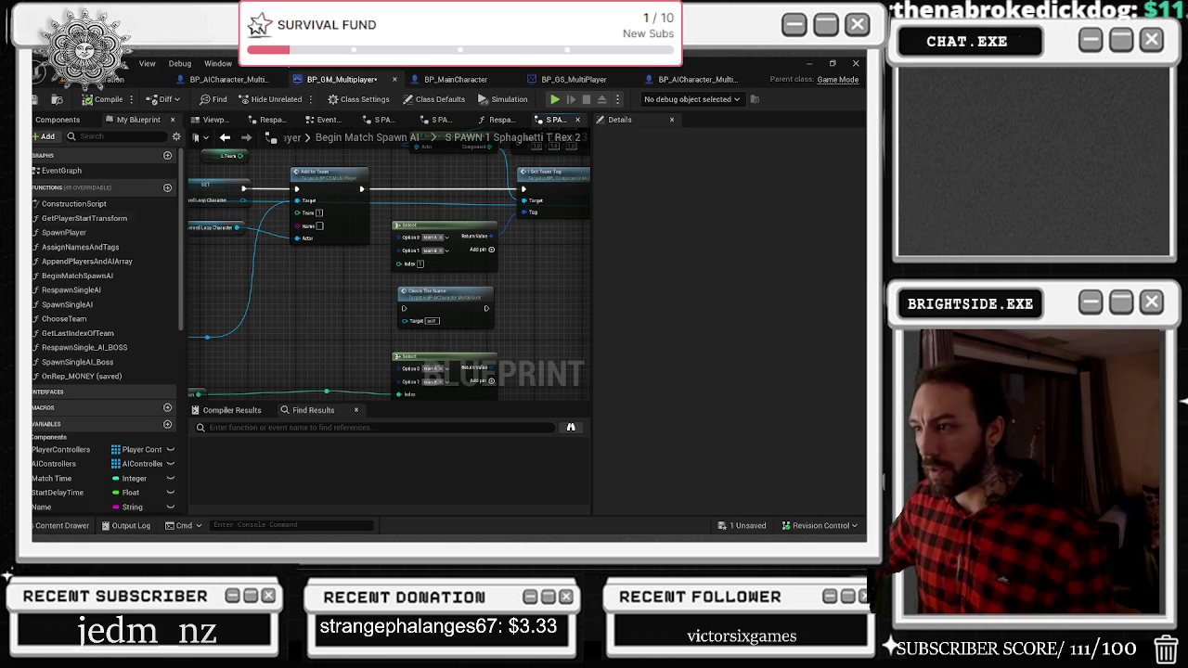
mouse_move(353, 296)
left_mouse_down()
mouse_move(378, 300)
mouse_move(369, 257)
mouse_move(456, 278)
mouse_move(451, 371)
mouse_move(490, 293)
left_mouse_up()
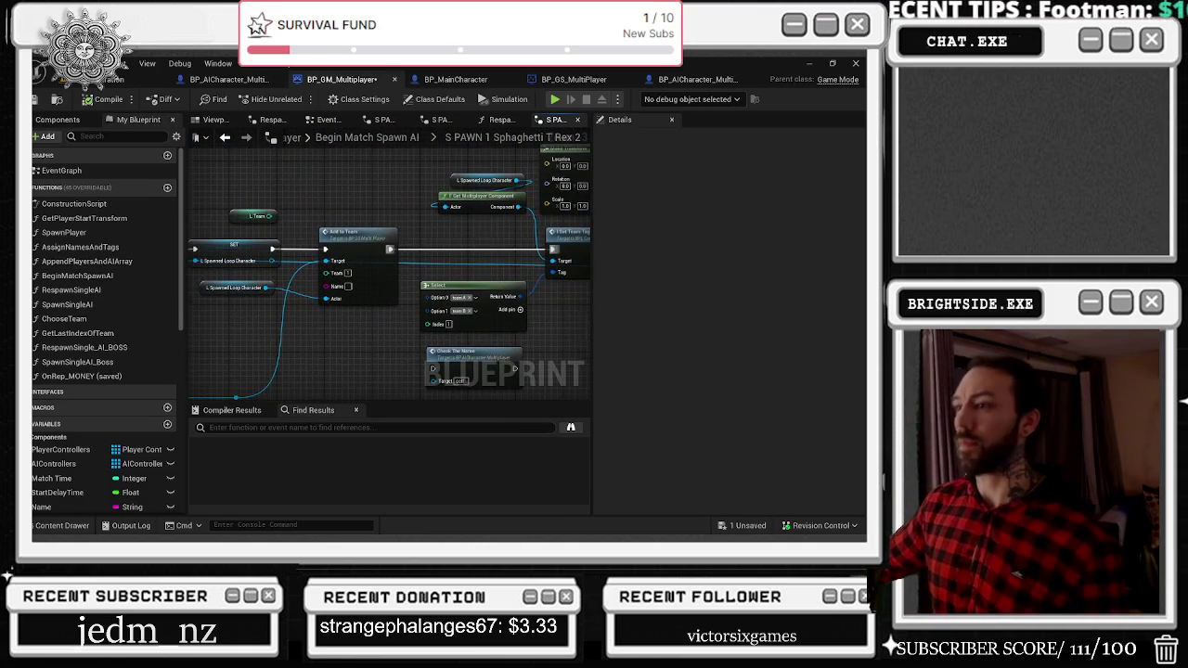
left_click_drag(515, 246, 362, 287)
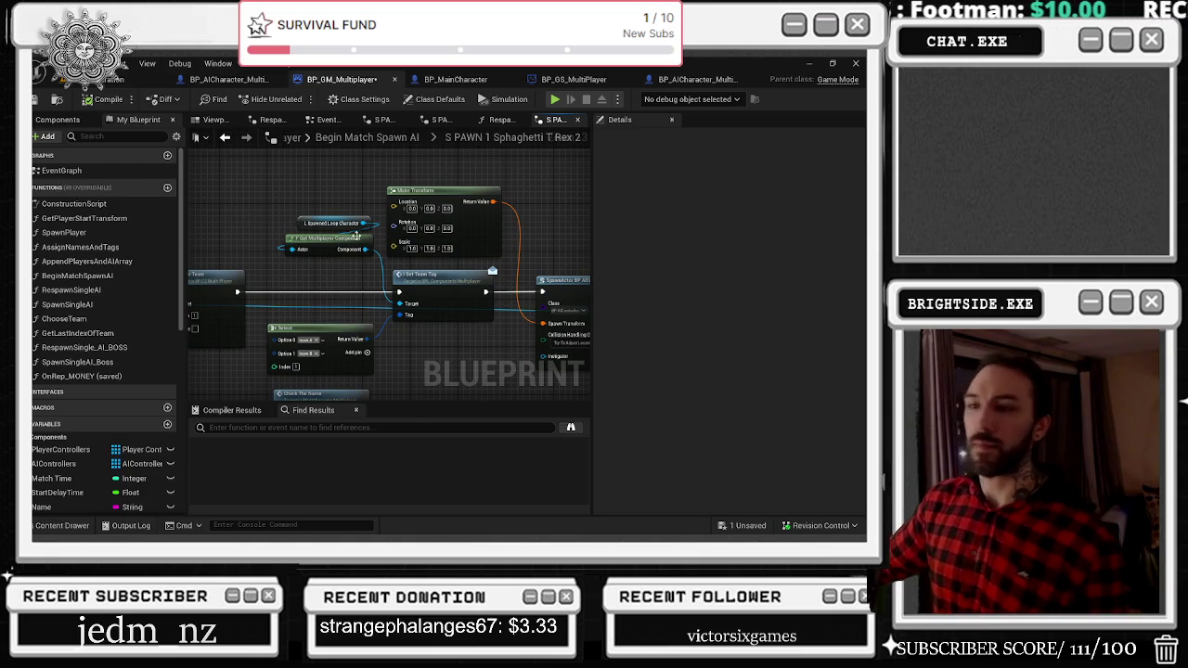
left_click_drag(433, 183, 285, 167)
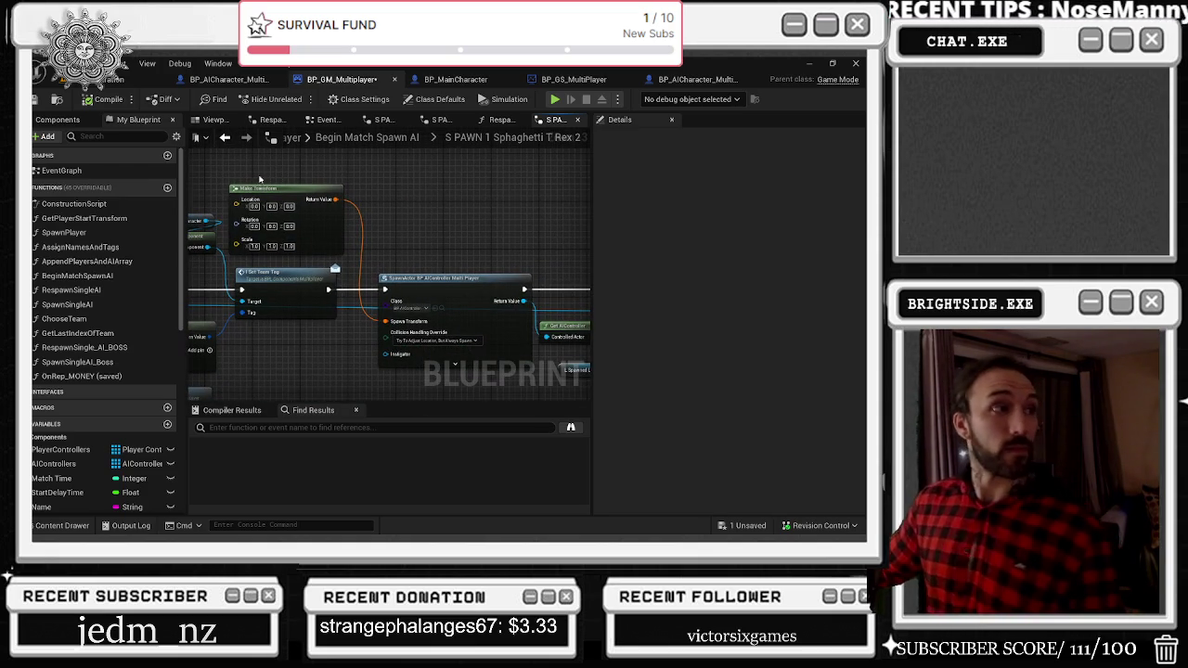
Follow the spawn chain through Get AIController and Possess, then return to the level.
left_click_drag(355, 228, 186, 186)
left_click_drag(335, 202, 275, 206)
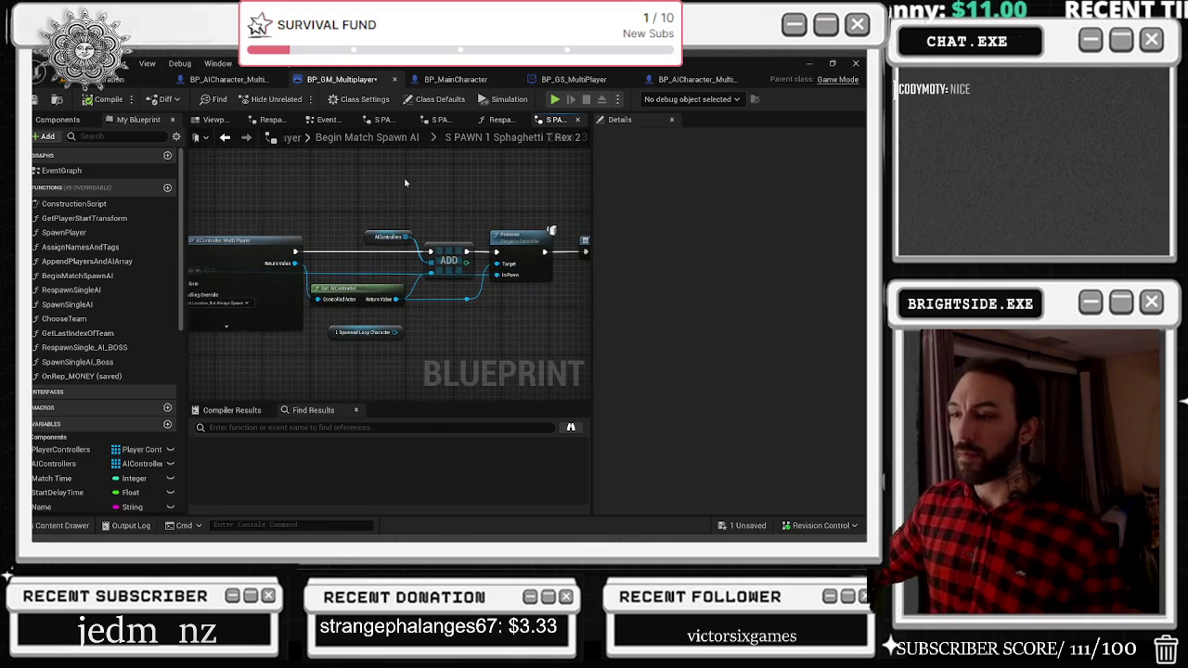
left_click_drag(351, 259, 287, 216)
mouse_move(390, 253)
left_mouse_down()
mouse_move(420, 200)
mouse_move(473, 241)
left_mouse_up()
mouse_move(518, 209)
left_mouse_down()
mouse_move(539, 229)
mouse_move(496, 239)
mouse_move(587, 165)
left_mouse_up()
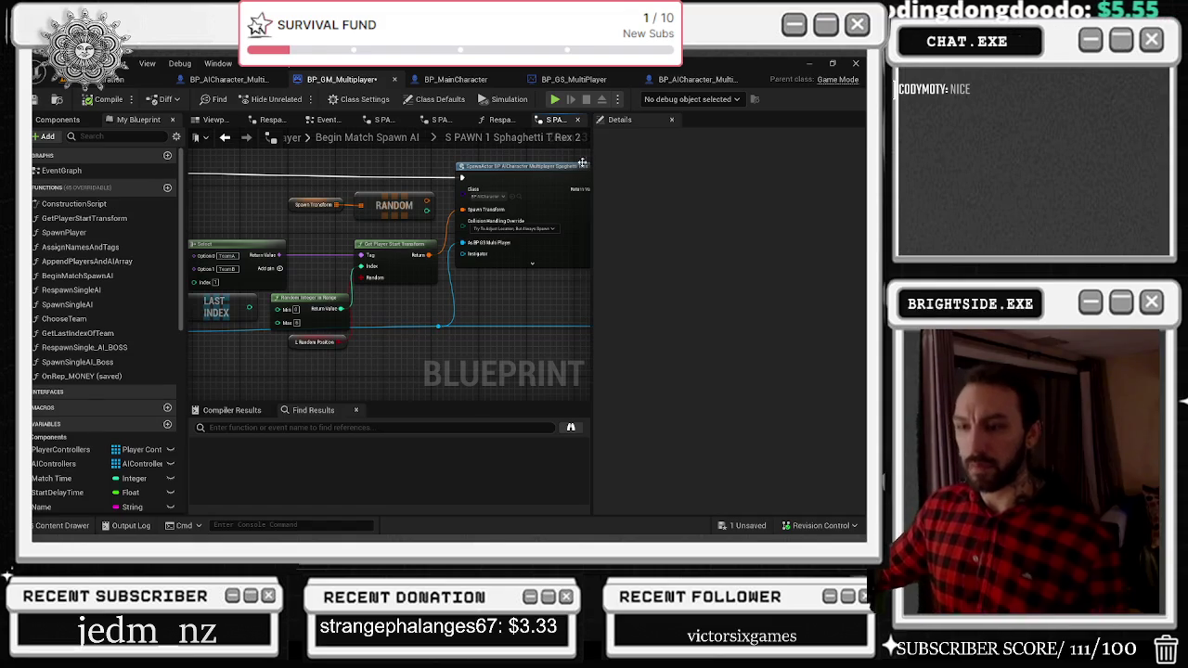
left_click(135, 79)
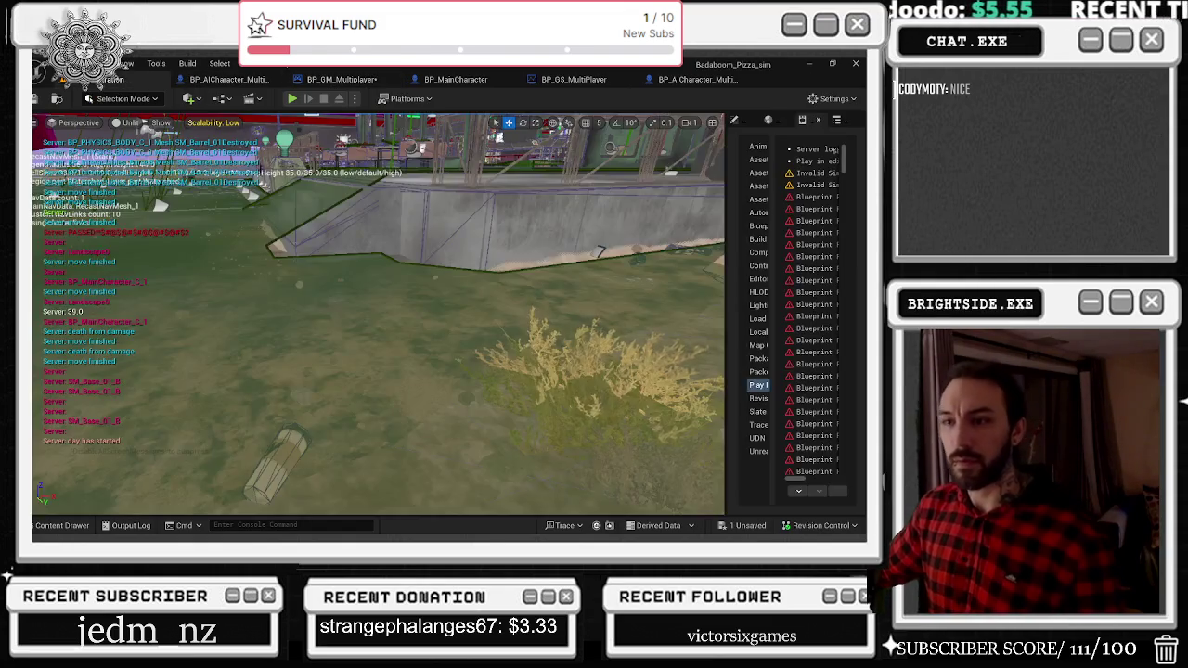
Select player start actors on the field and widen Details to show PlayerStart4's properties.
left_click_drag(637, 228, 330, 339)
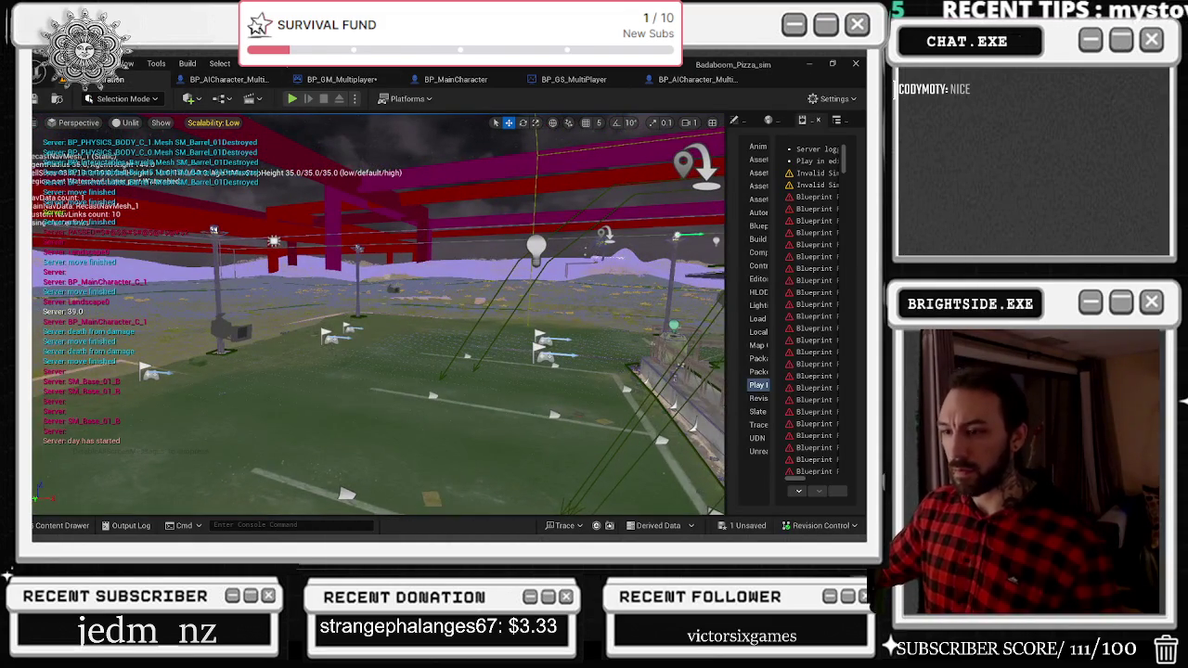
left_click(329, 337)
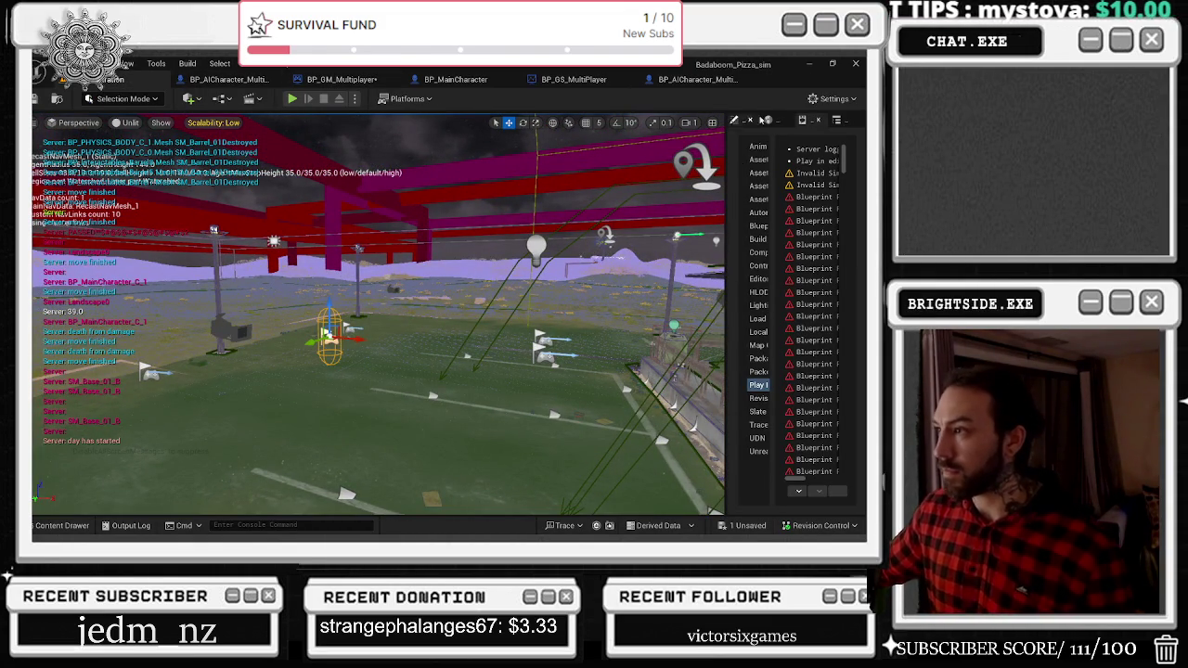
left_click(769, 122)
left_click_drag(728, 183, 620, 173)
left_click(640, 120)
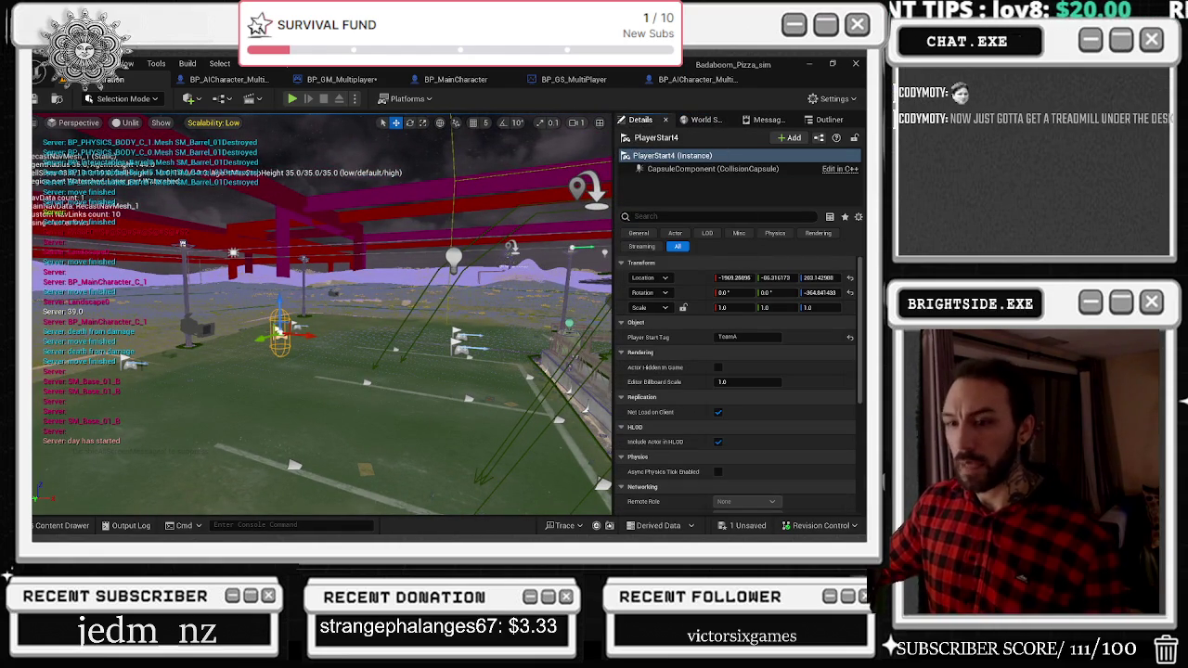
Select and frame PlayerStart2, scroll to its TeamB tag, then switch to BP_AICharacter_Multiplayer_boss.
left_click_drag(127, 366, 132, 365)
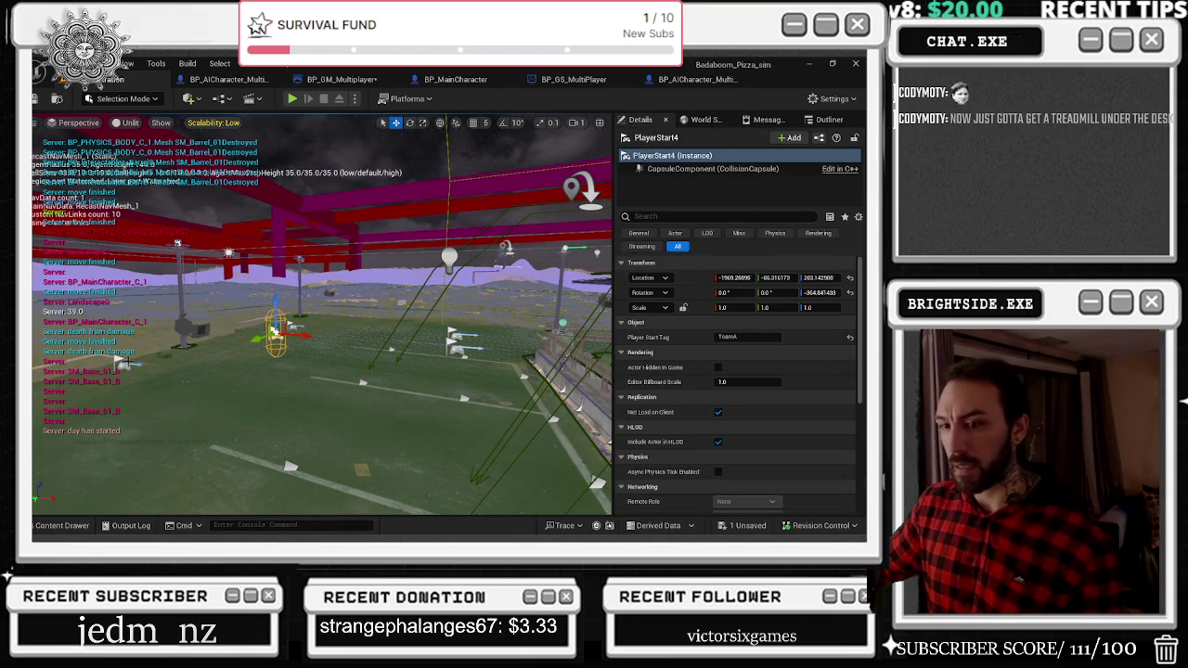
left_click(126, 365)
key("f")
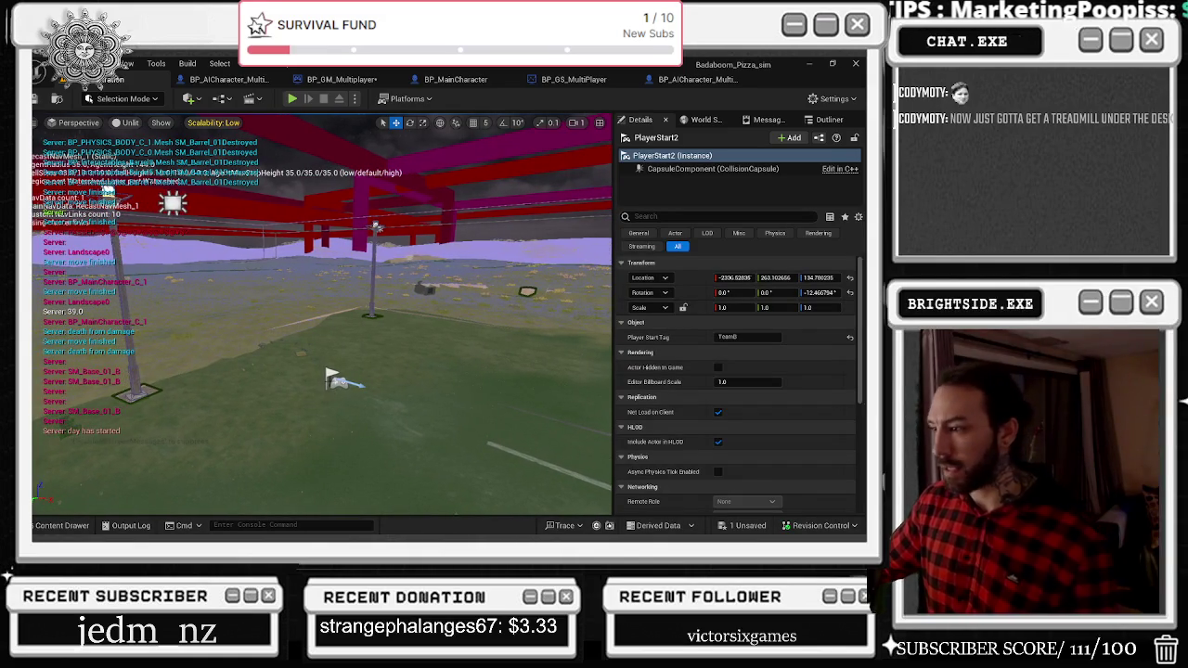
scroll(322, 316, "down", 5)
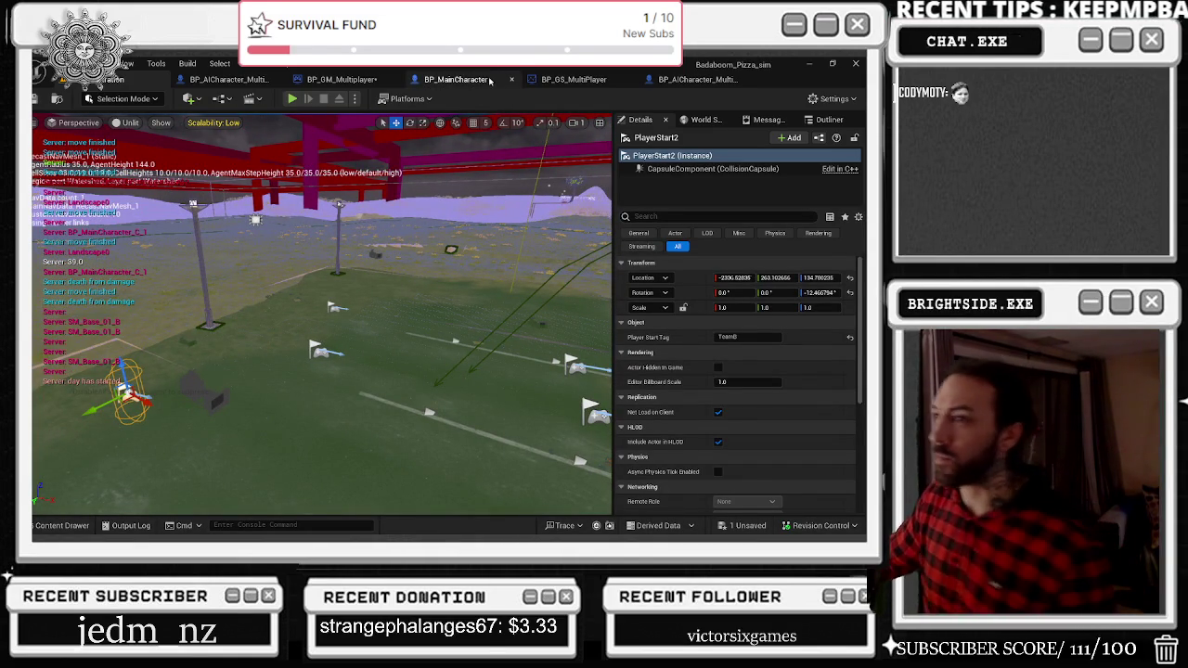
left_click(682, 79)
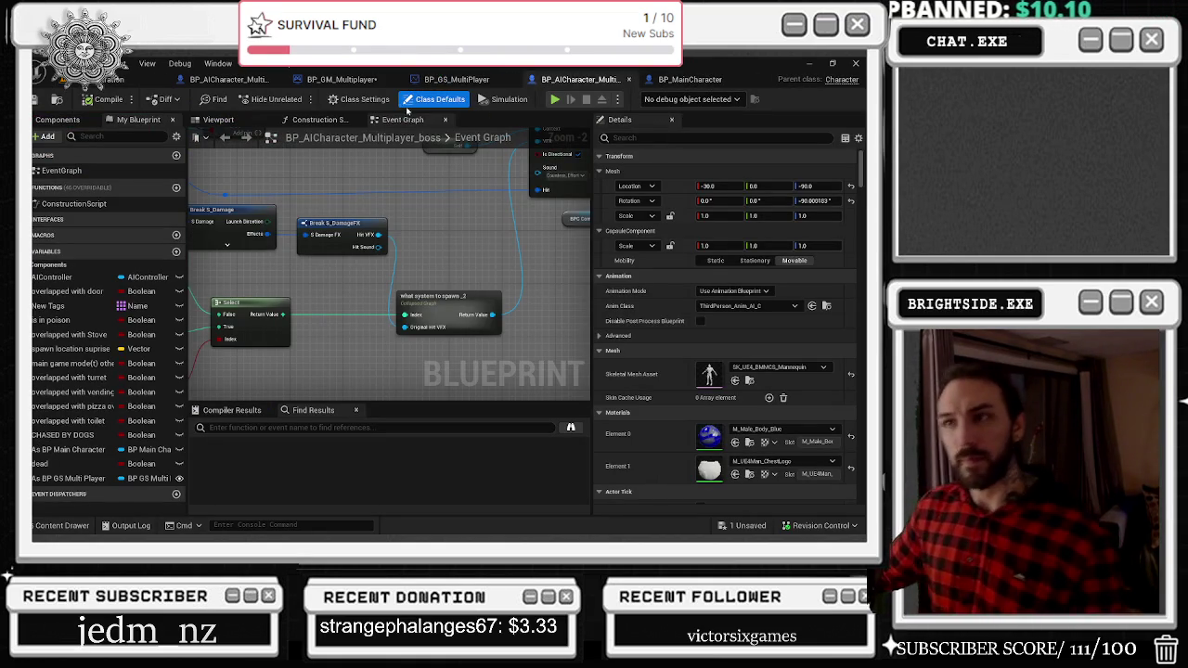
In BP_GM_Multiplayer, close three spawn graph tabs, then view Respawn AI's Under 5 and Begin Match Spawn AI.
left_click(341, 79)
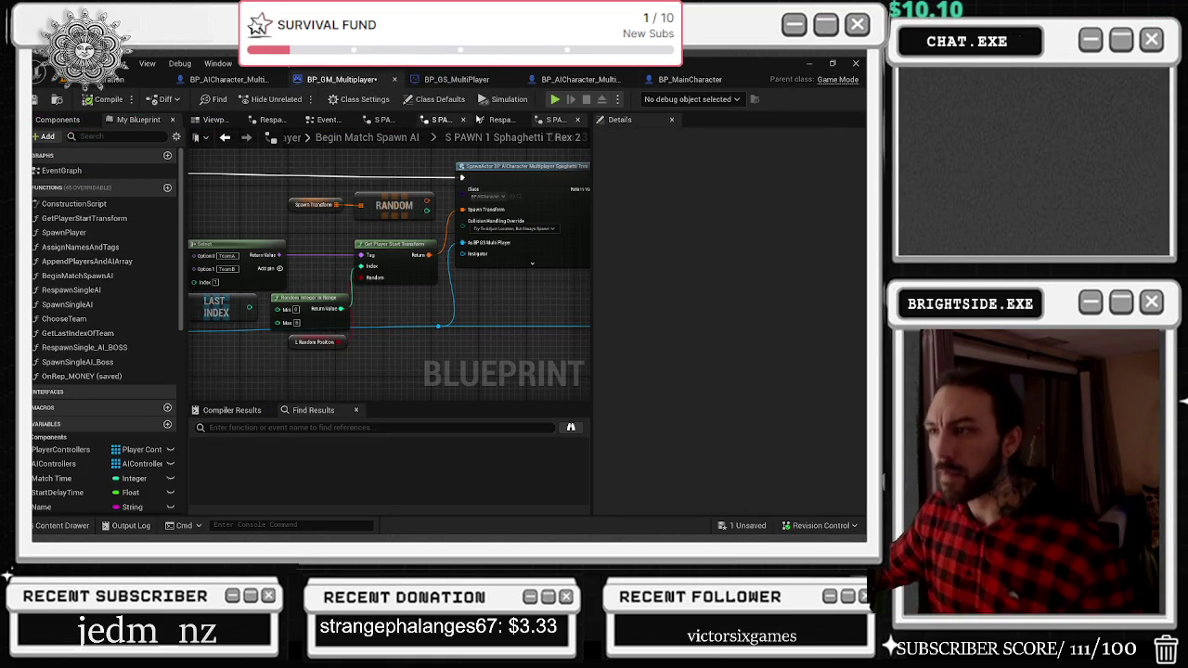
left_click(577, 120)
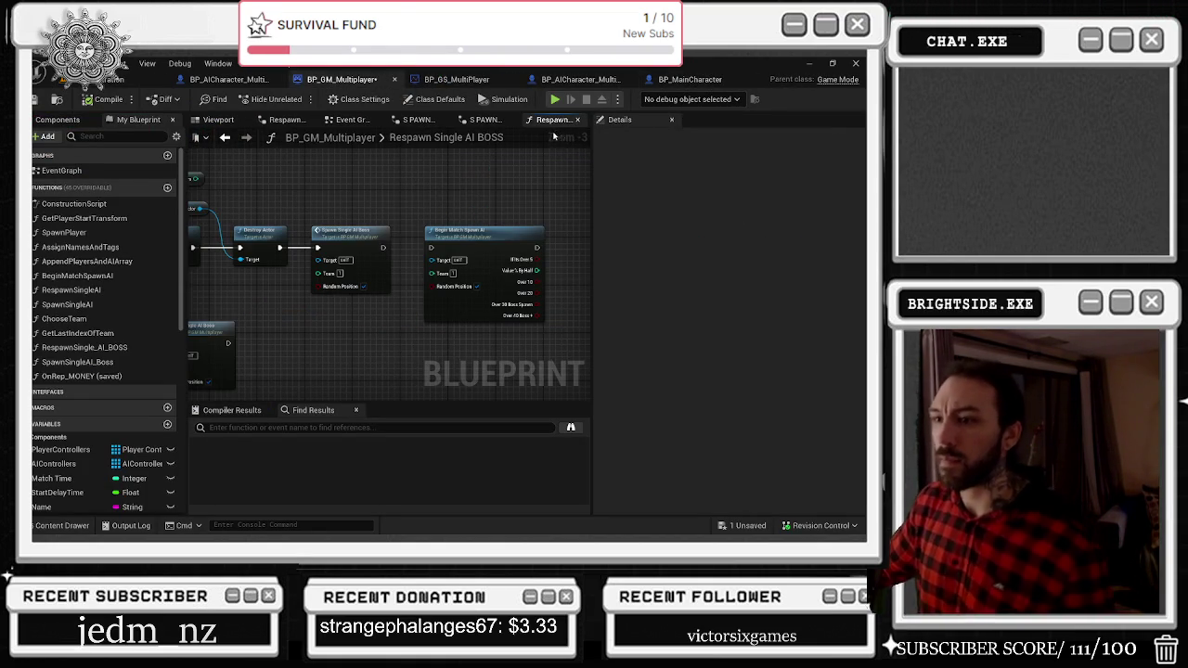
left_click(578, 119)
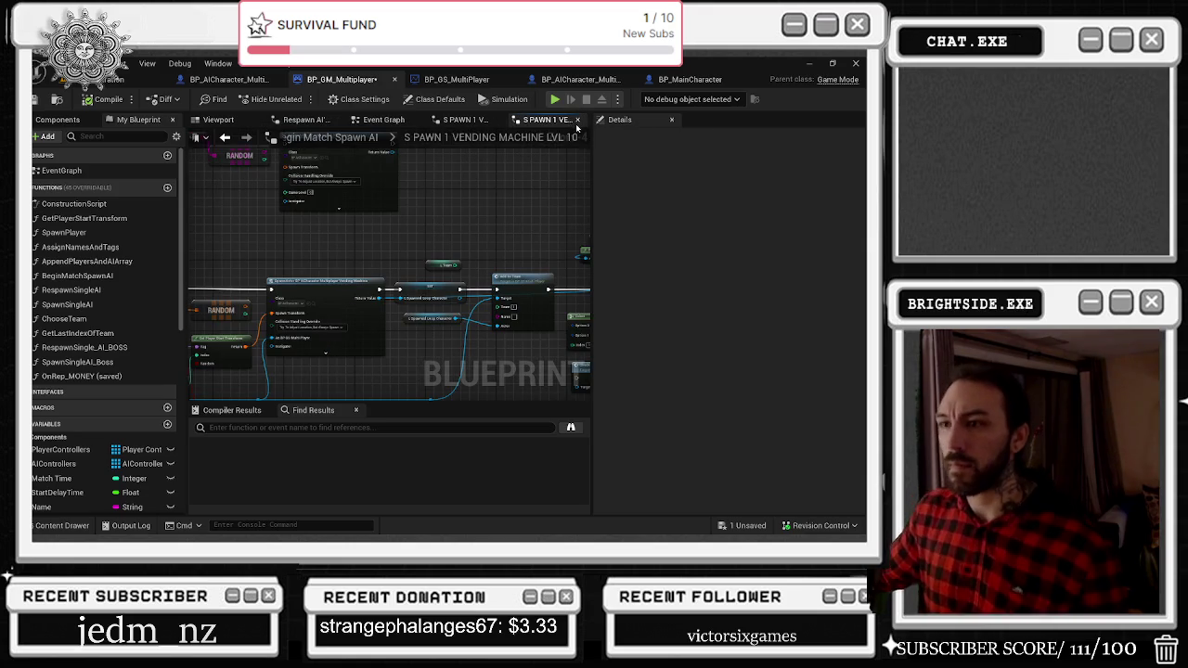
left_click(578, 119)
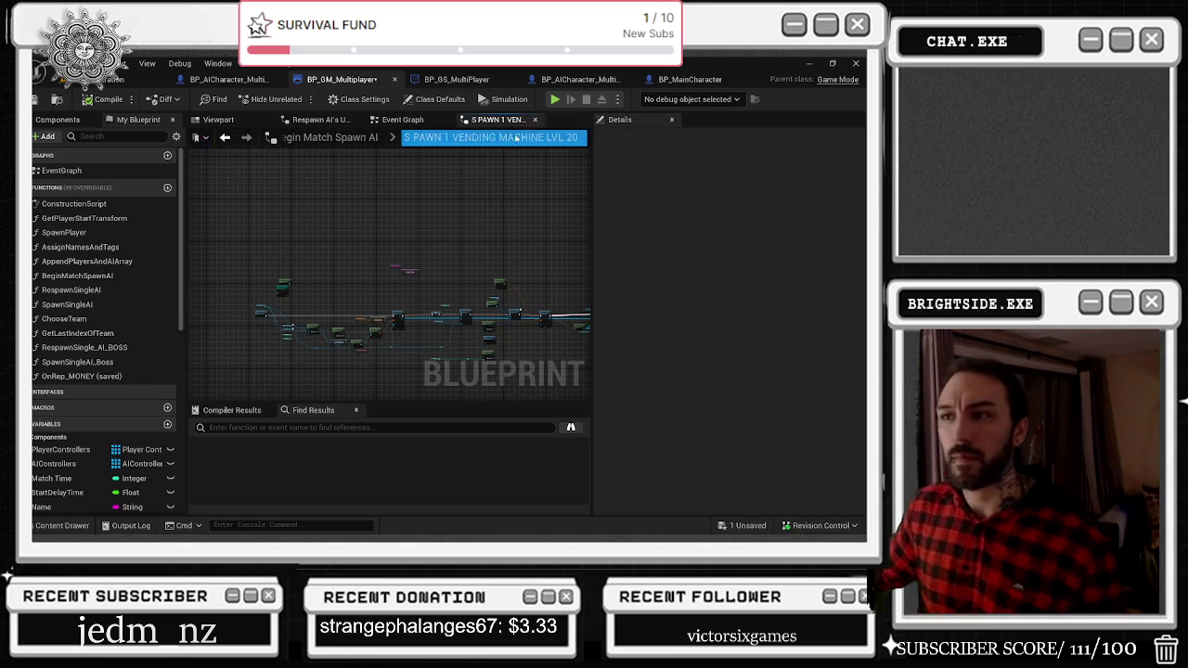
left_click(431, 120)
scroll(574, 210, "up", 3)
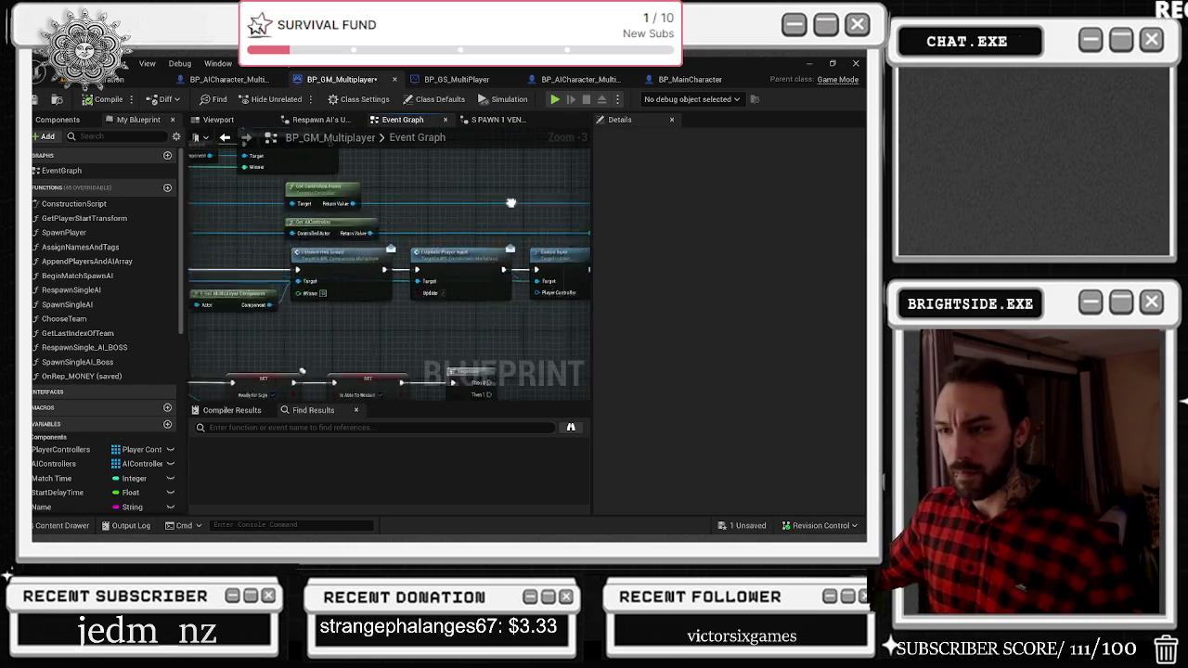
left_click(320, 119)
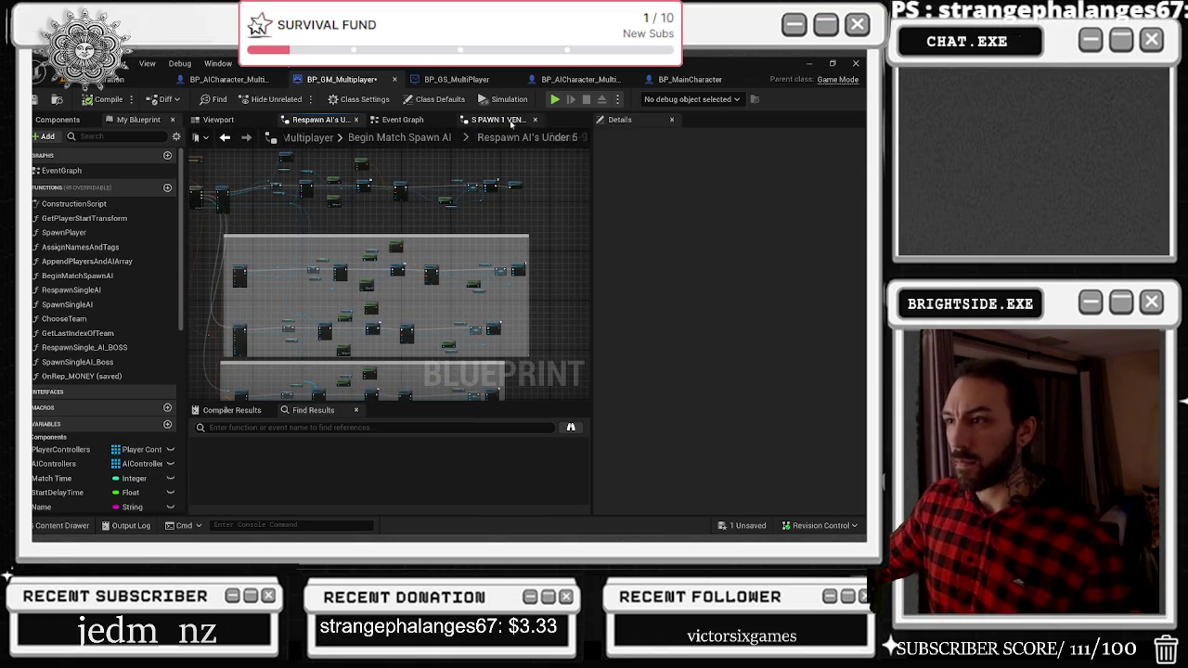
left_click(409, 137)
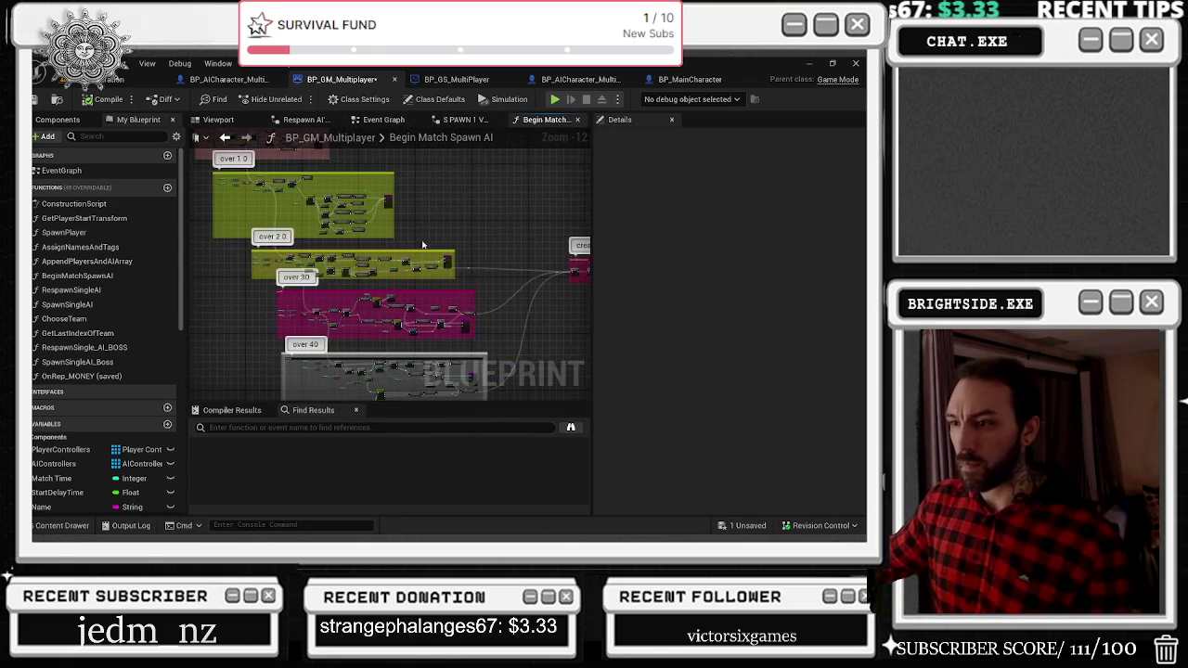
Reconnect IsValid's execution wire into the Branch node that feeds sPAWN 1 sphagetti T Rex_2.
scroll(418, 267, "up", 7)
scroll(468, 274, "up", 1)
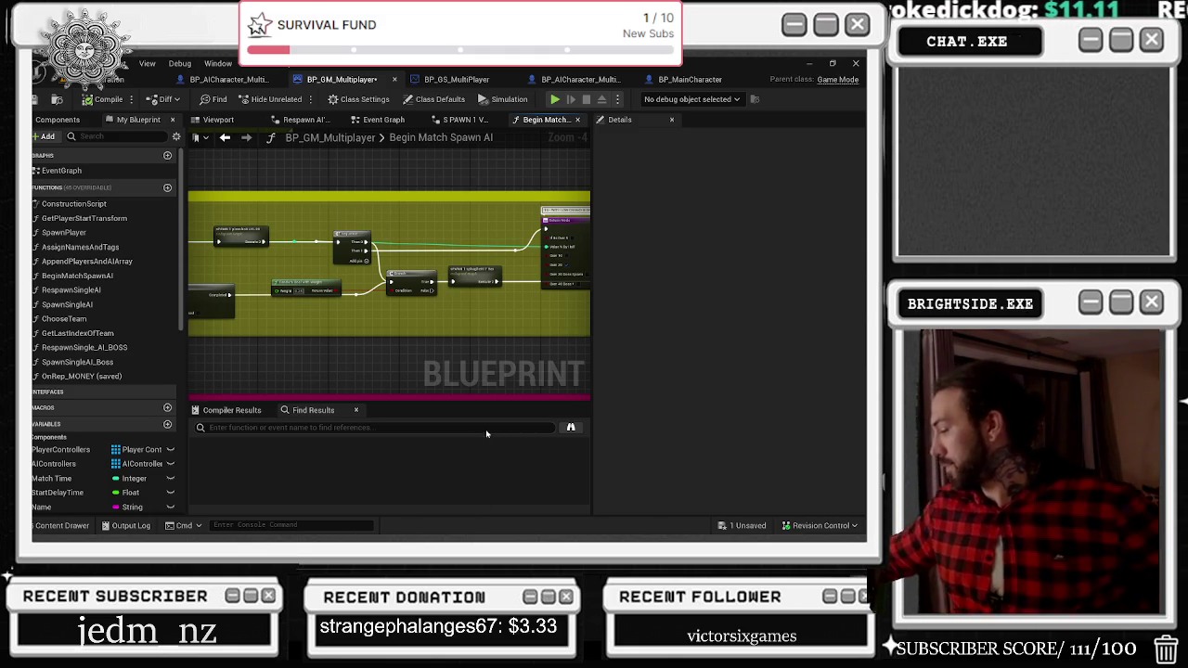
left_click_drag(493, 312, 592, 275)
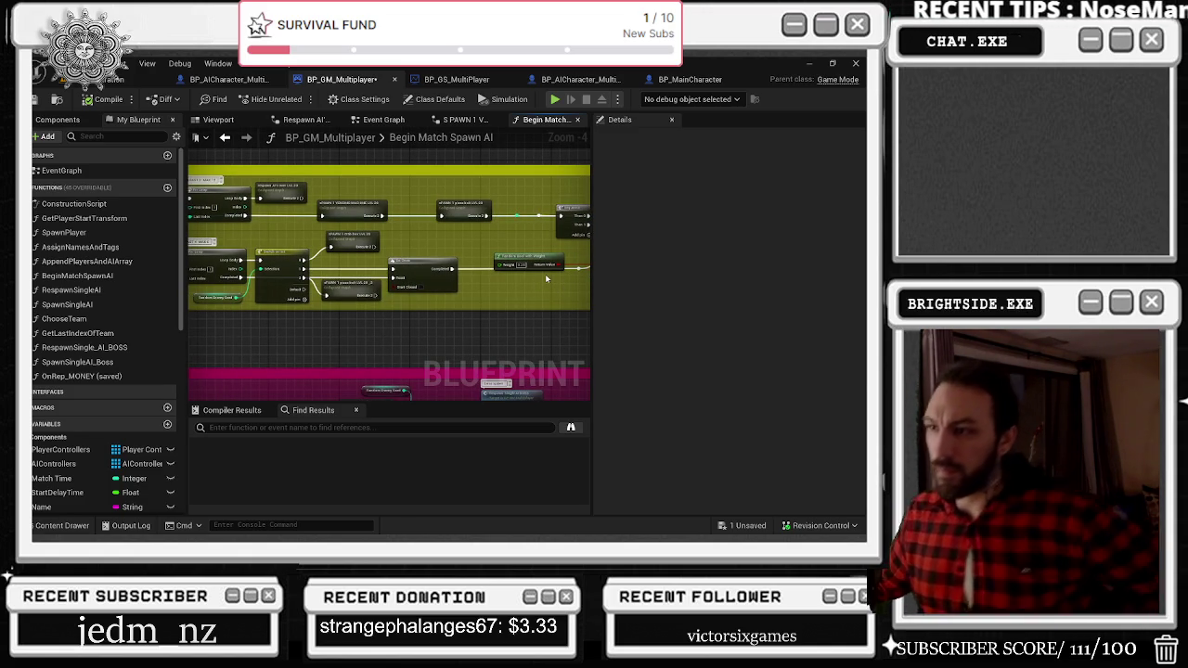
left_click_drag(545, 274, 660, 281)
mouse_move(522, 226)
left_mouse_down()
mouse_move(550, 267)
mouse_move(371, 244)
left_mouse_up()
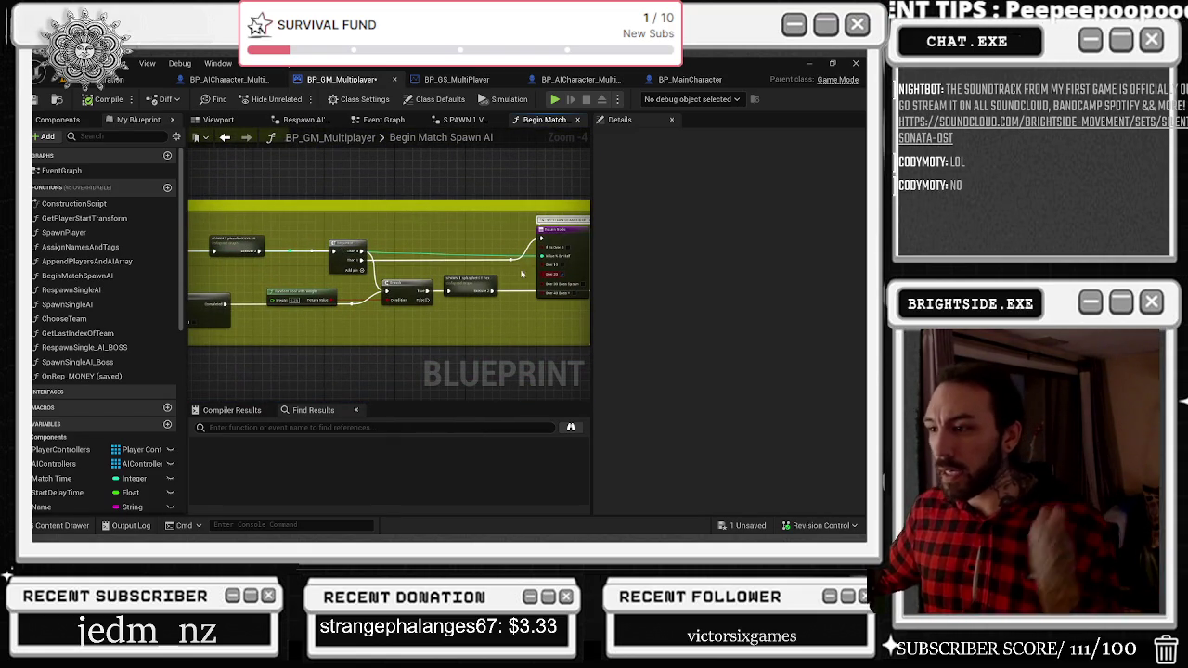
scroll(499, 287, "down", 4)
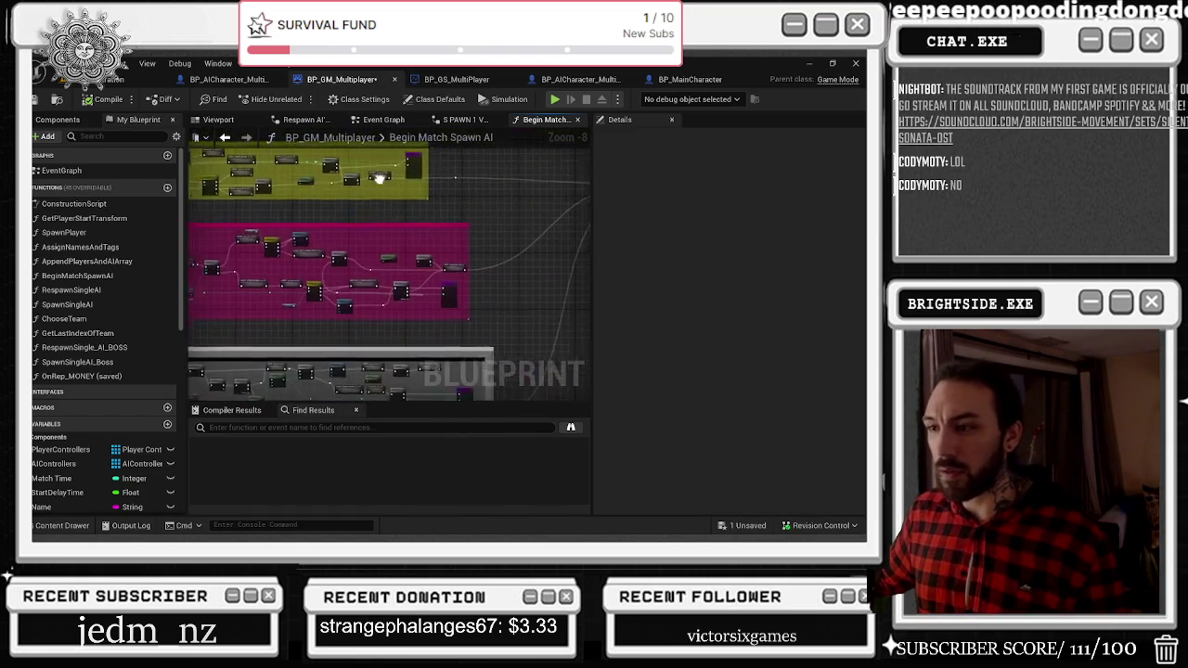
scroll(379, 277, "up", 4)
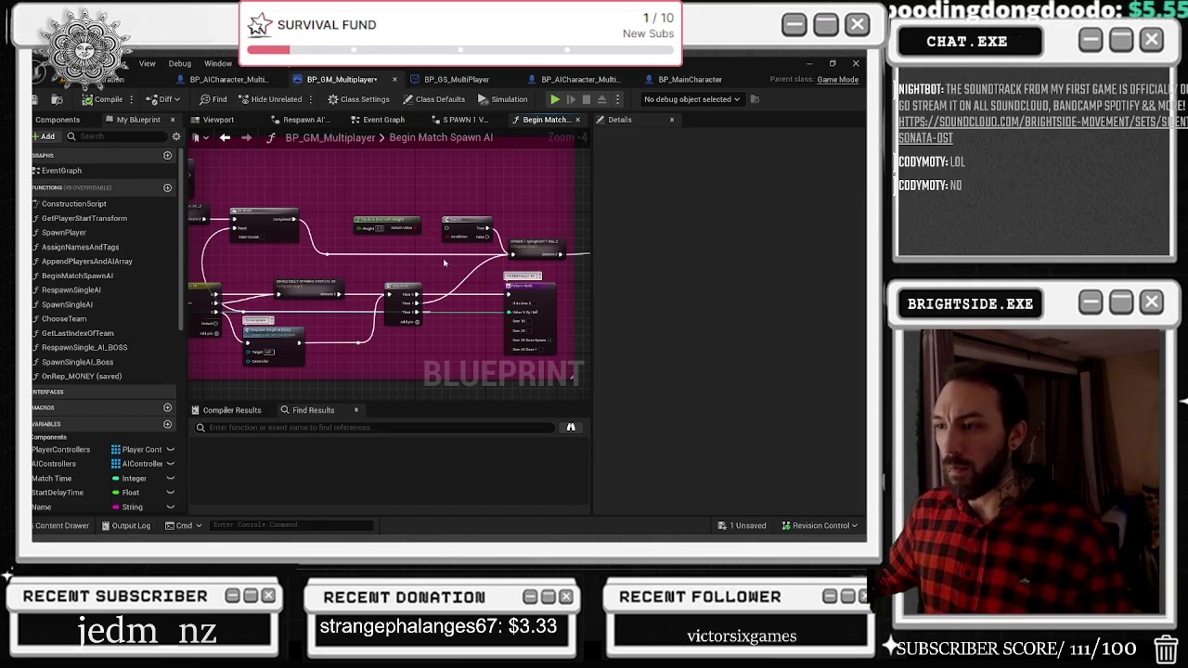
mouse_move(516, 258)
left_mouse_down()
mouse_move(441, 232)
mouse_move(458, 258)
mouse_move(534, 245)
mouse_move(496, 278)
left_mouse_up()
left_click(519, 245)
scroll(508, 214, "down", 2)
scroll(496, 278, "up", 4)
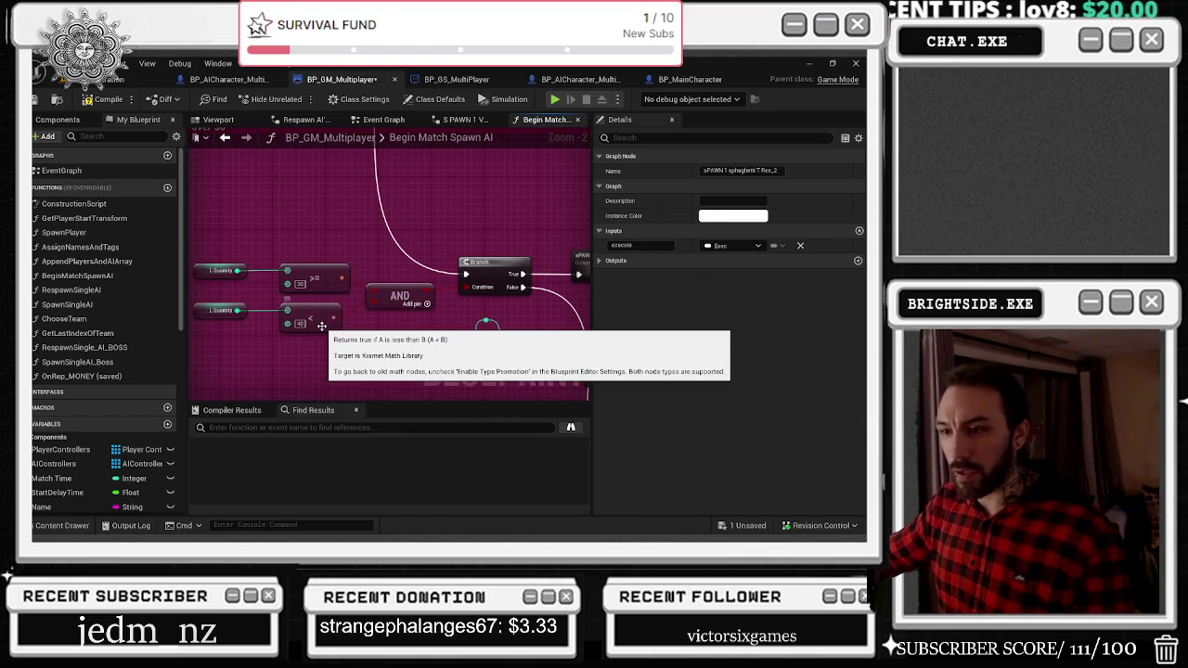
Nudge the For Loop node and drag a new wire from a node pin across the graph.
mouse_move(313, 278)
left_mouse_down()
mouse_move(251, 268)
mouse_move(283, 196)
left_mouse_up()
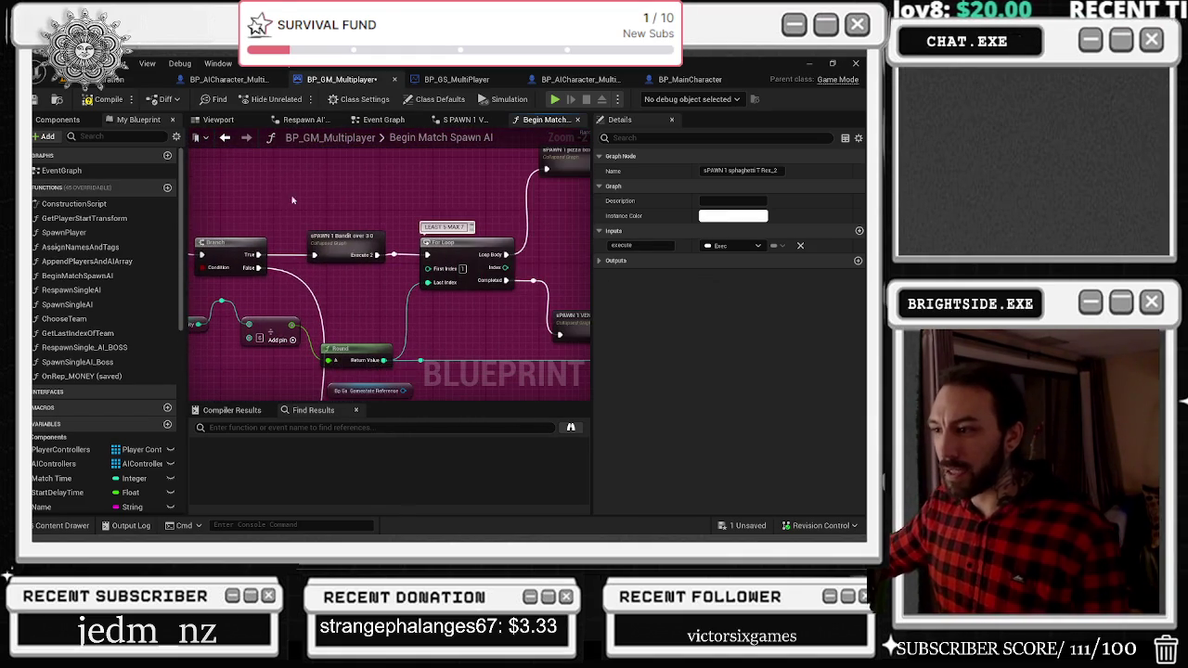
left_click_drag(434, 262, 446, 262)
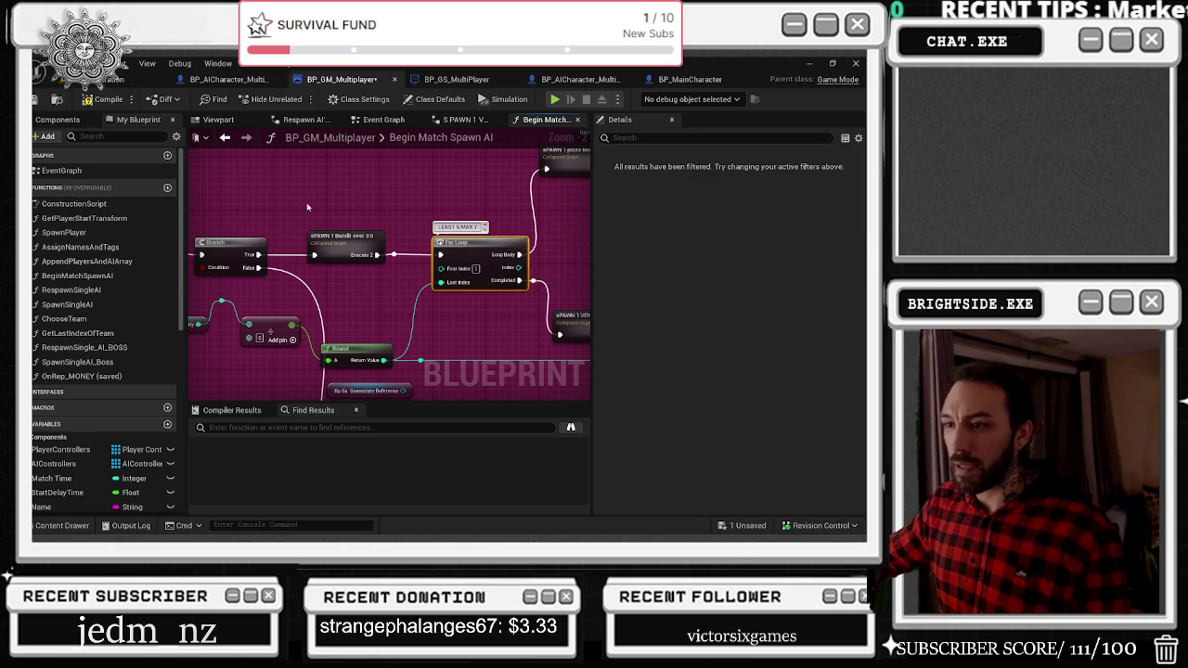
left_click(368, 241)
left_click(316, 227)
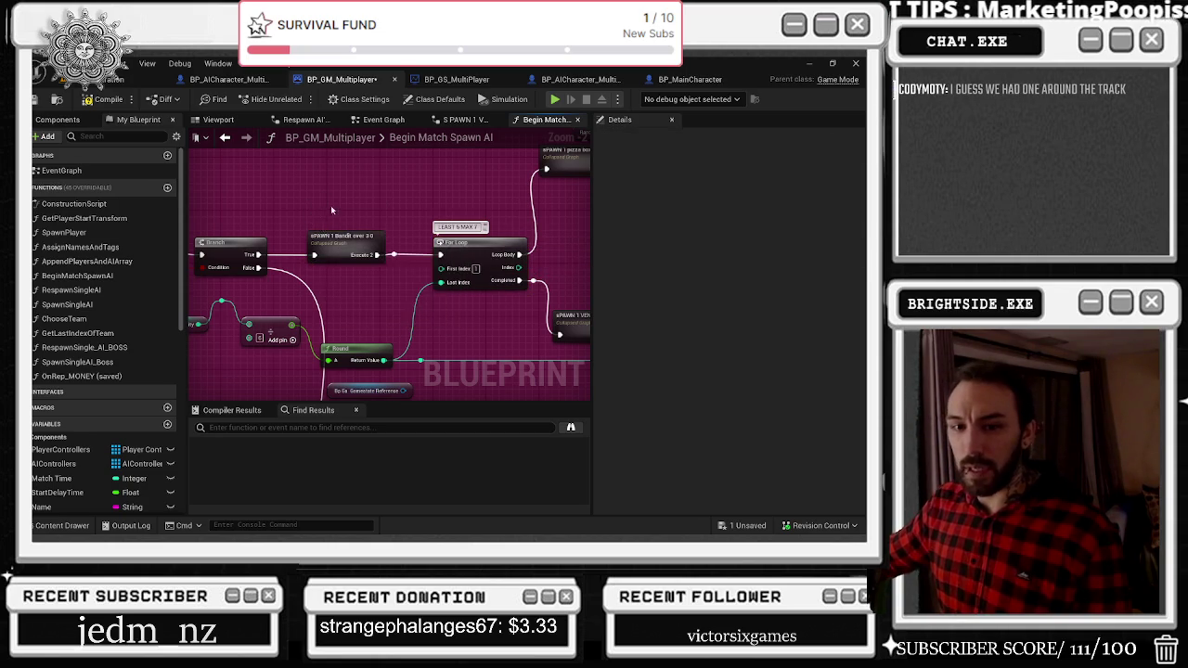
left_click_drag(316, 228, 167, 295)
mouse_move(649, 351)
left_mouse_down()
mouse_move(675, 289)
mouse_move(204, 278)
mouse_move(548, 256)
mouse_move(466, 271)
left_mouse_up()
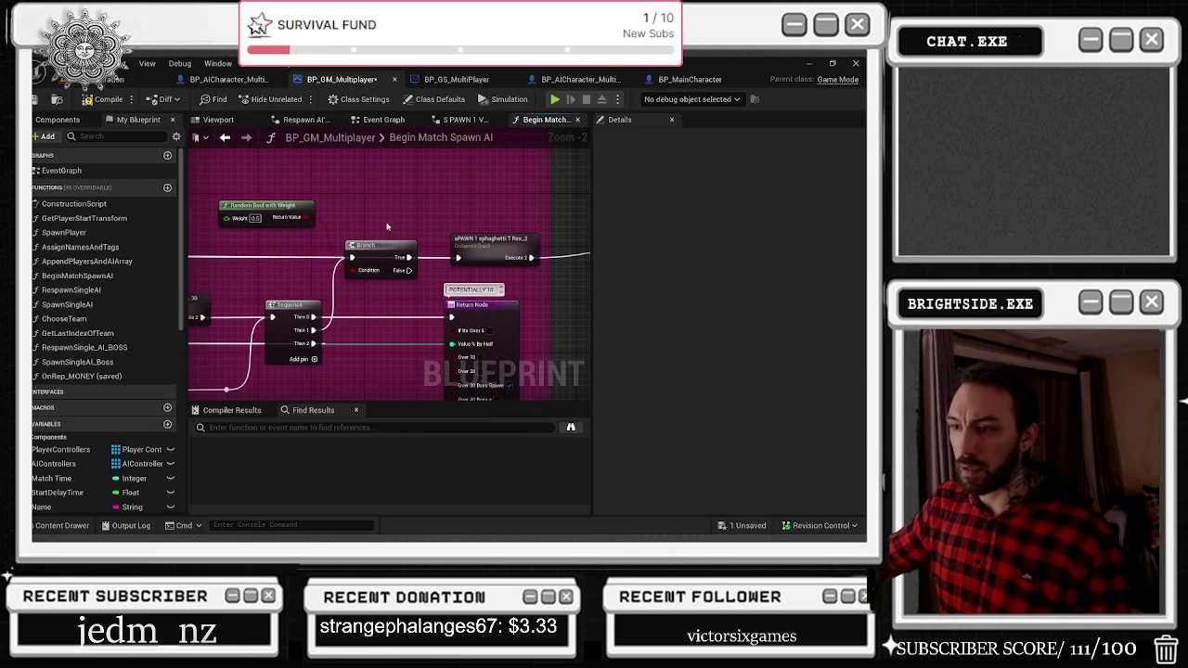
Raise the Branch node and collapsed spawn node so they sit level.
left_click_drag(380, 246, 387, 226)
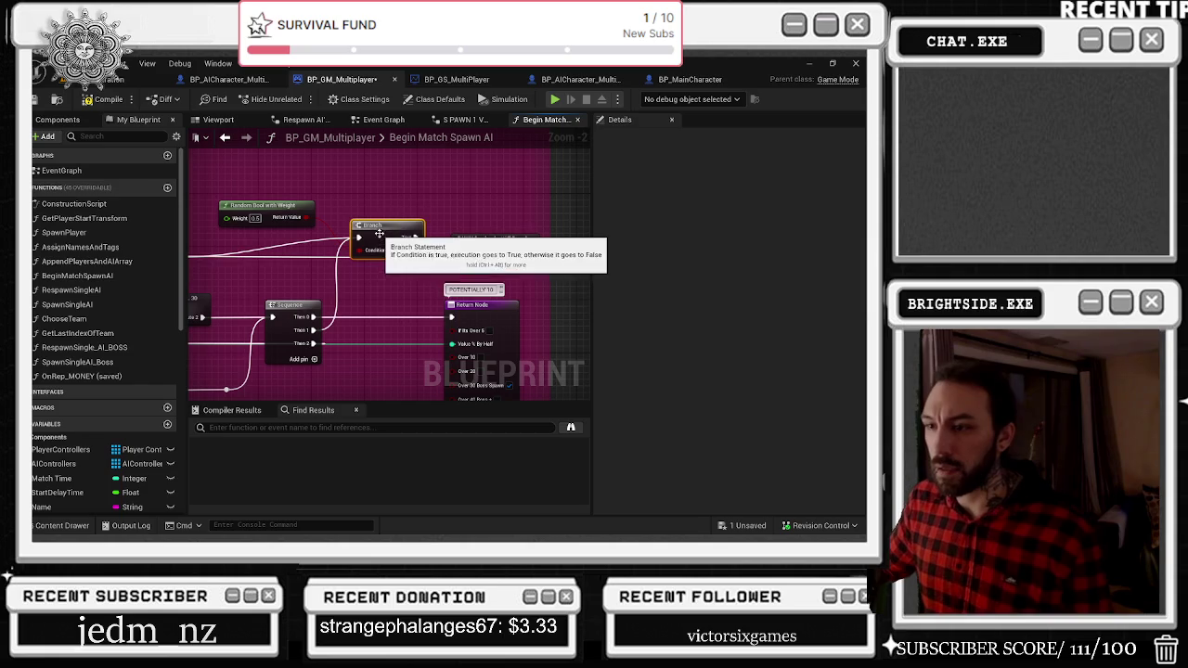
mouse_move(496, 255)
left_mouse_down()
mouse_move(496, 234)
mouse_move(496, 248)
left_mouse_up()
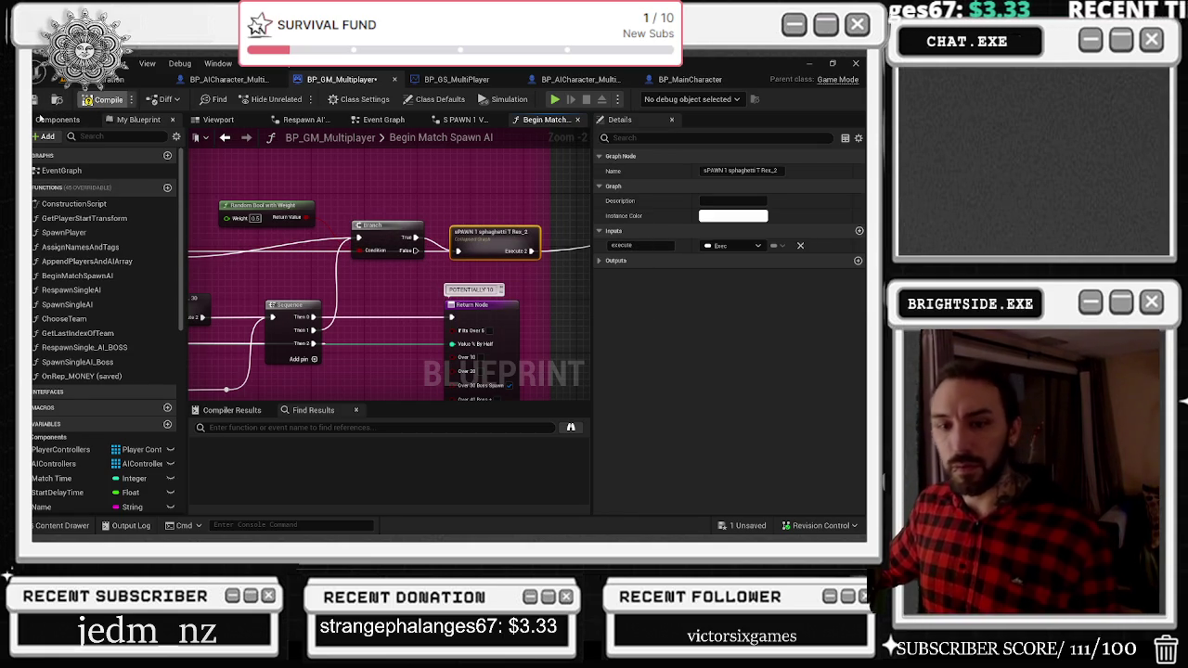
left_click(45, 118)
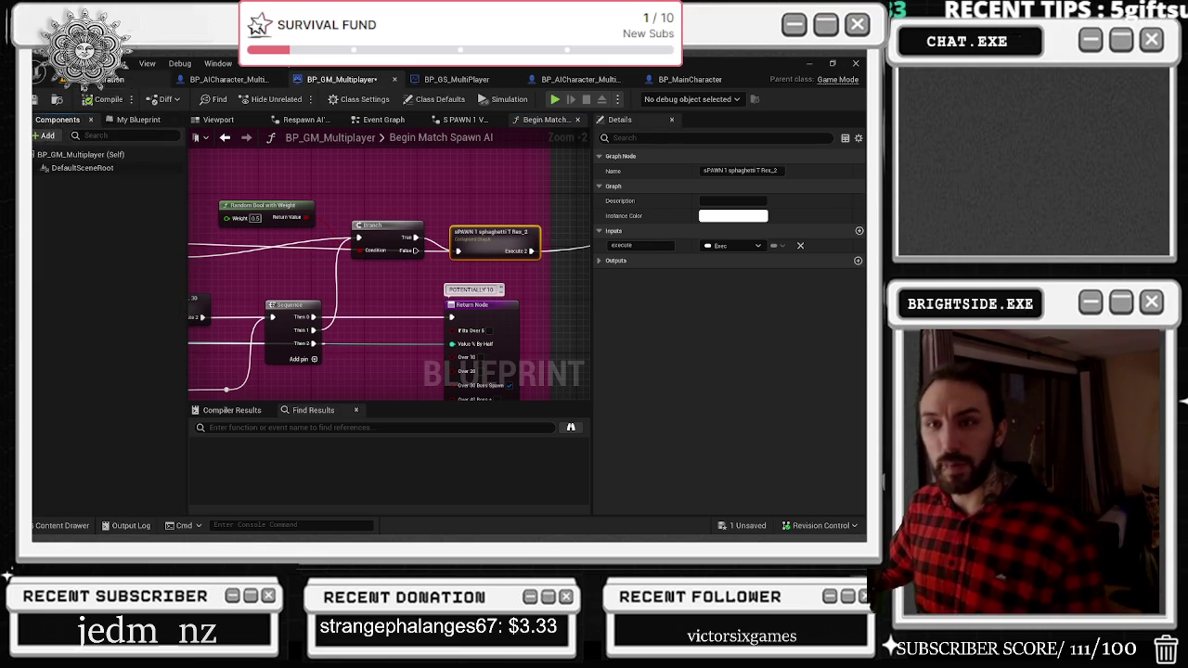
left_click(110, 81)
Save the map, Play In Editor, and walk the chef out of the shop in third-person view.
key("ctrl+s")
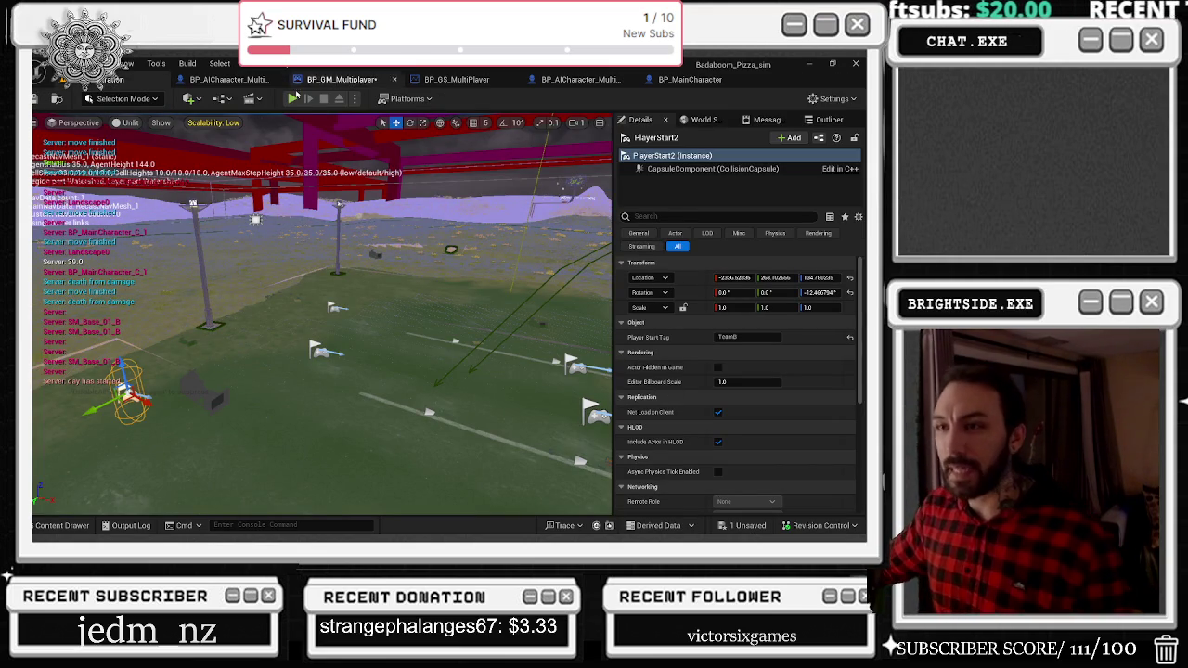
key("alt+p")
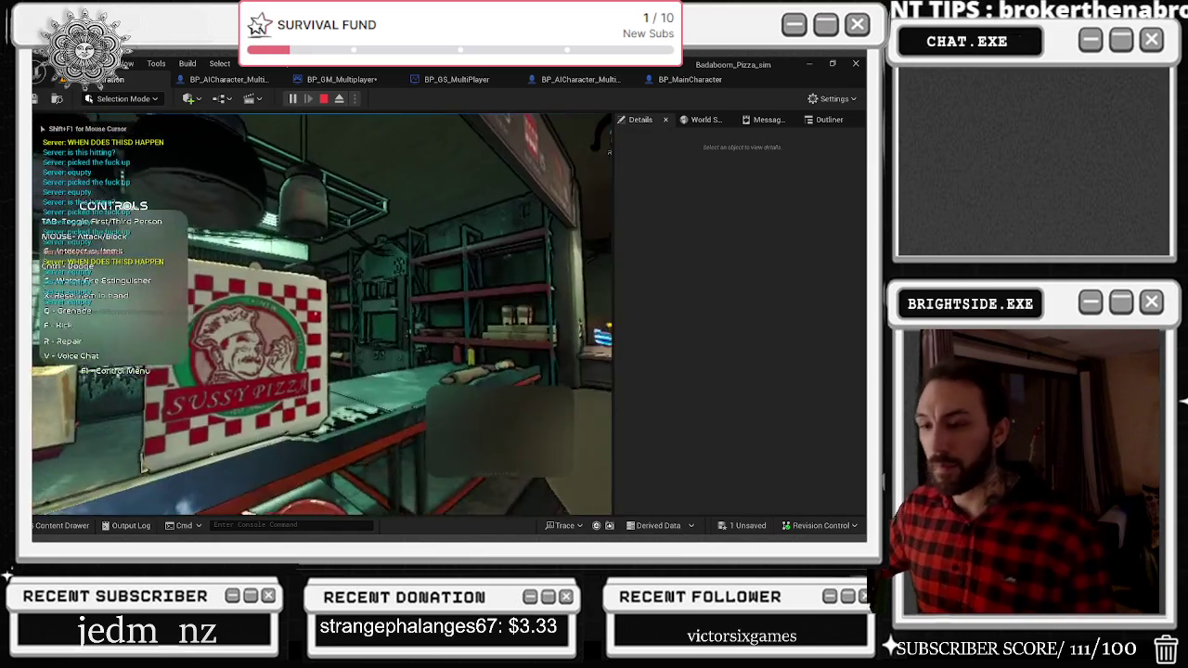
key("Tab")
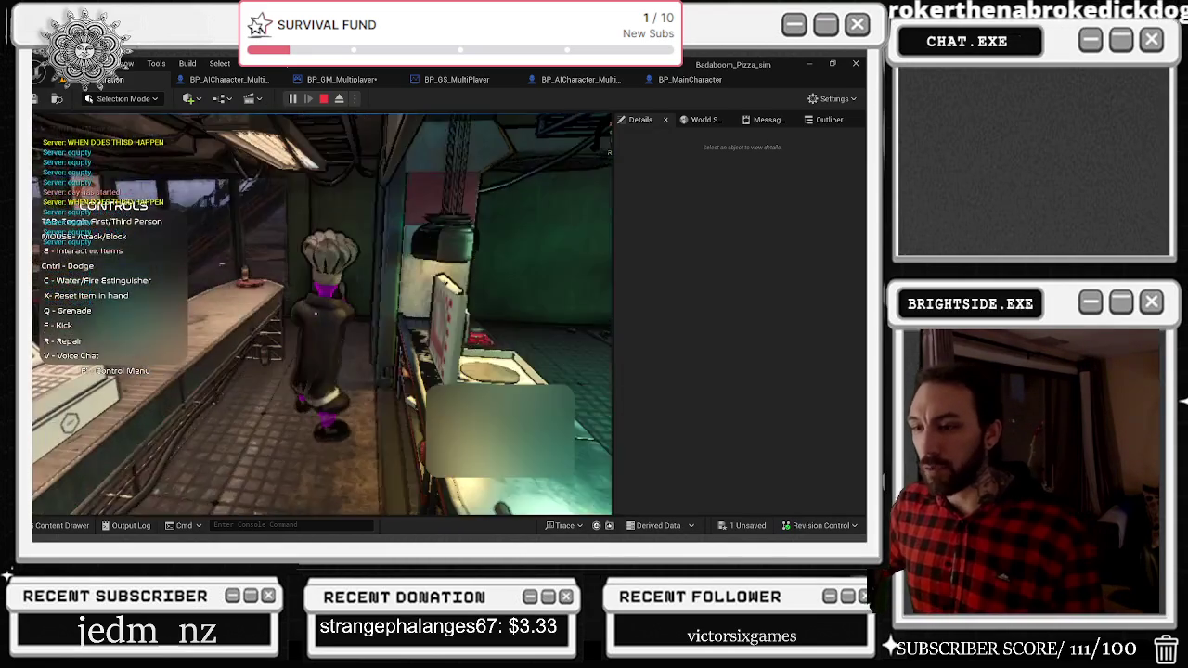
key("w")
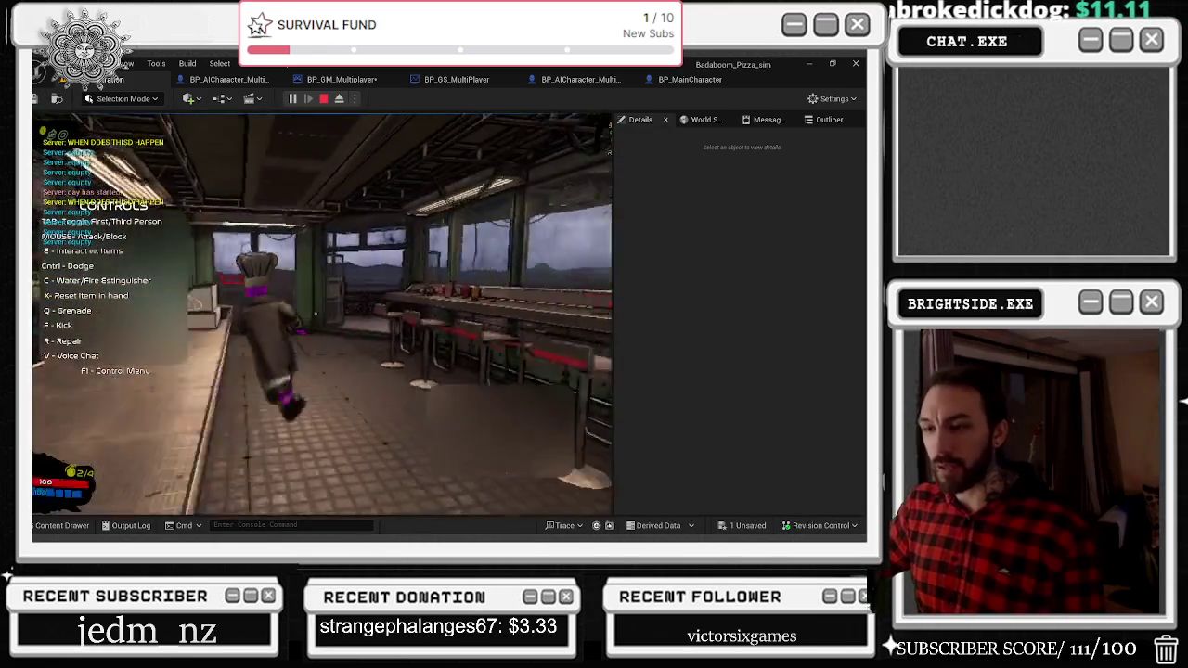
key("w")
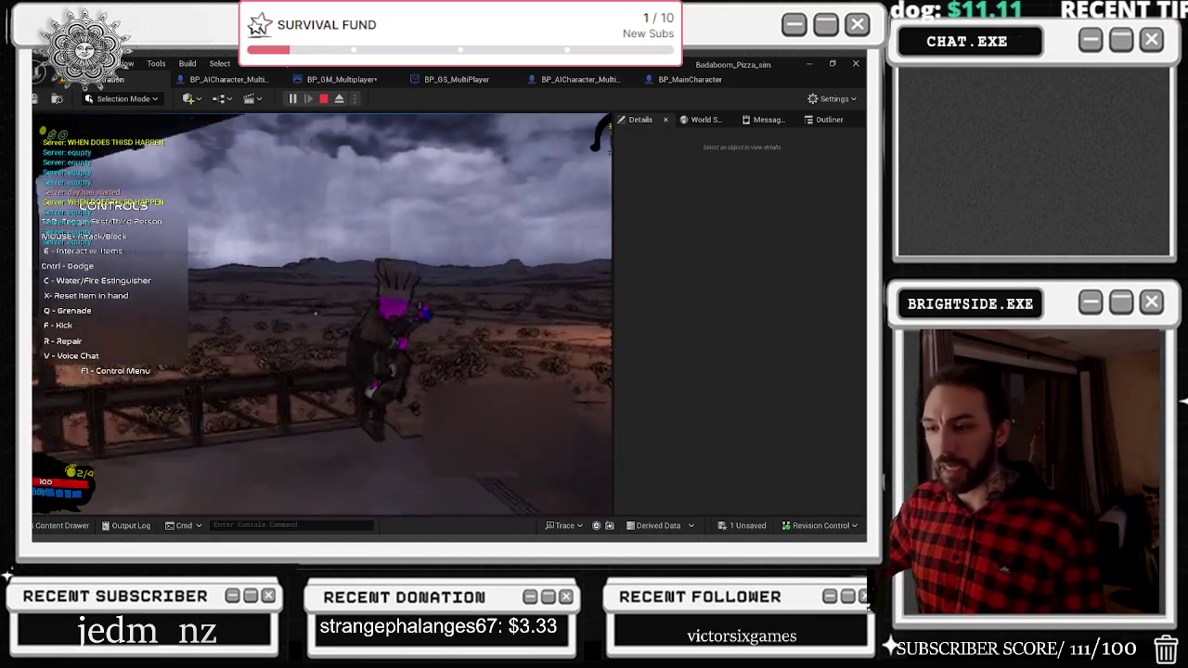
key("w")
key("w")
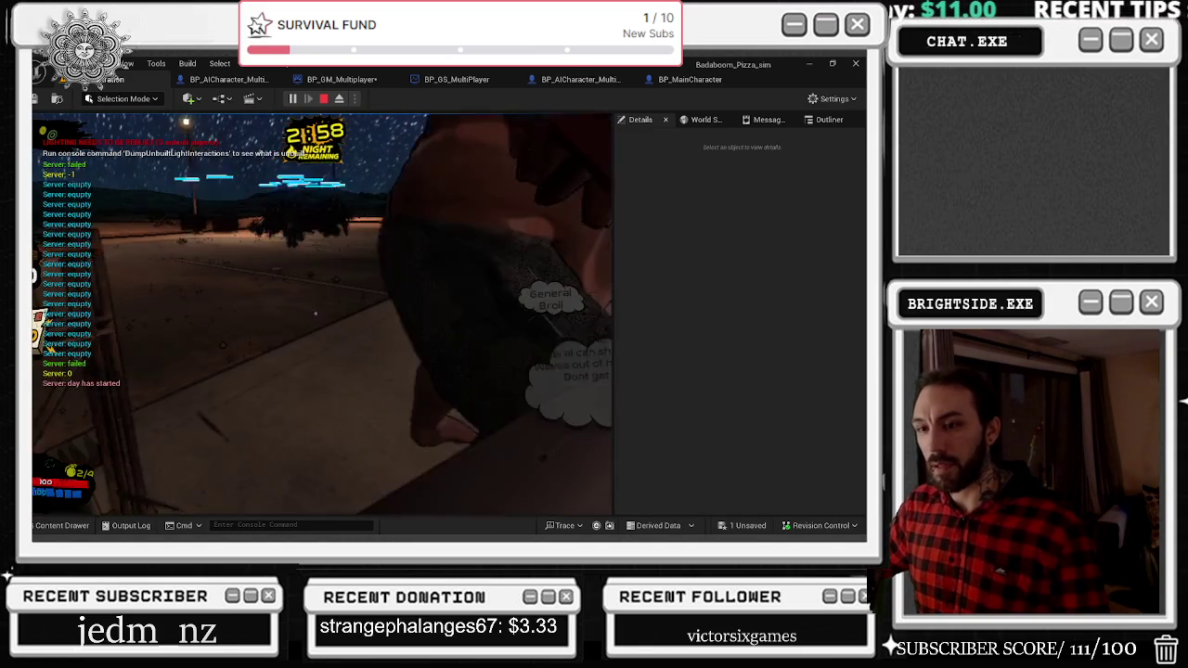
Keep attacking the enemies around the deck and buildings until the chef dies.
key("w")
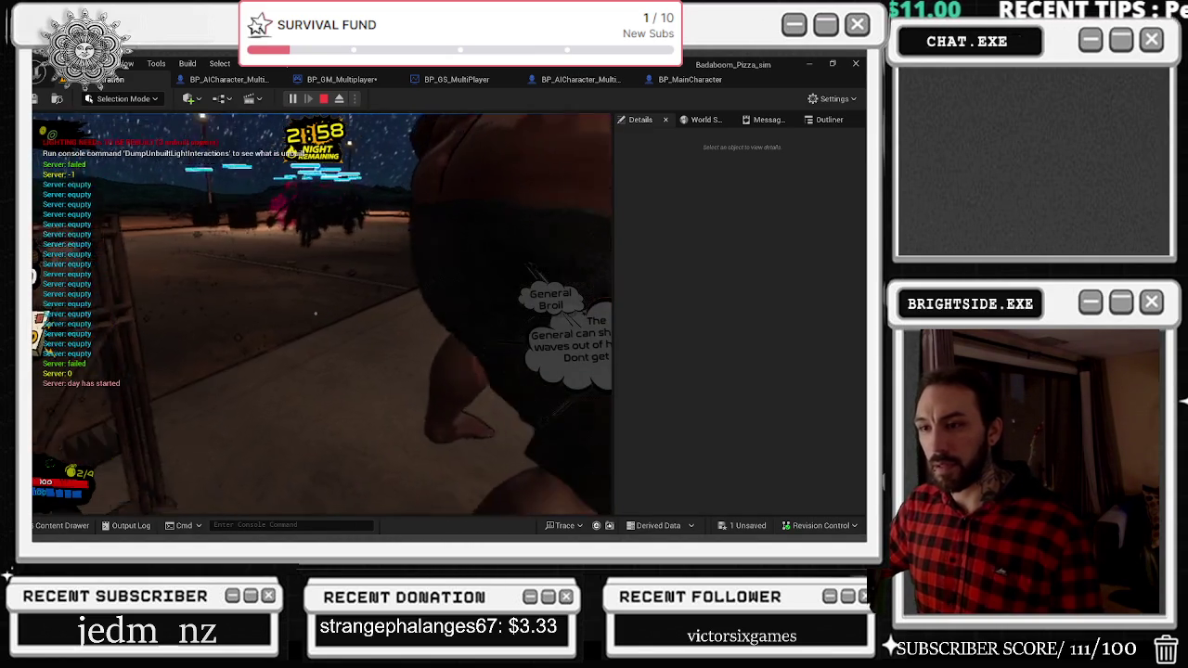
left_click(315, 314)
left_click(316, 313)
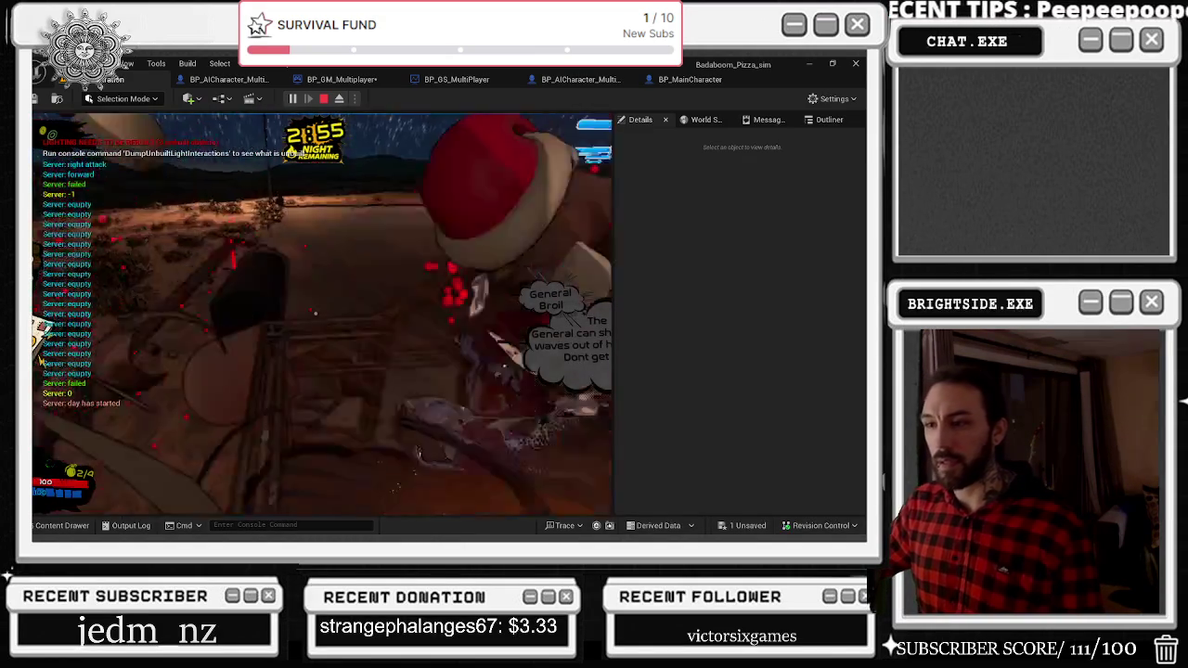
left_click(316, 314)
left_click(316, 314)
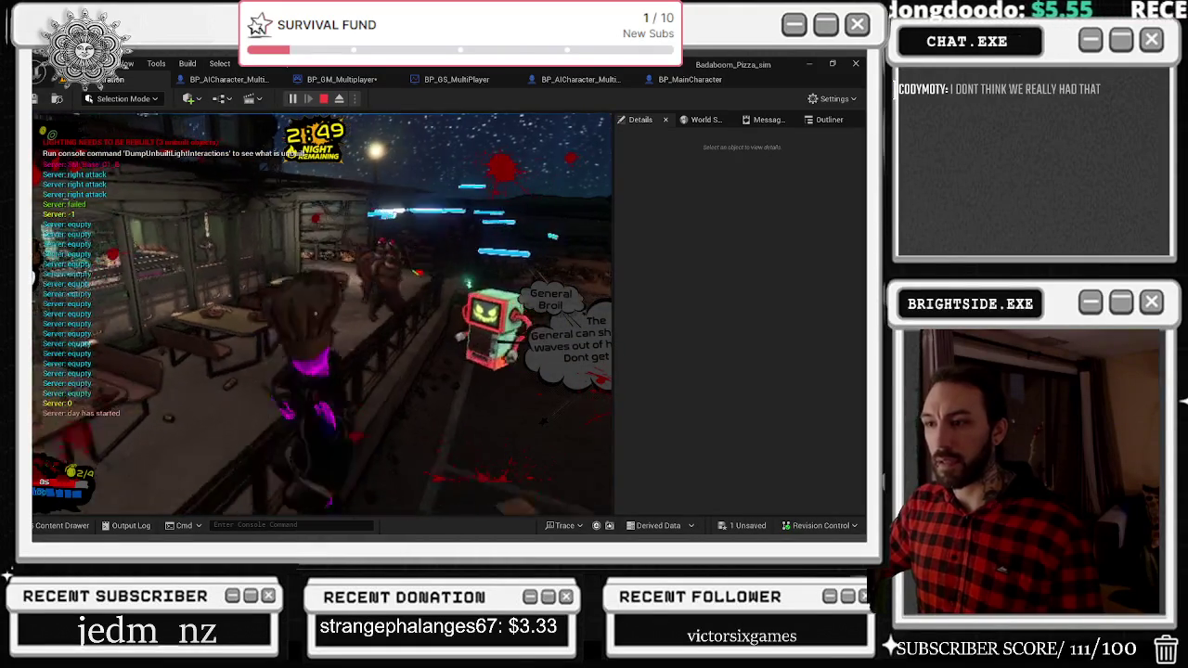
left_click(316, 313)
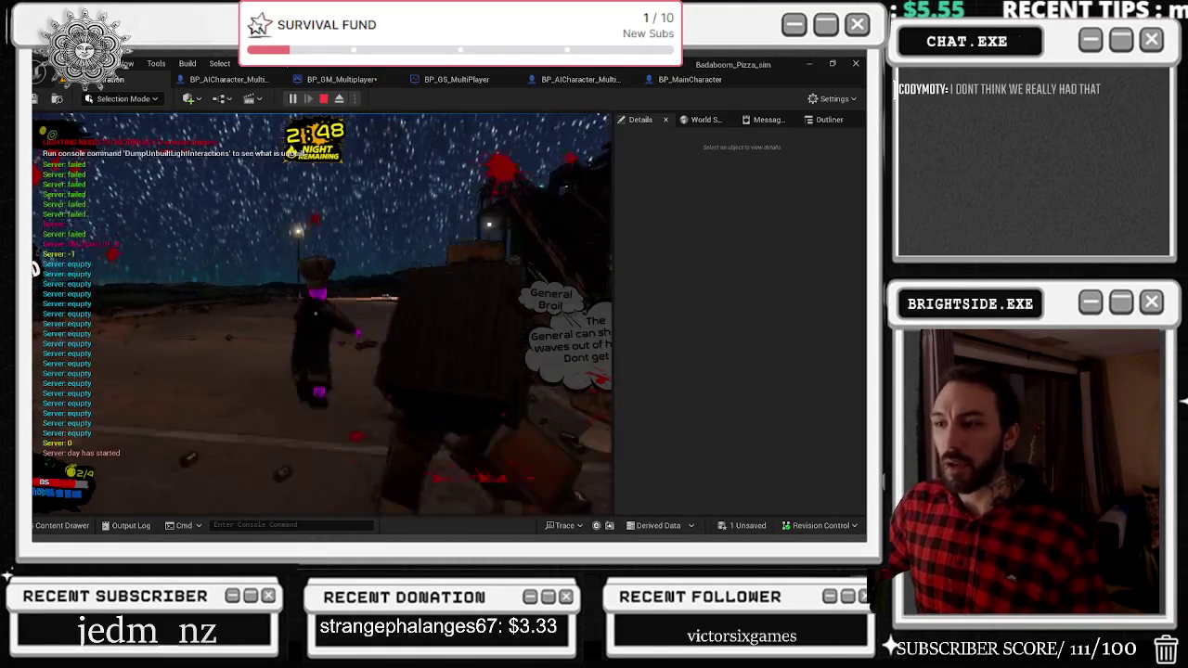
left_click(316, 314)
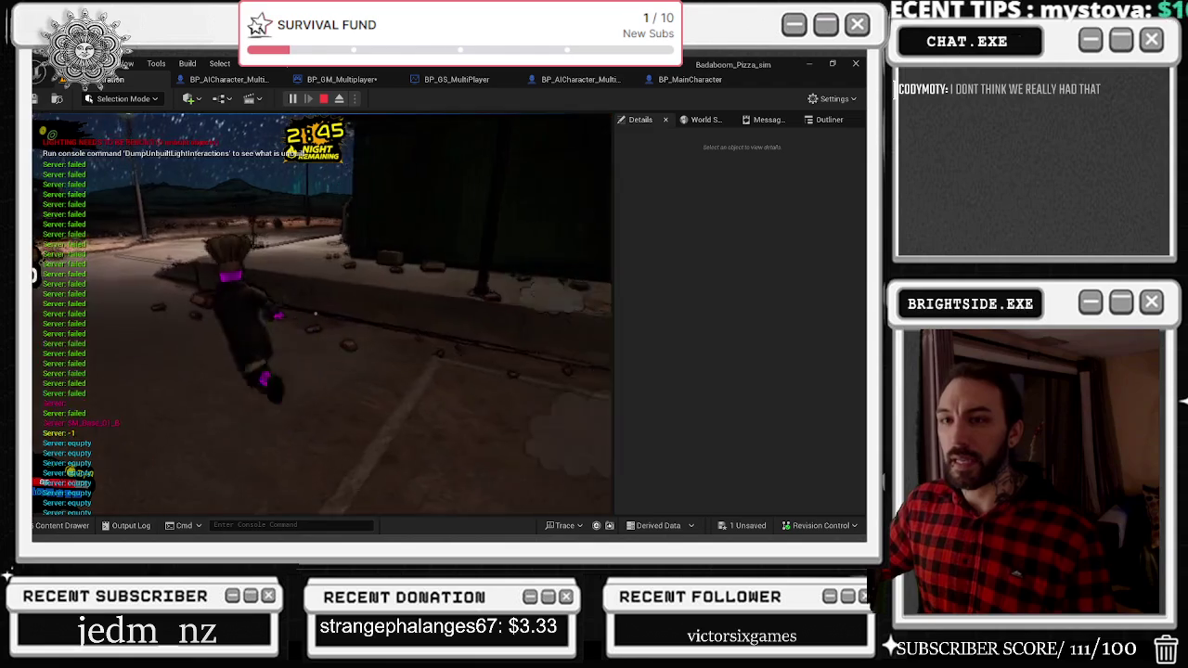
left_click(315, 314)
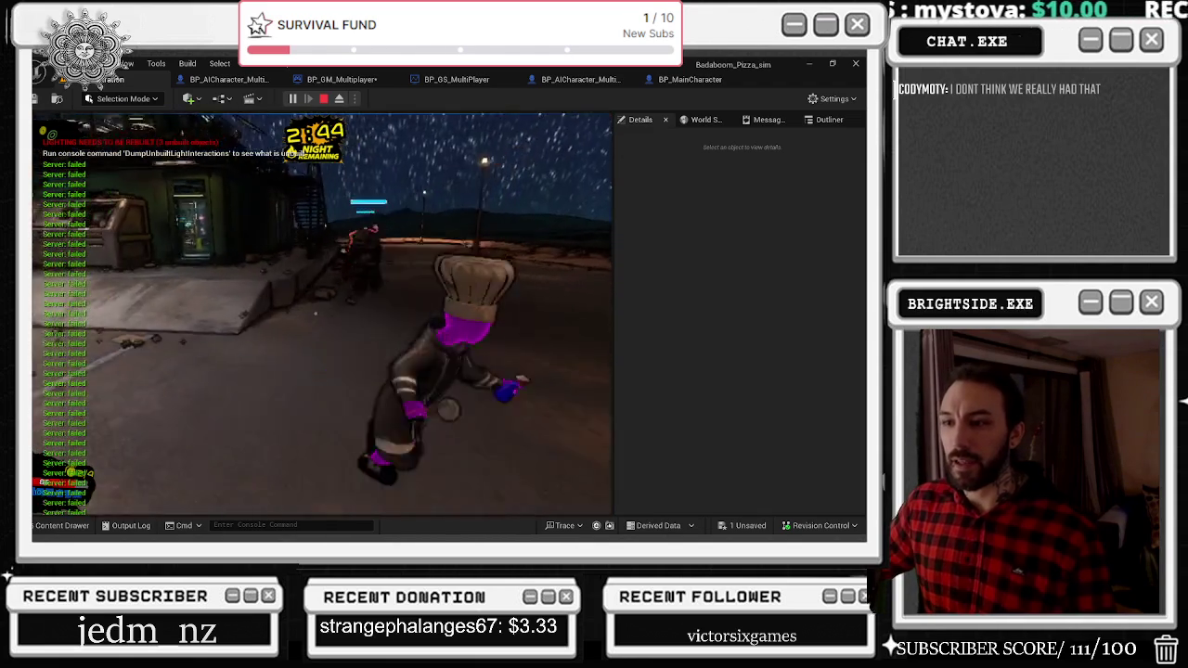
left_click(315, 314)
left_click(316, 313)
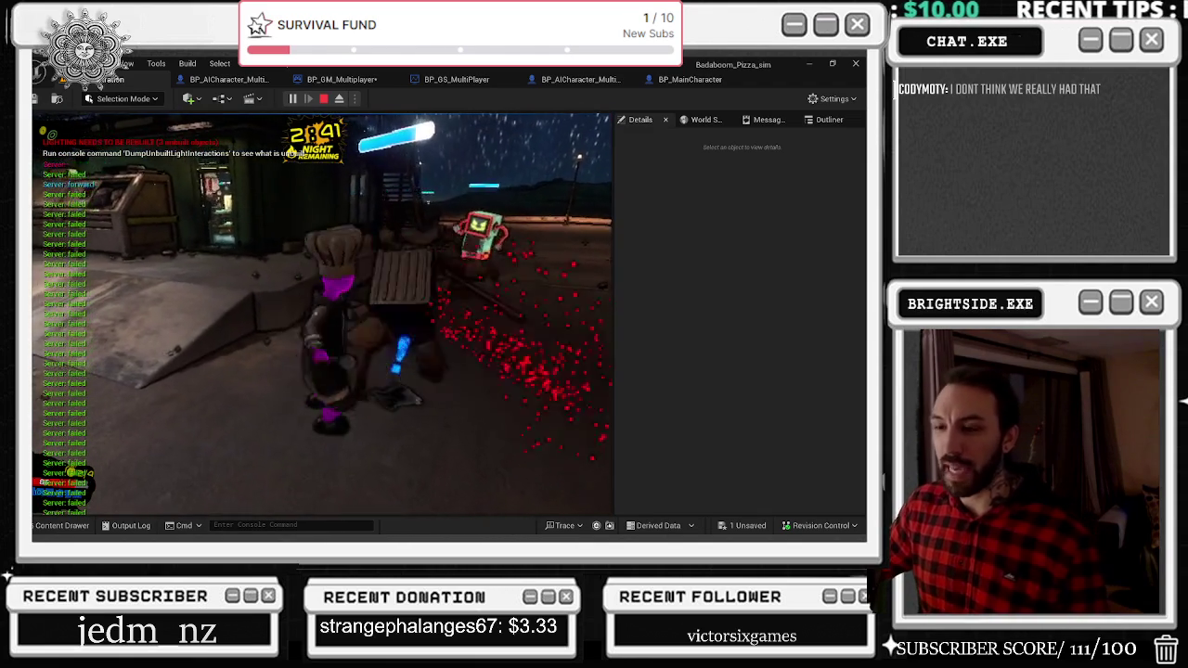
left_click(316, 314)
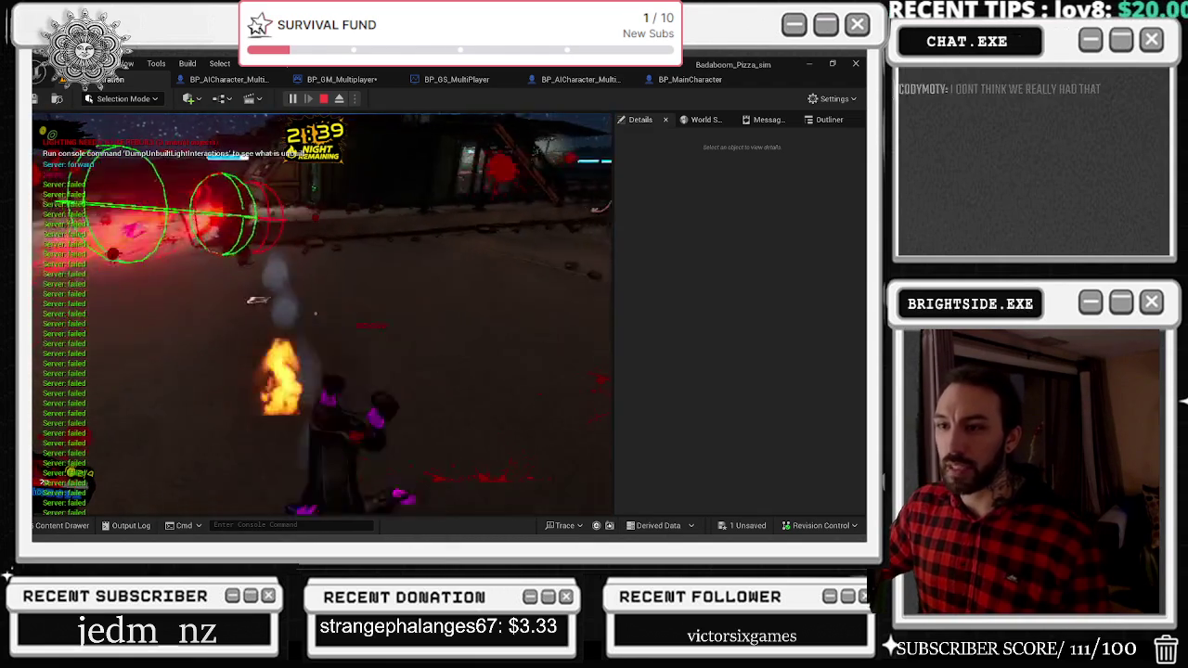
left_click(316, 314)
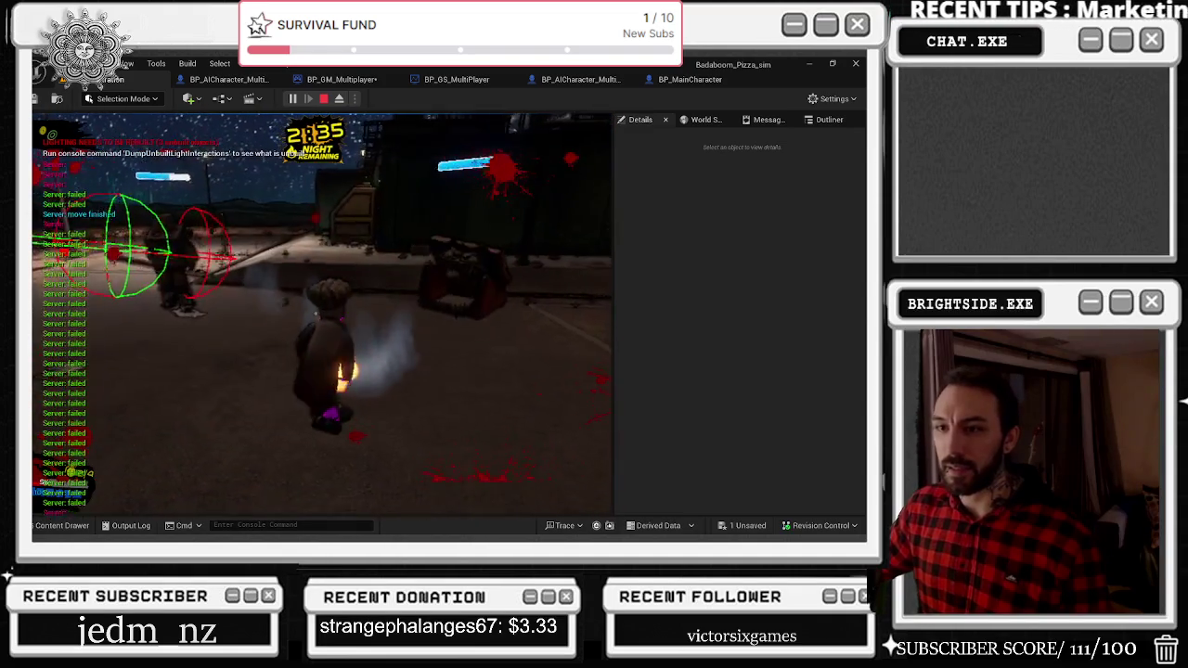
left_click(322, 314)
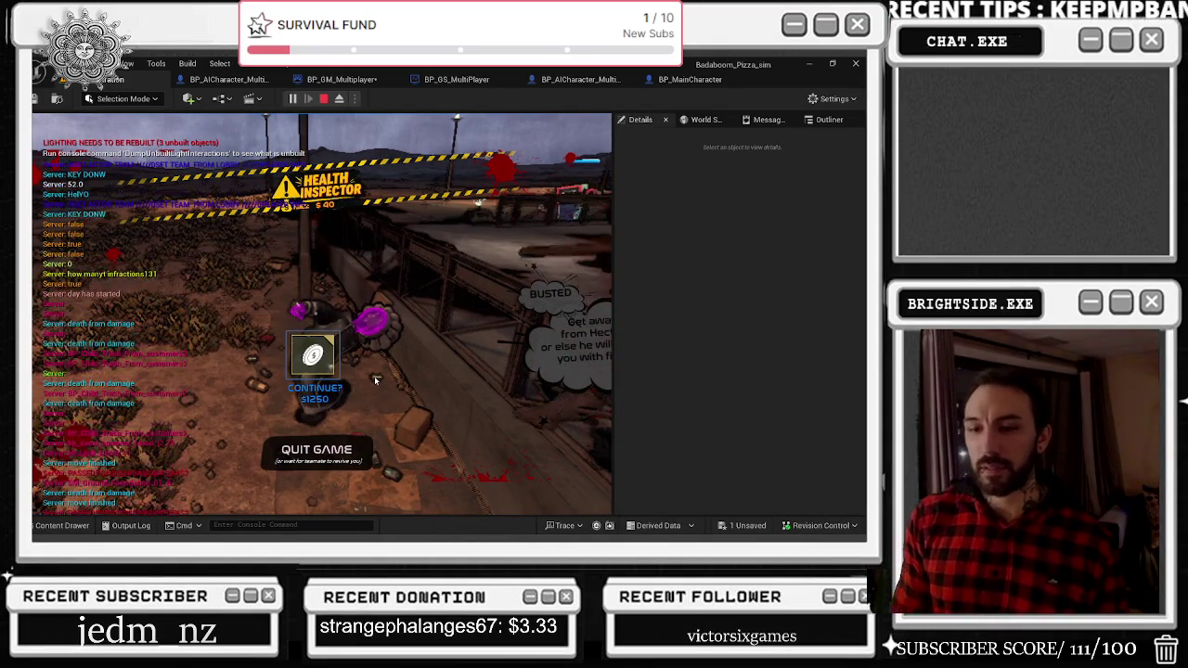
Open the in-game console and run the partly typed 'respawn ho' command.
key("grave")
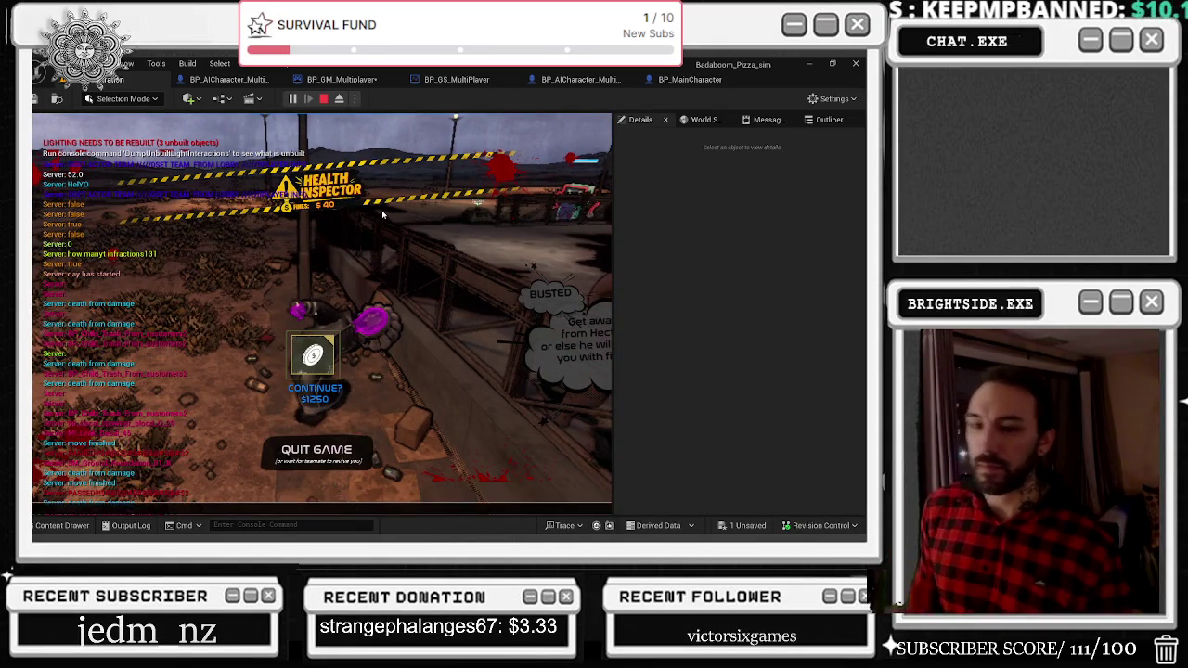
key("grave")
key("grave")
type("respawn ho")
key("Return")
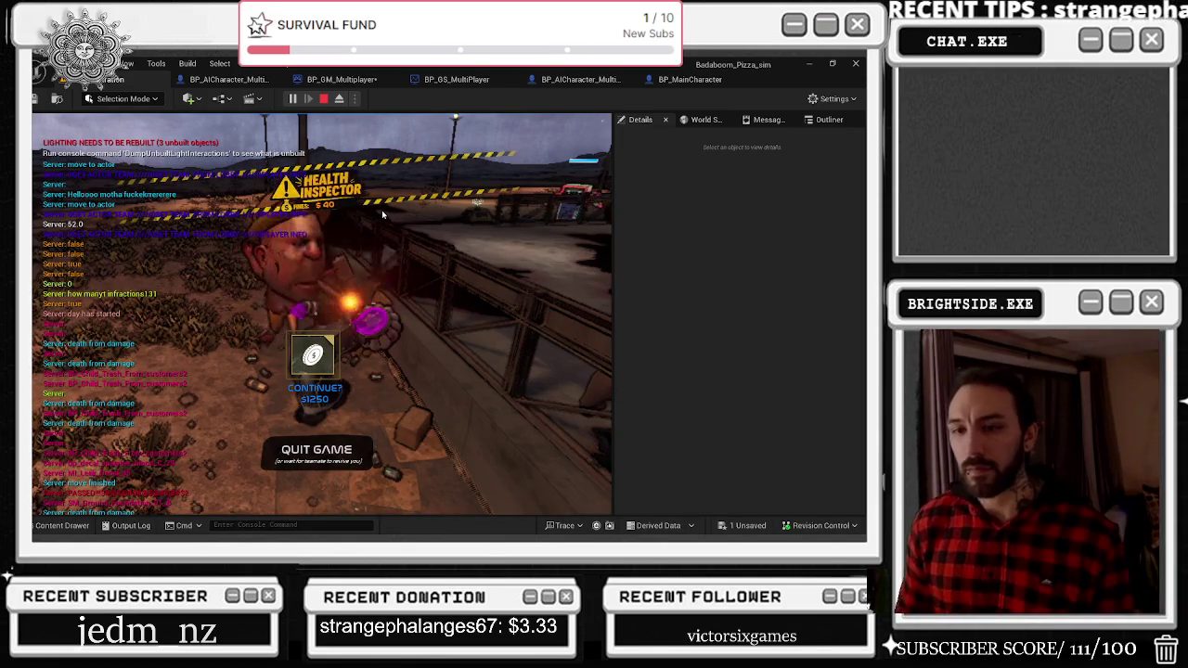
Run 'Respawn the host' from the console, then reopen it with that command recalled.
key("Return")
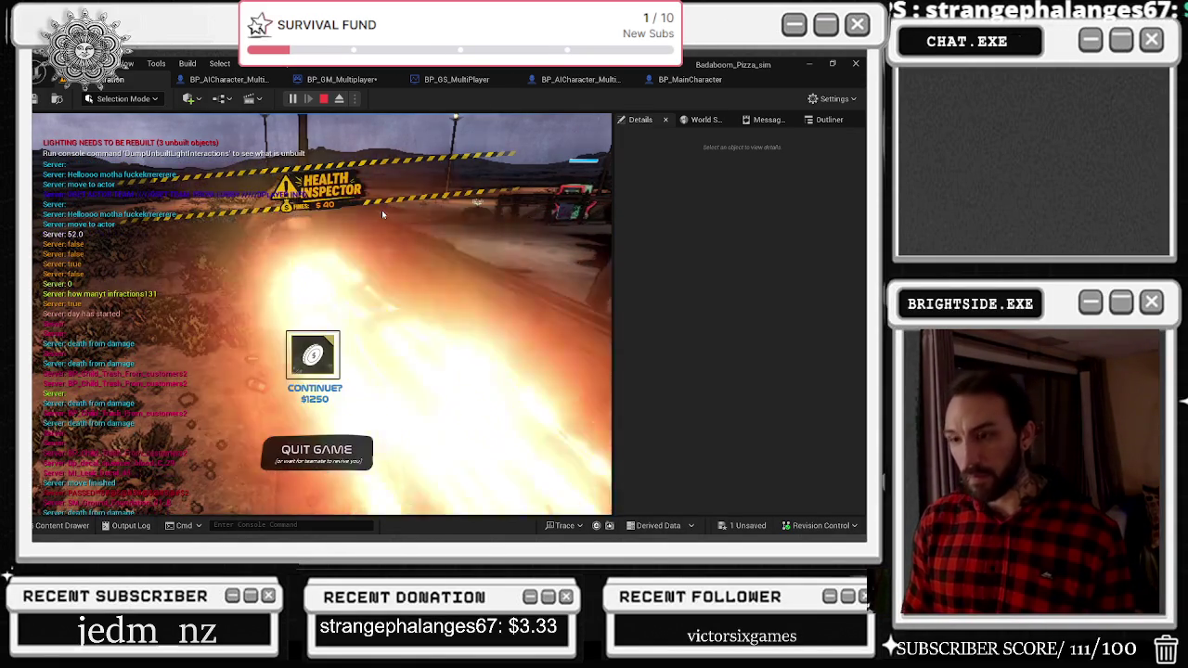
key("grave")
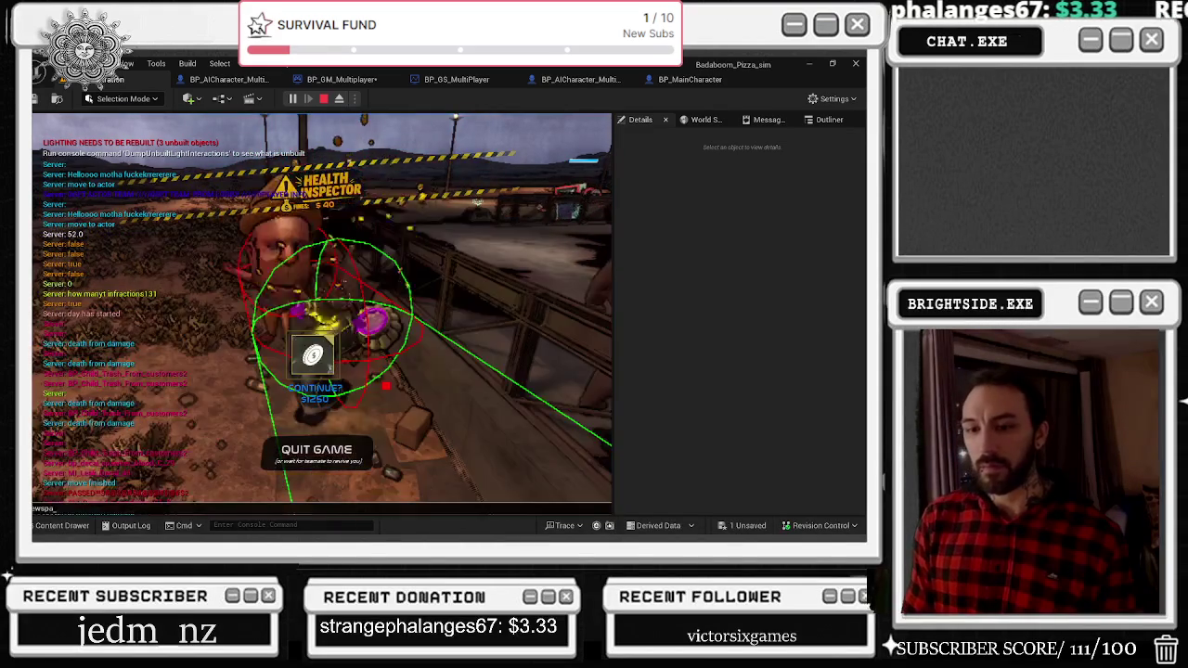
type("spawn the host _Server")
key("Return")
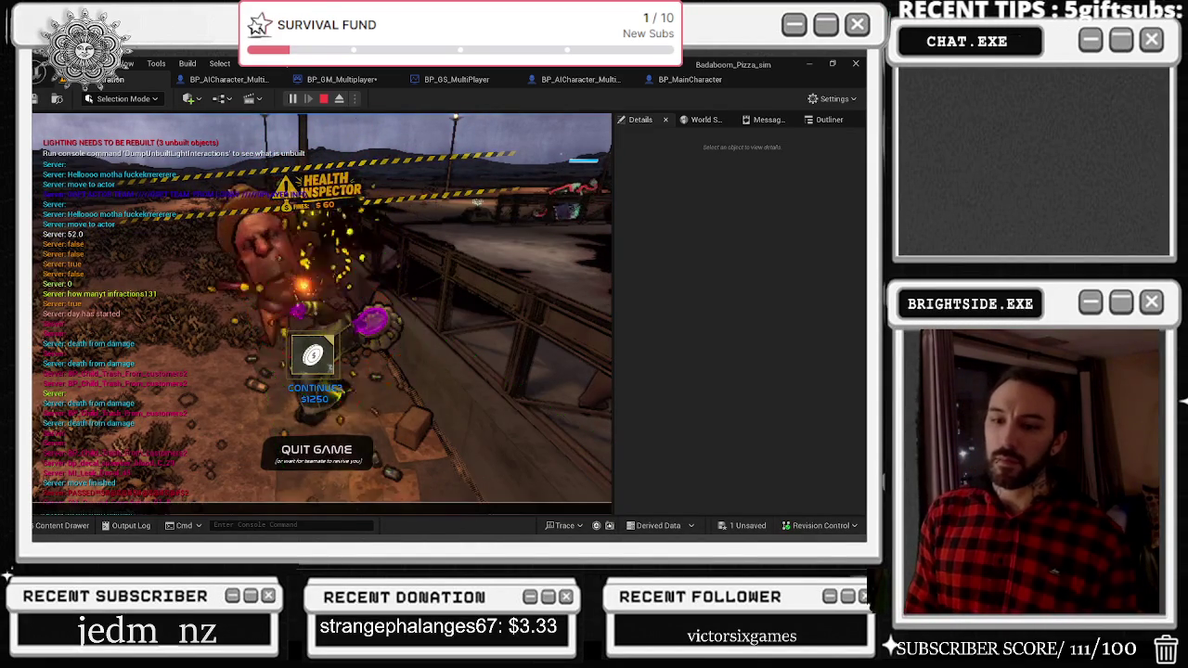
key("grave")
key("Up")
key("grave")
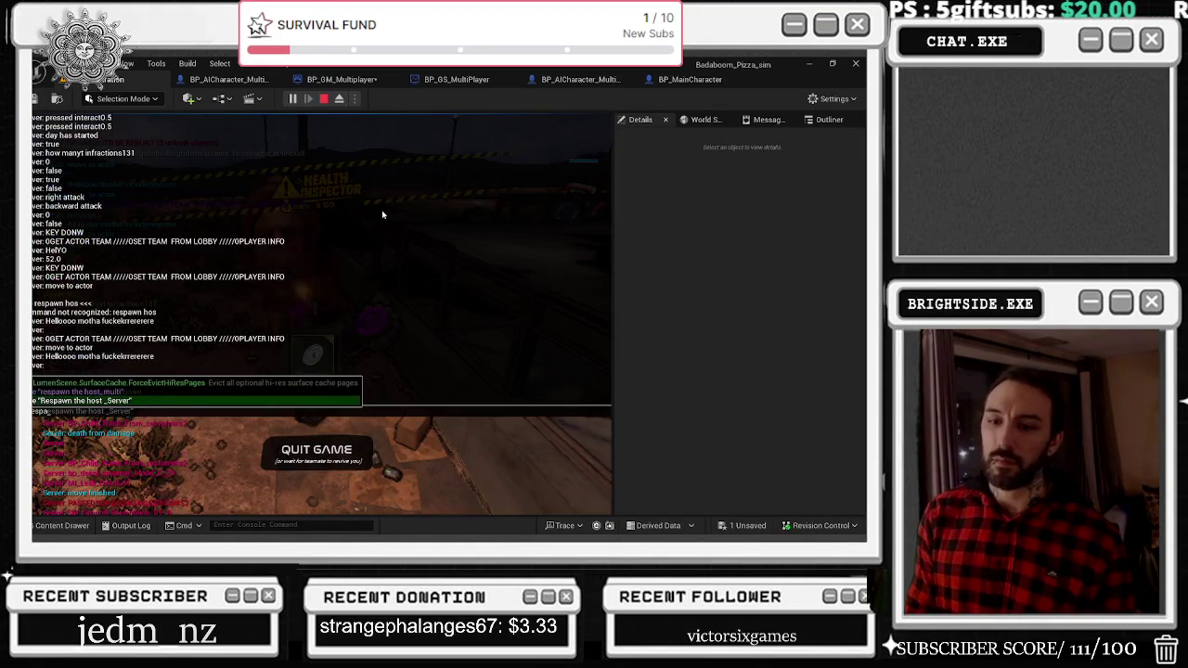
Execute 'Respawn the host' again, close the console, and return to BP_GM_Multiplayer's graph.
key("Return")
key("grave")
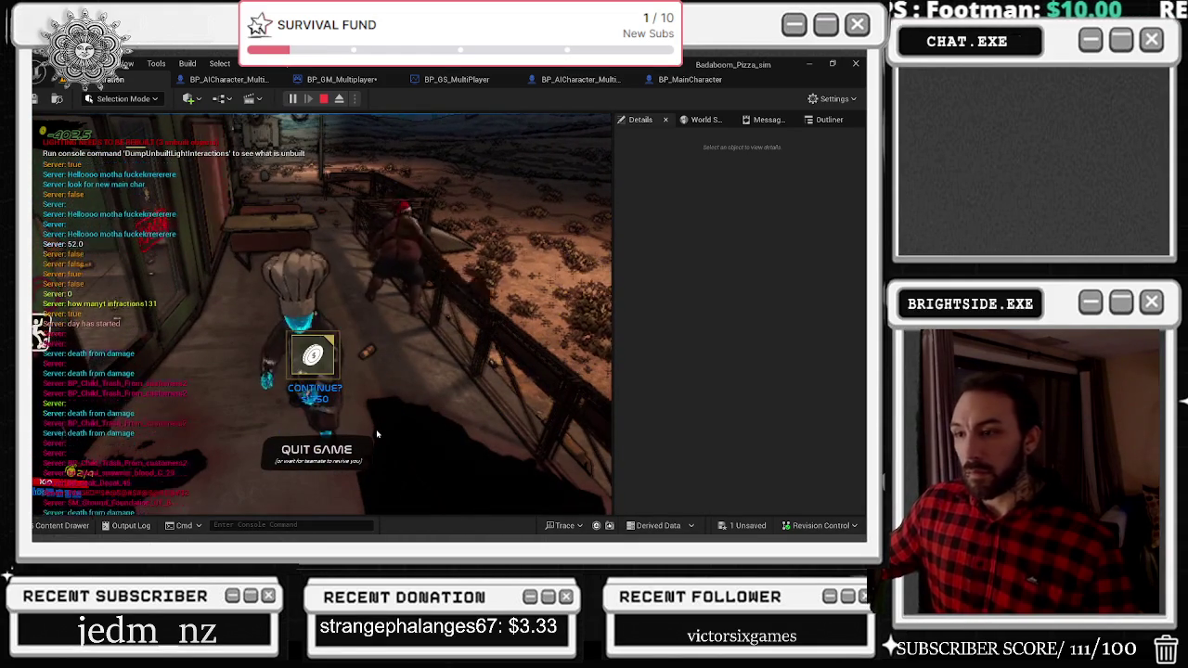
left_click(341, 79)
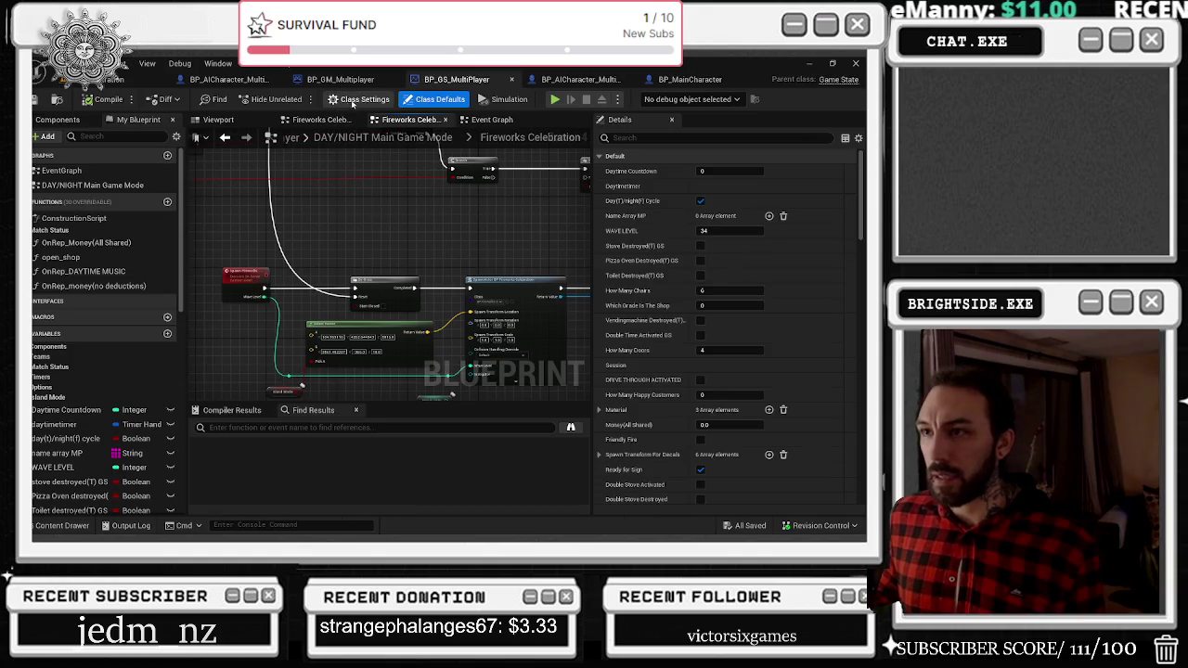
Go back to Begin Match Spawn AI, zoom out around the collapsed spawn node, and show My Blueprint.
left_click(228, 138)
scroll(388, 243, "down", 2)
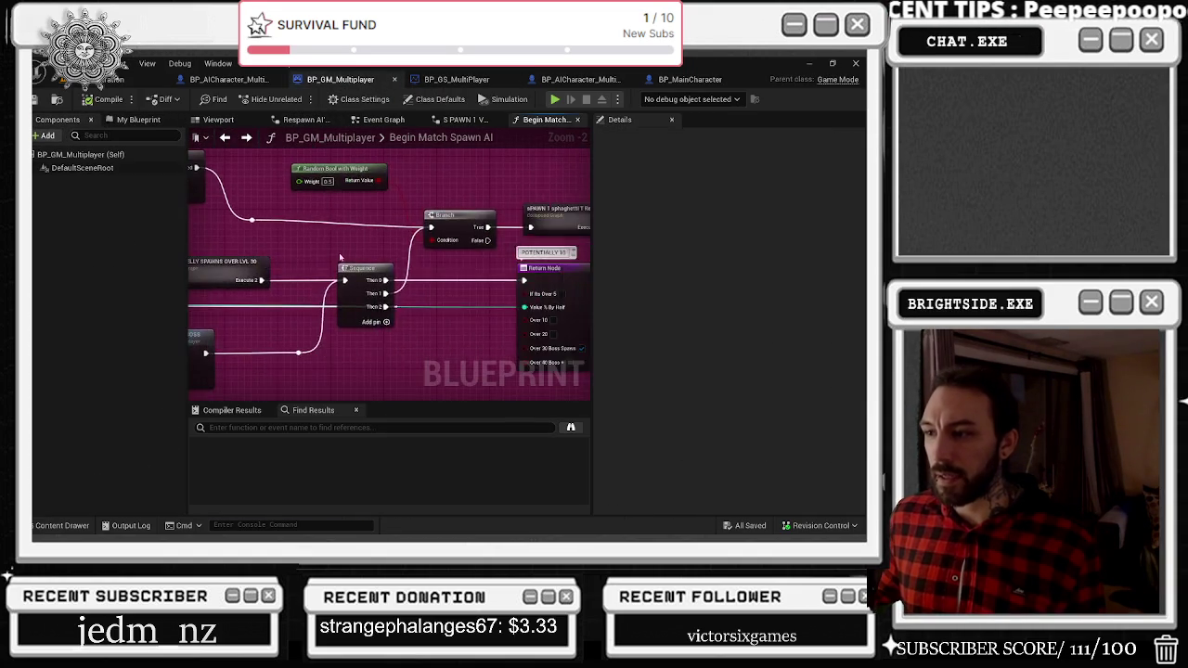
left_click_drag(398, 249, 399, 249)
left_click_drag(321, 218, 479, 213)
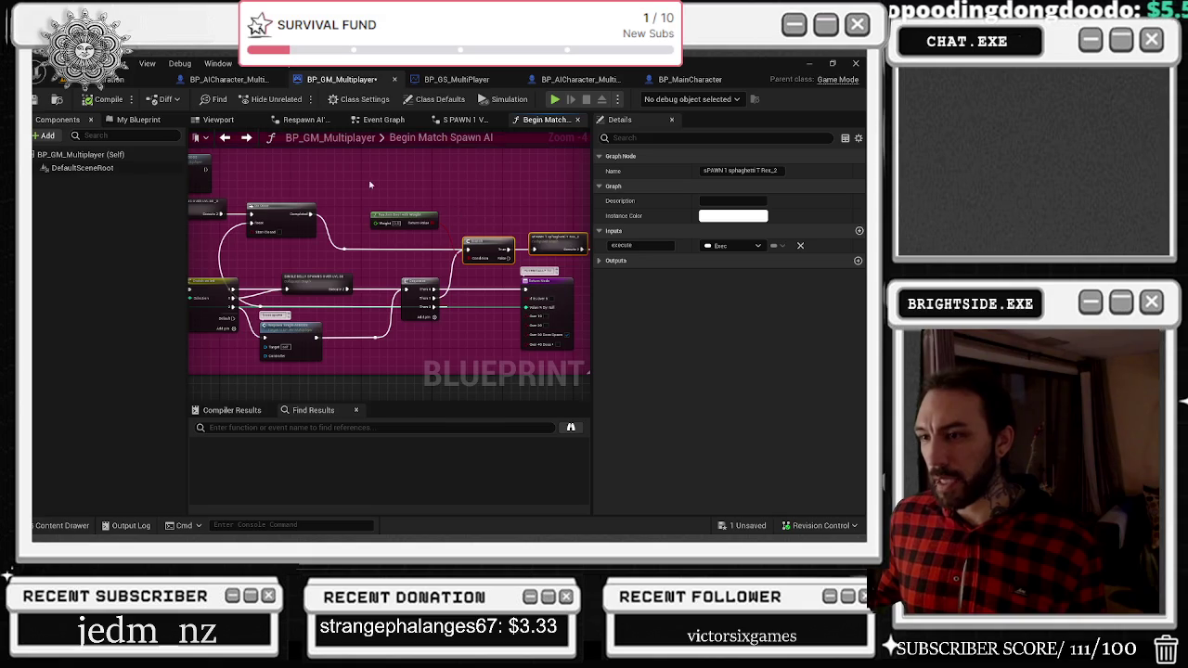
left_click_drag(367, 185, 432, 202)
left_click_drag(517, 294, 415, 317)
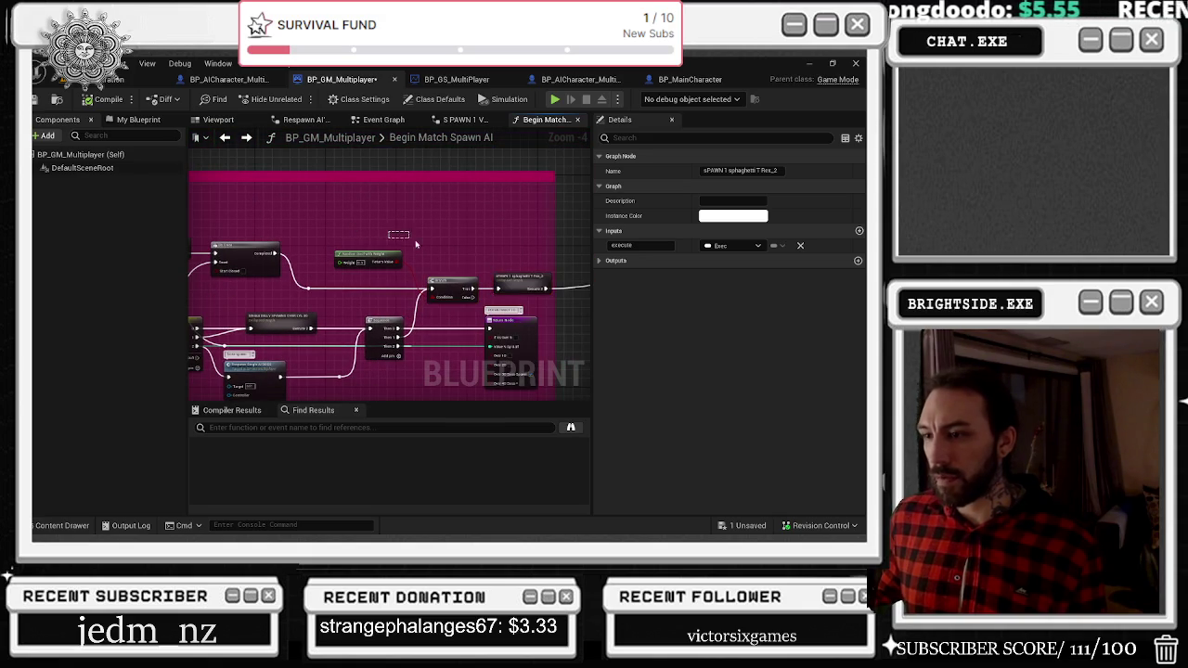
scroll(409, 242, "down", 4)
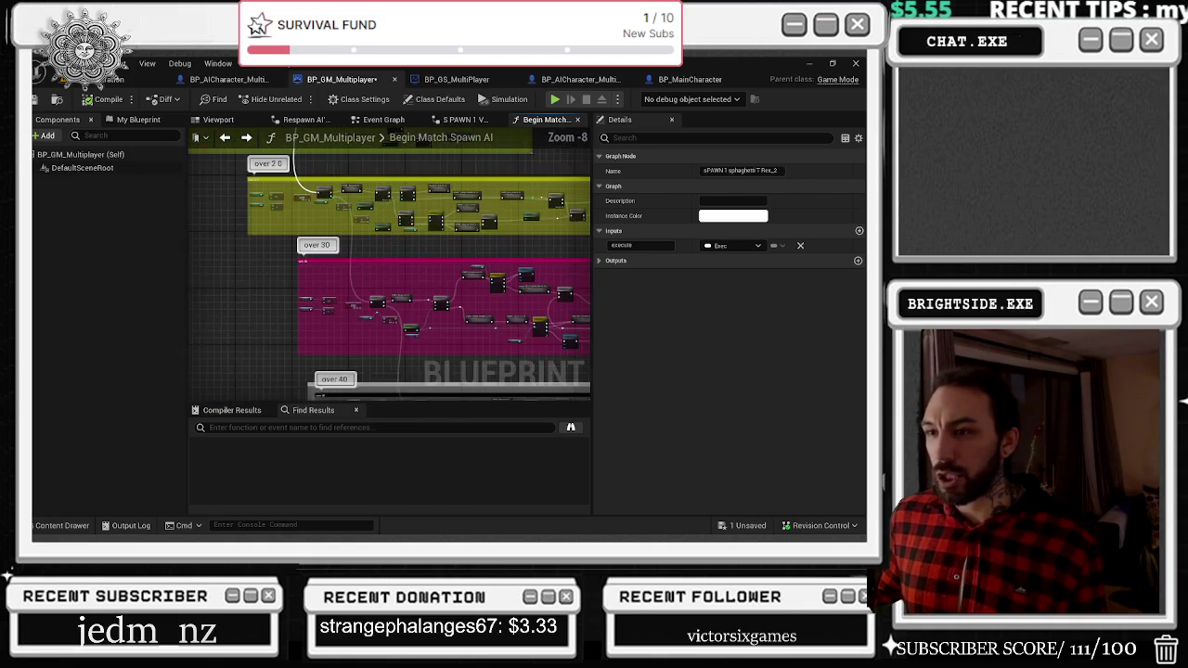
left_click(136, 120)
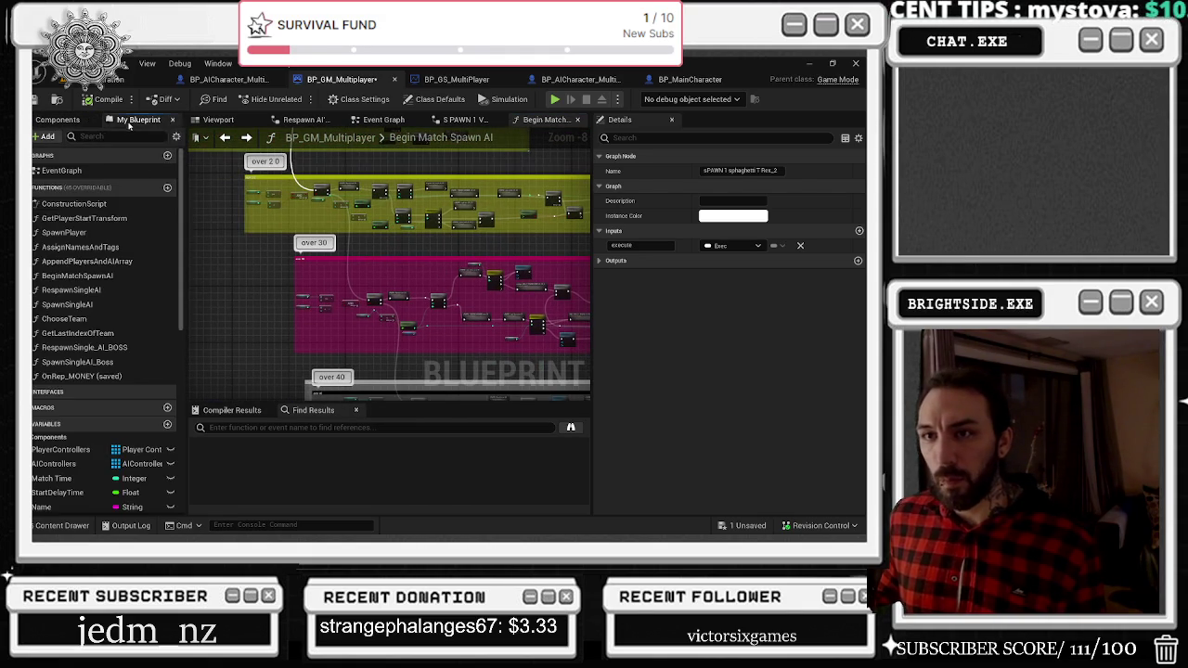
Search My Blueprint for WAVE LEVEL, confirm its default value is 0, and save BP_GM_Multiplayer.
scroll(86, 468, "down", 10)
scroll(86, 468, "down", 5)
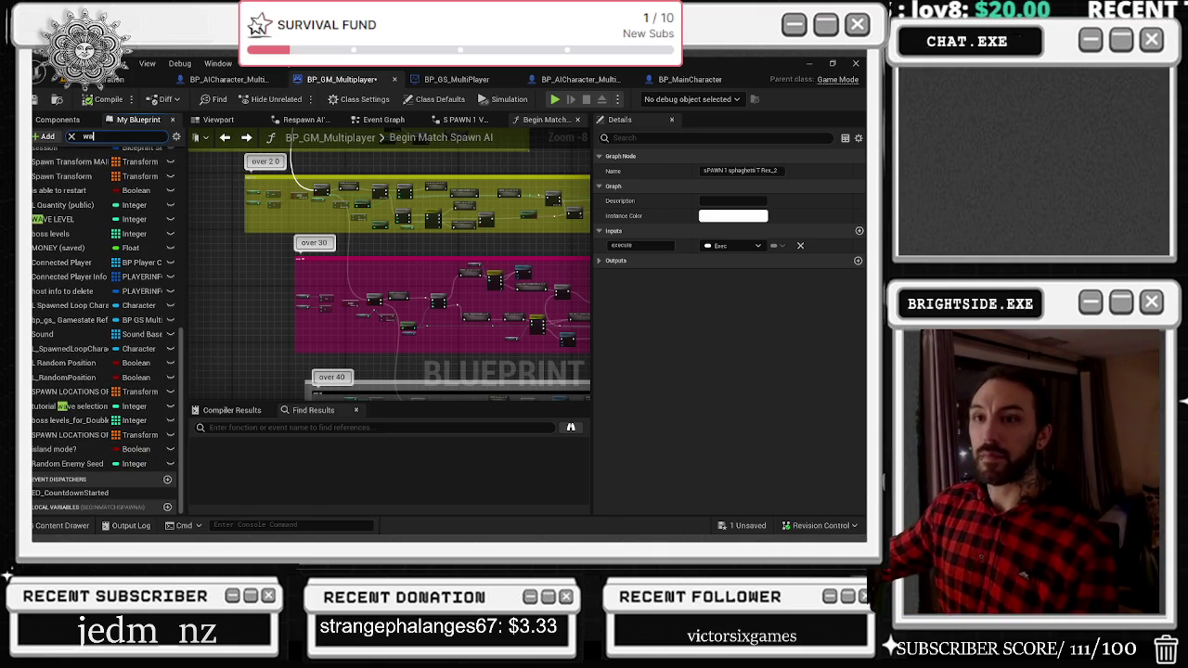
type("v")
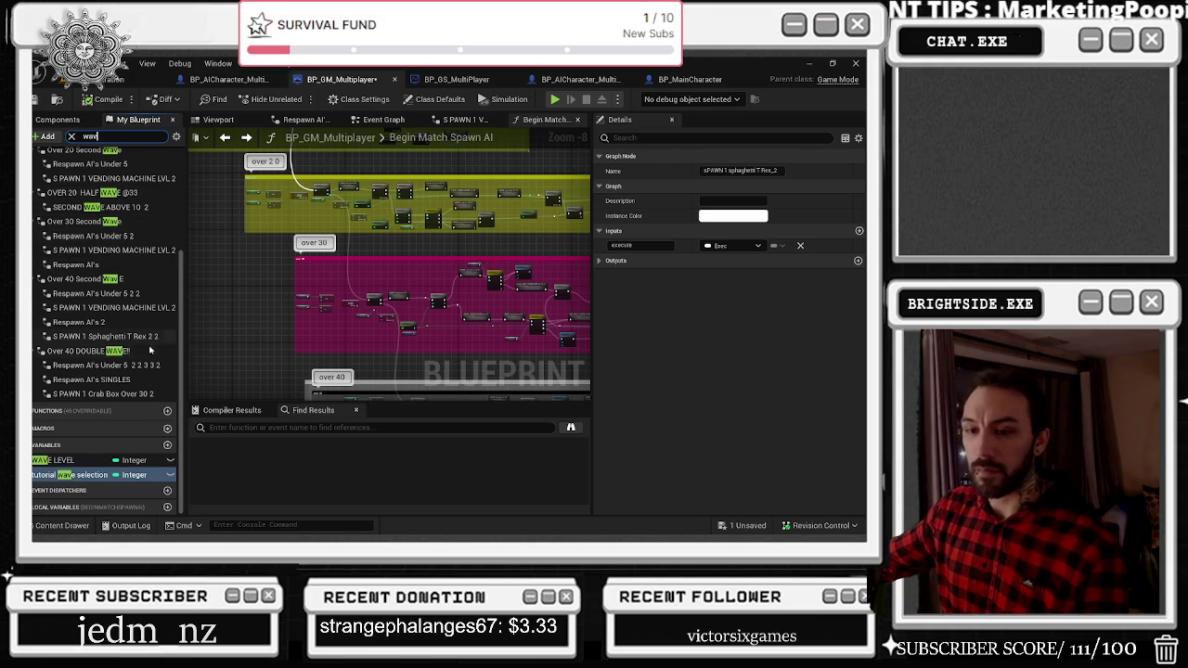
left_click(59, 462)
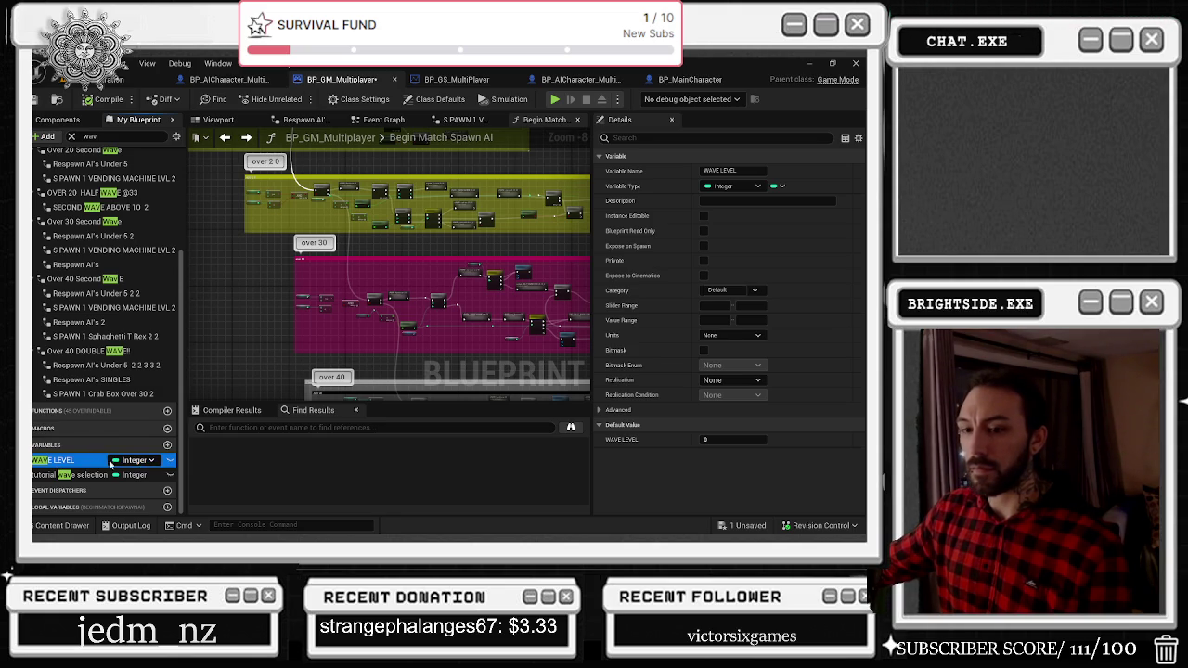
left_click(733, 439)
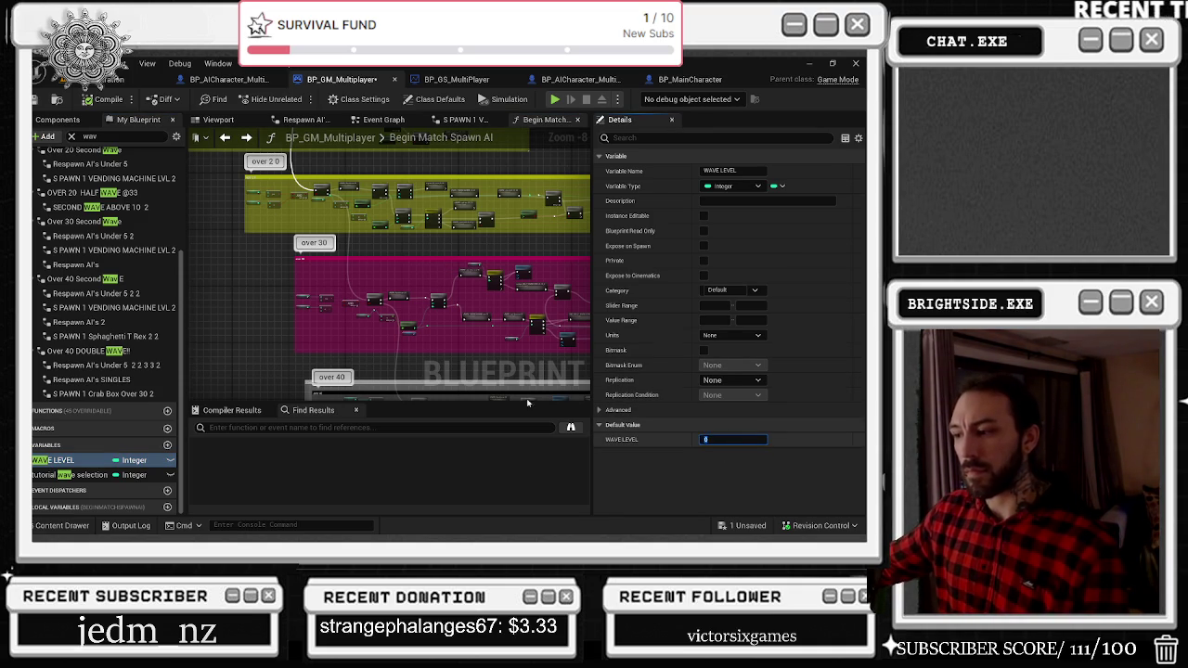
left_click(38, 98)
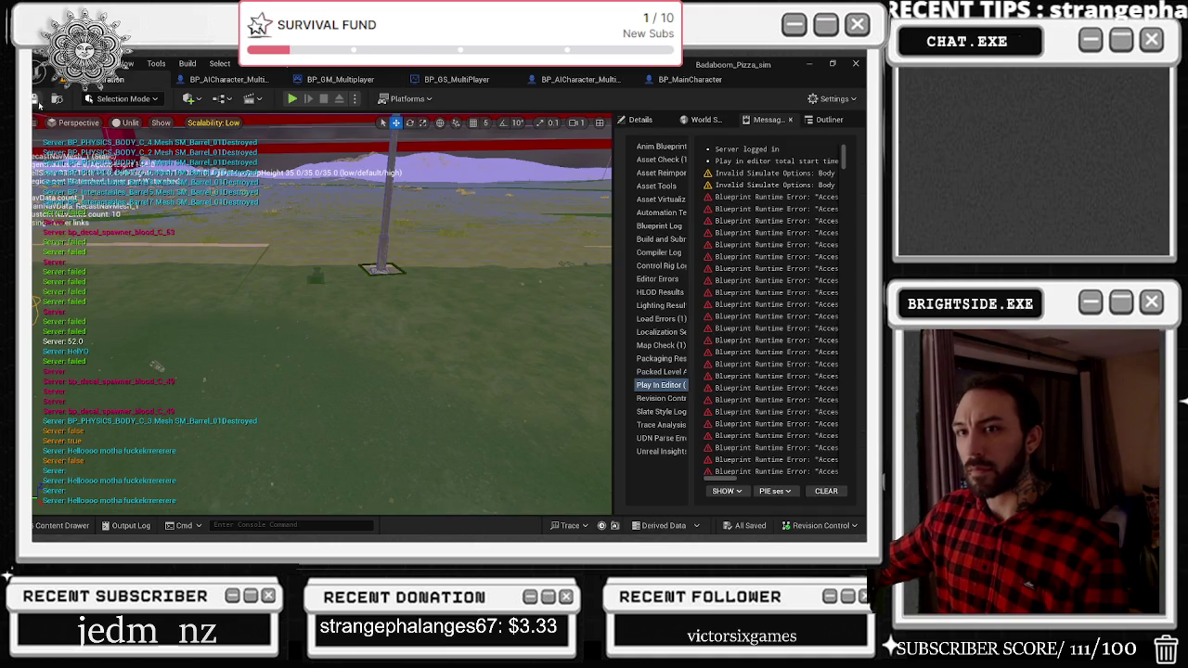
Save everything and start a Play In Editor test session.
left_click(38, 100)
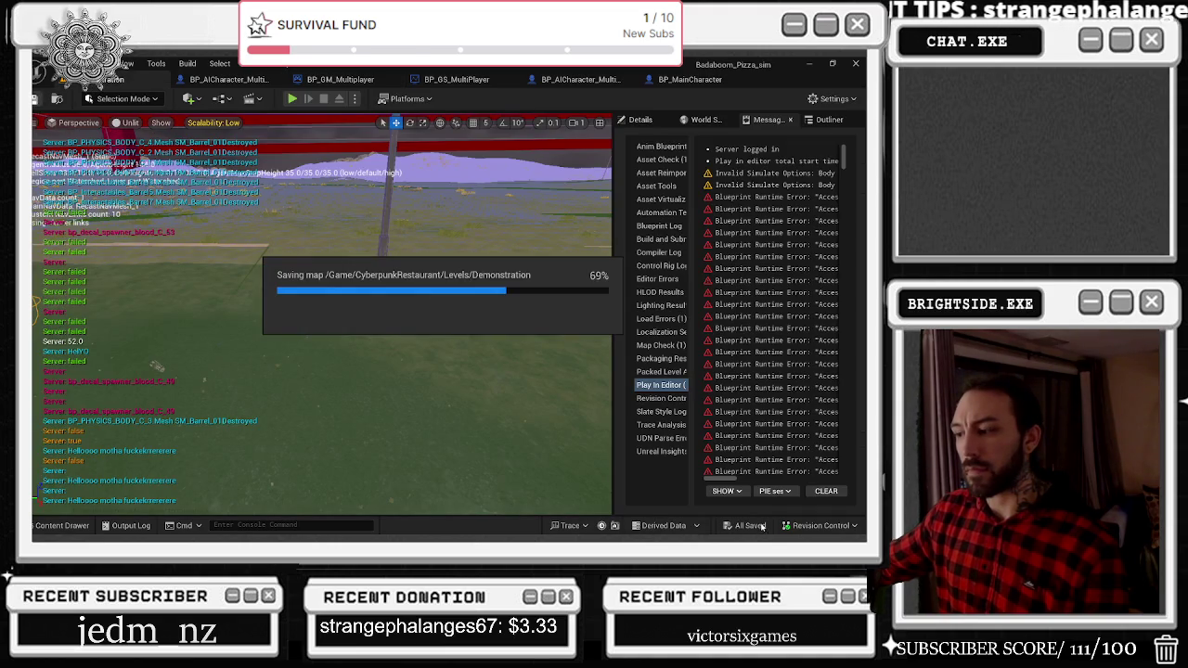
left_click(290, 98)
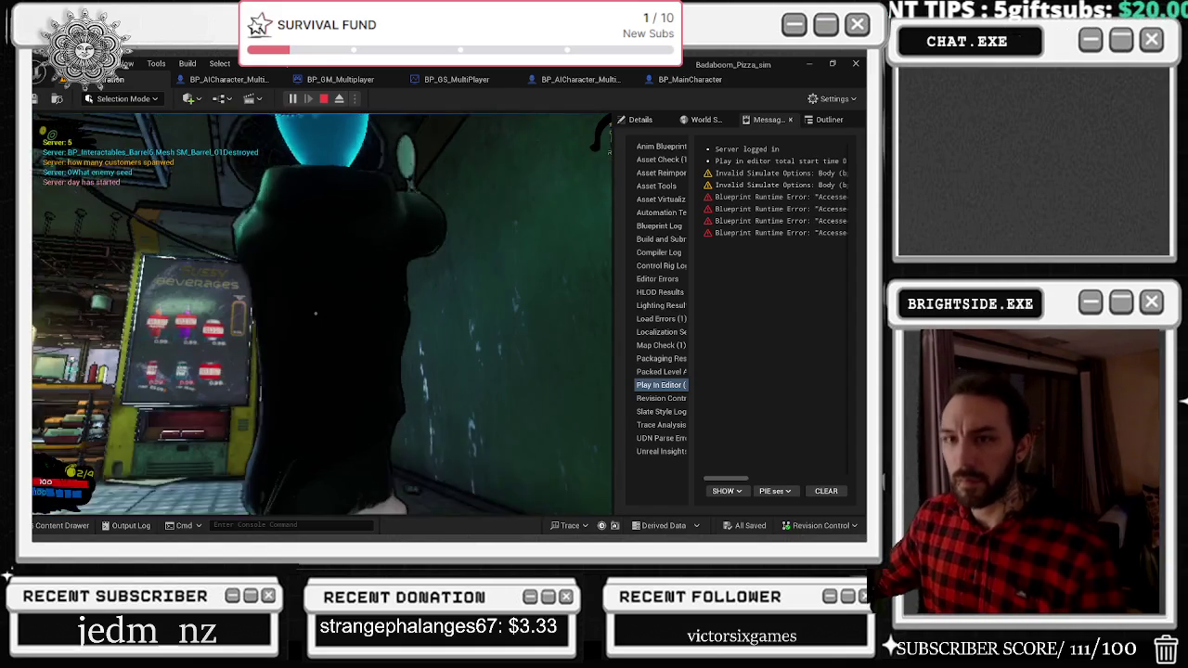
key("shift+F1")
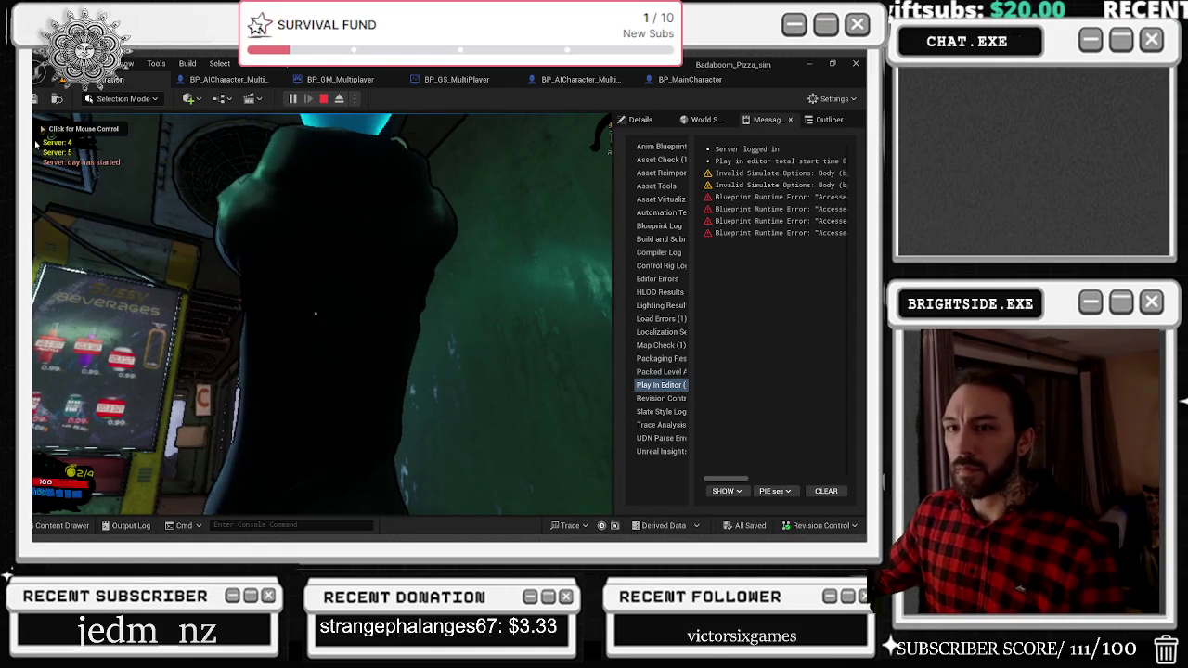
left_click(37, 142)
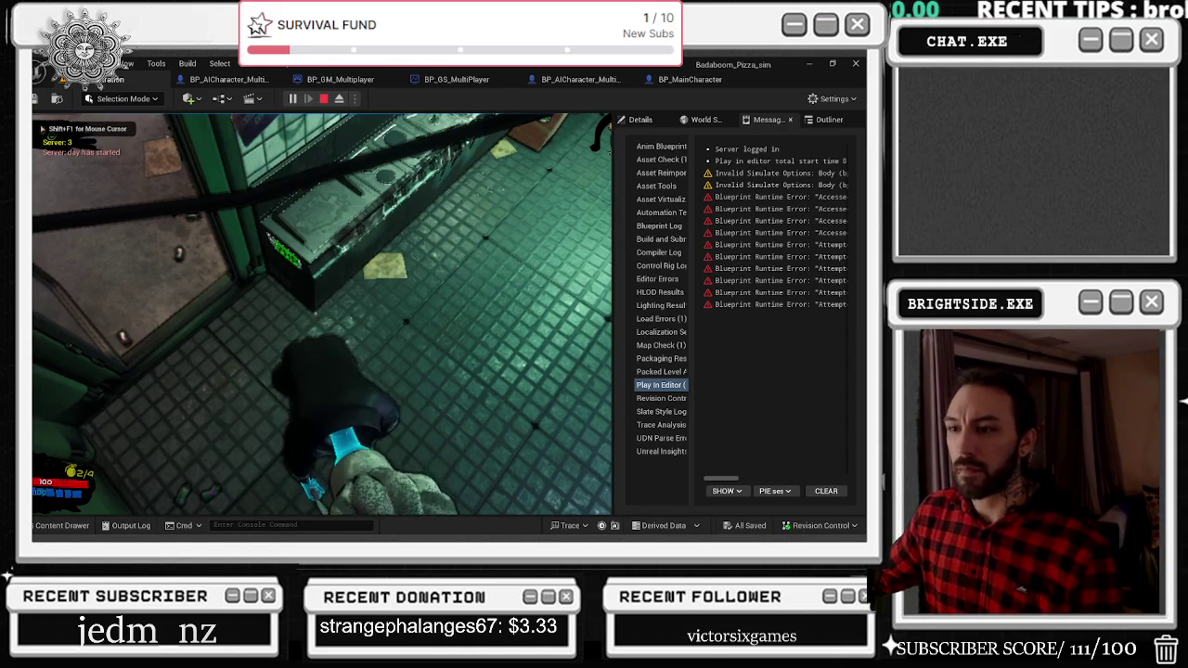
Widen the game view, walk into the pizza dining area, then stop play and bring up BP_GS_MultiPlayer.
key("alt+Tab")
left_click_drag(613, 152, 783, 151)
left_click(761, 157)
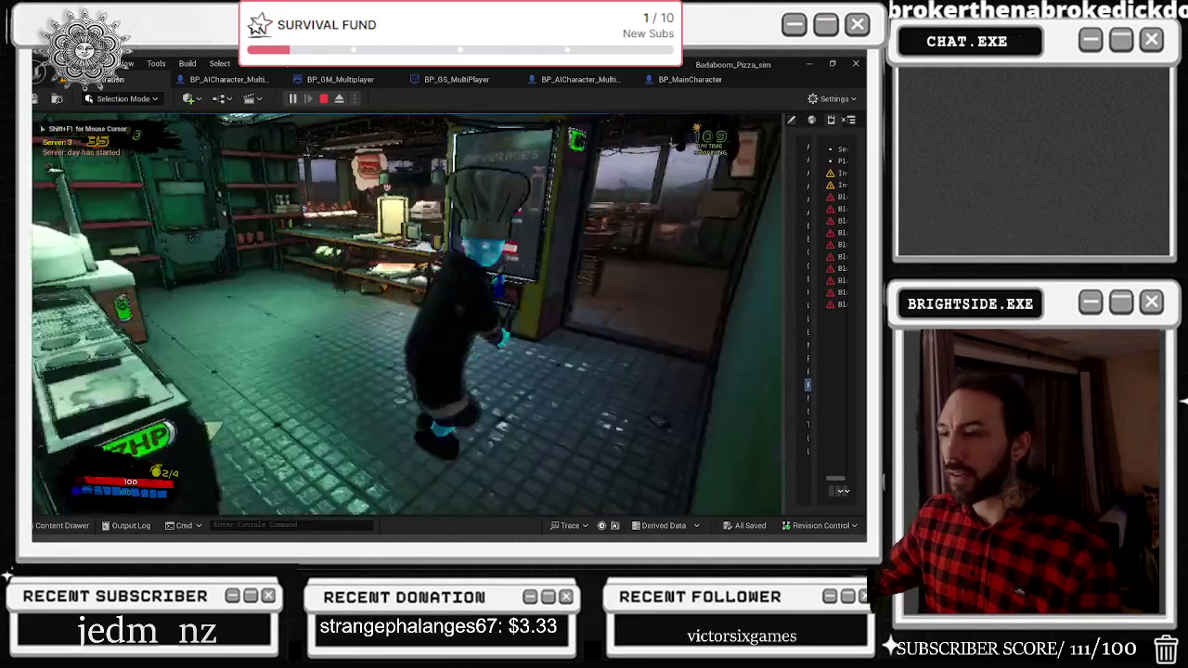
key("w")
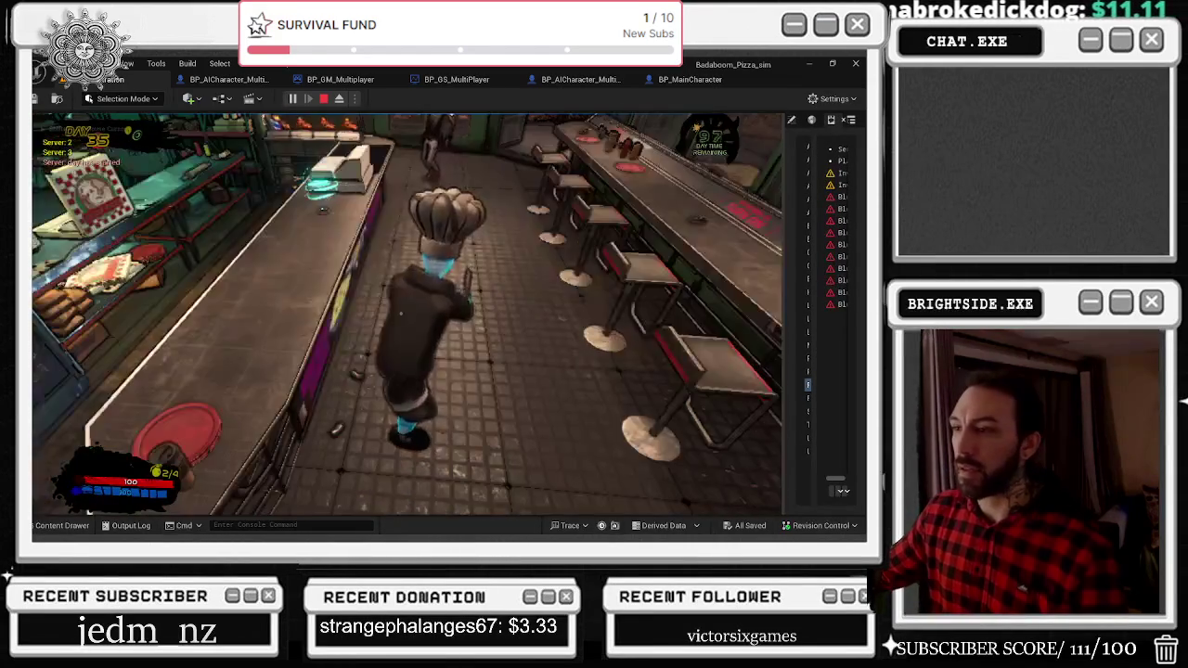
key("Escape")
left_click(456, 79)
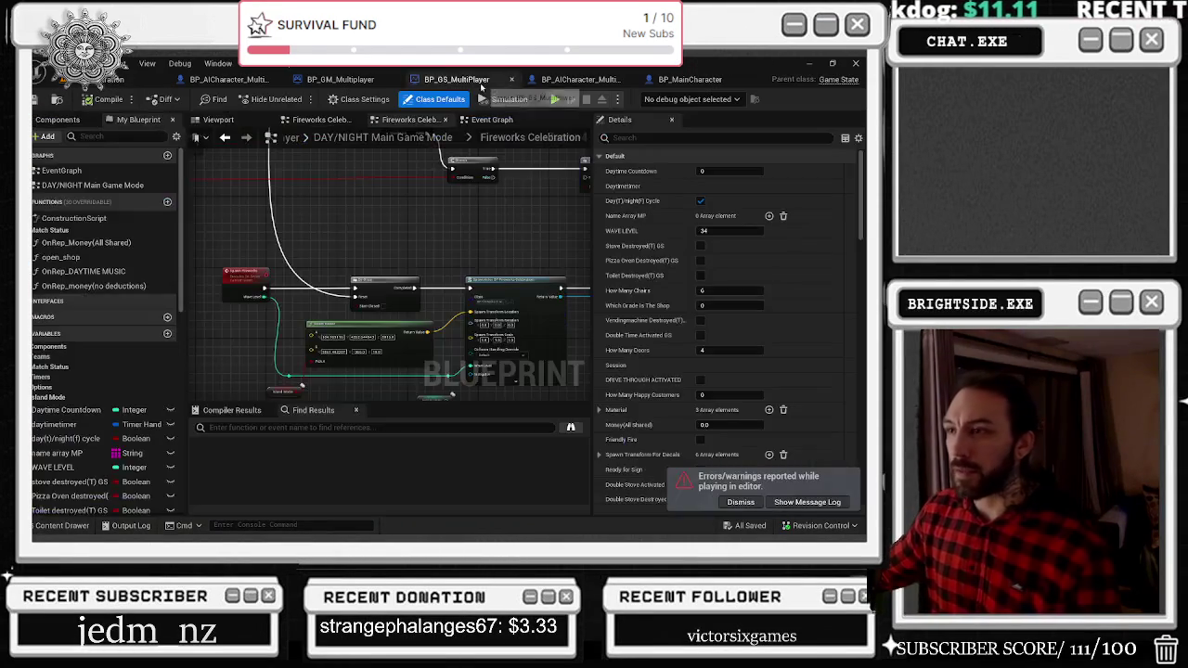
Give WAVE LEVEL a default value of 104, then save, compile, and return to the level.
scroll(105, 418, "down", 3)
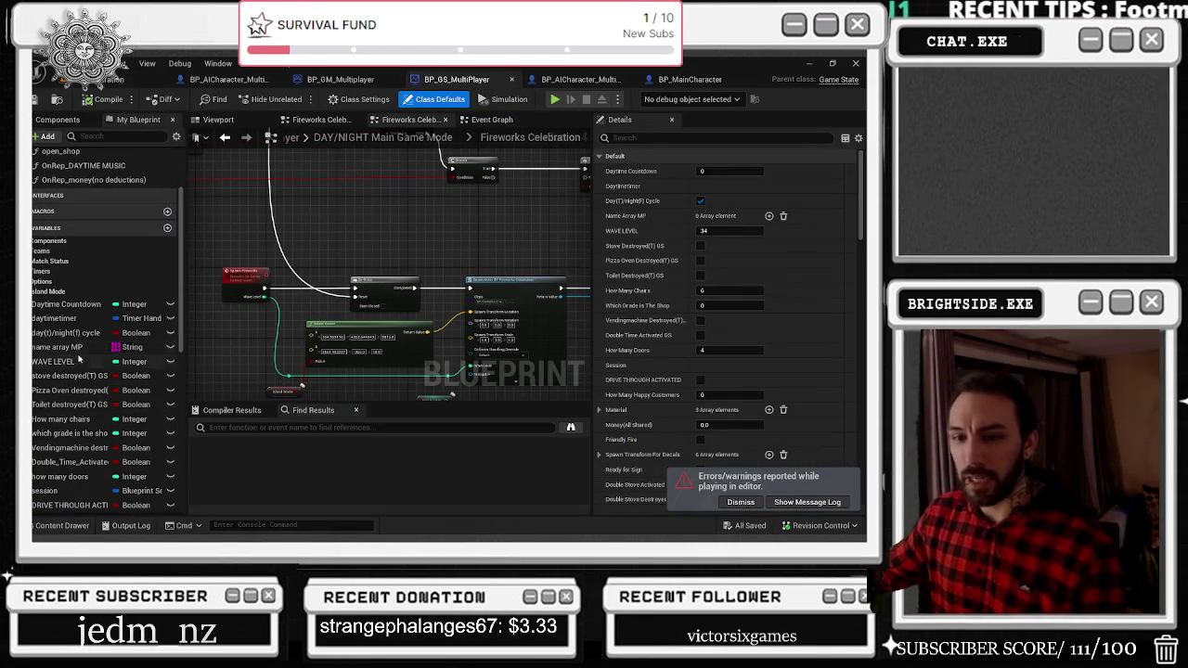
left_click(79, 361)
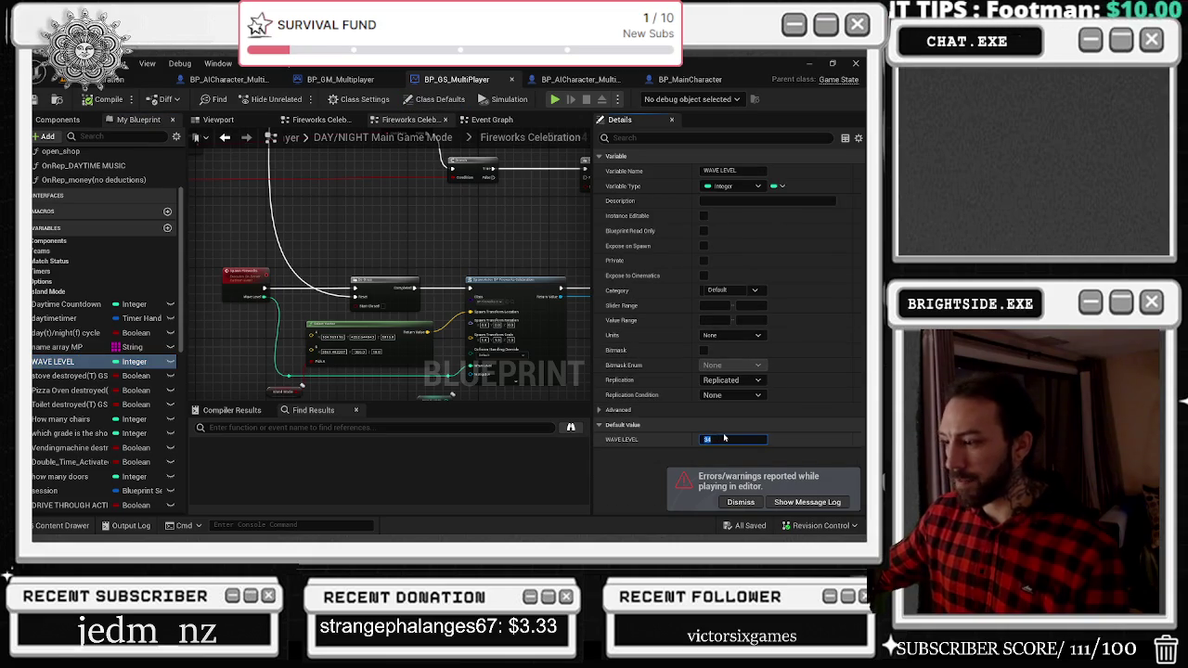
type("100")
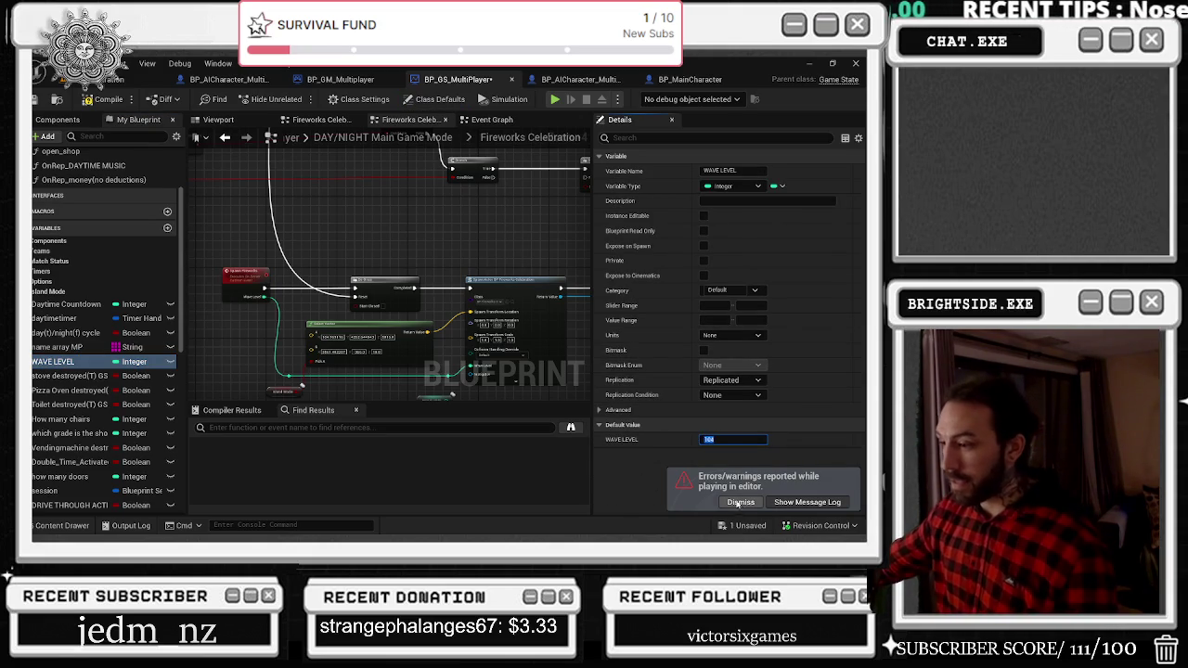
left_click(747, 526)
left_click(526, 423)
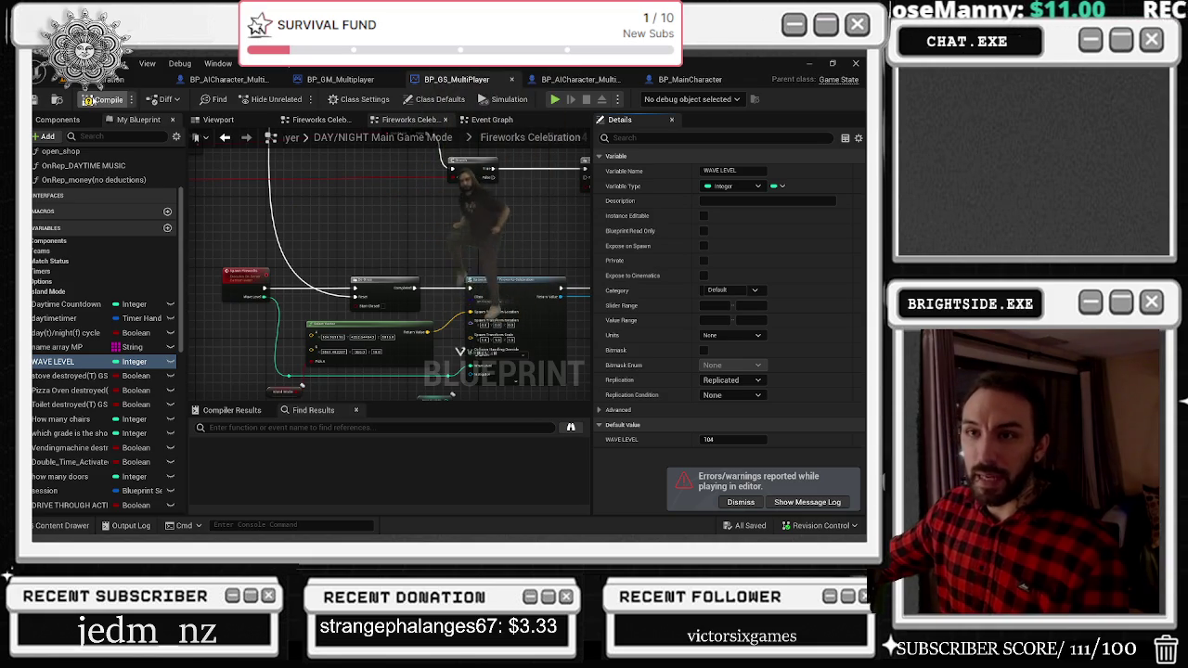
left_click(88, 99)
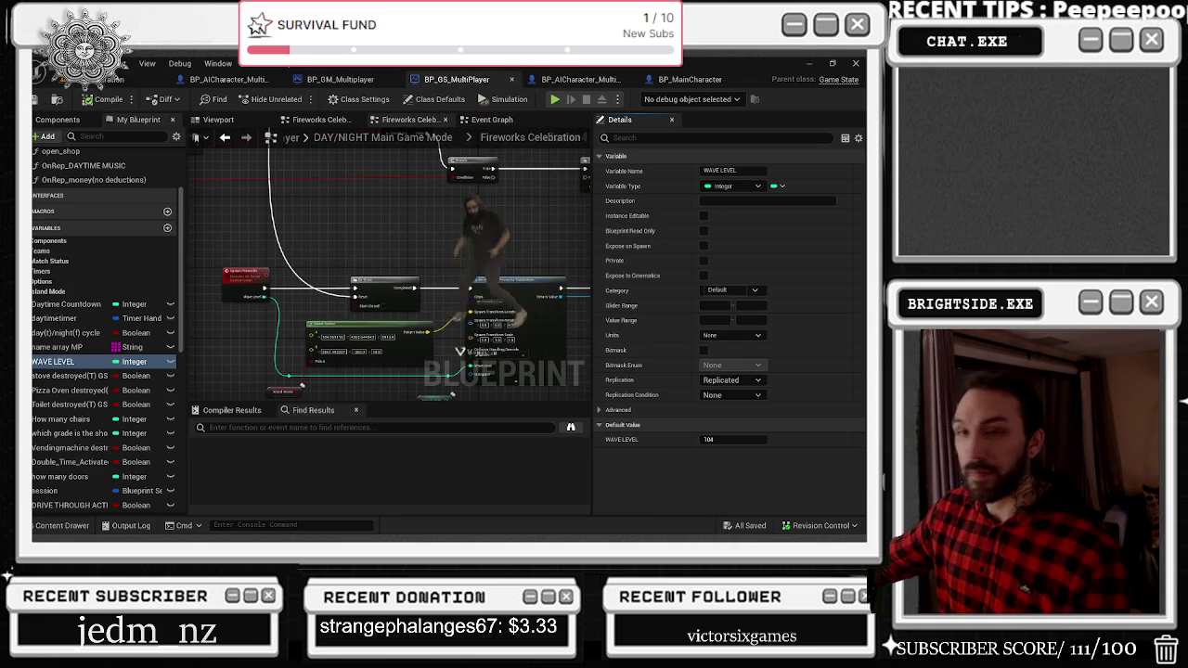
left_click(130, 79)
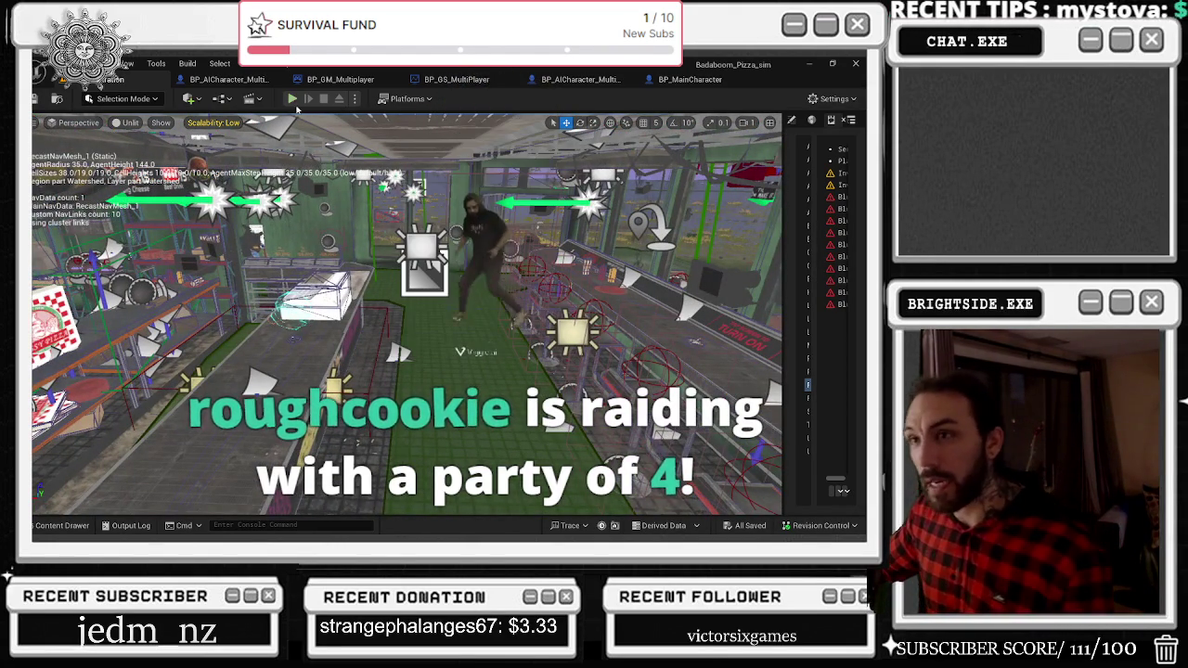
Play-test the night wave by running the chef through the desert, then stop the session.
left_click(292, 99)
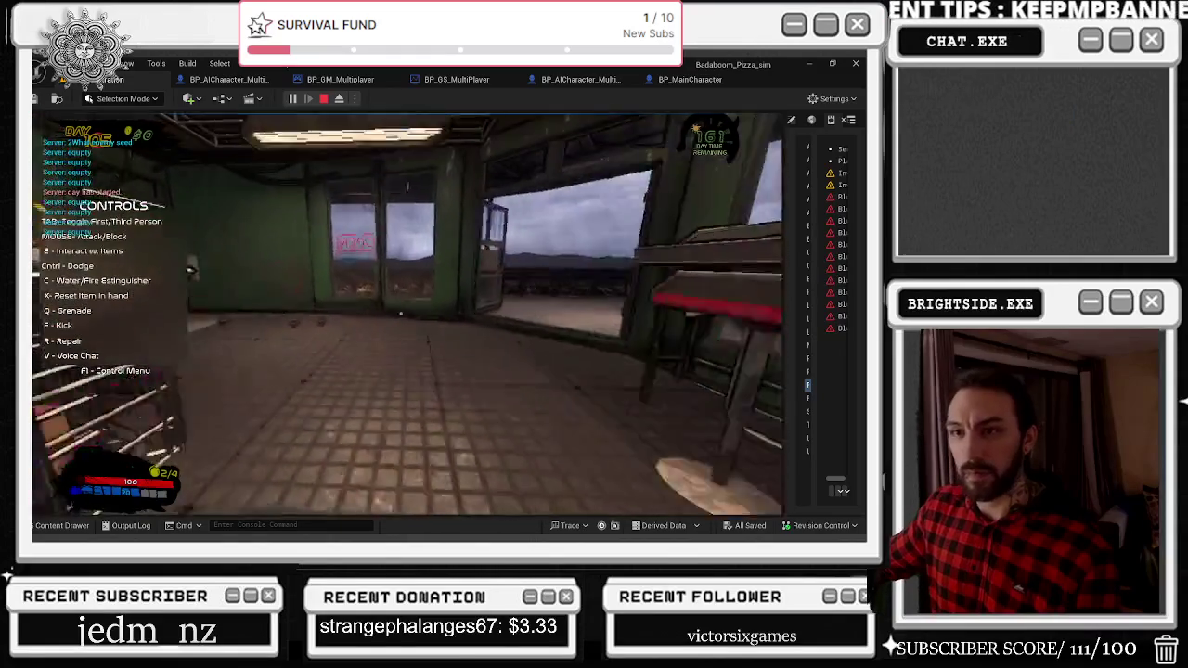
key("c")
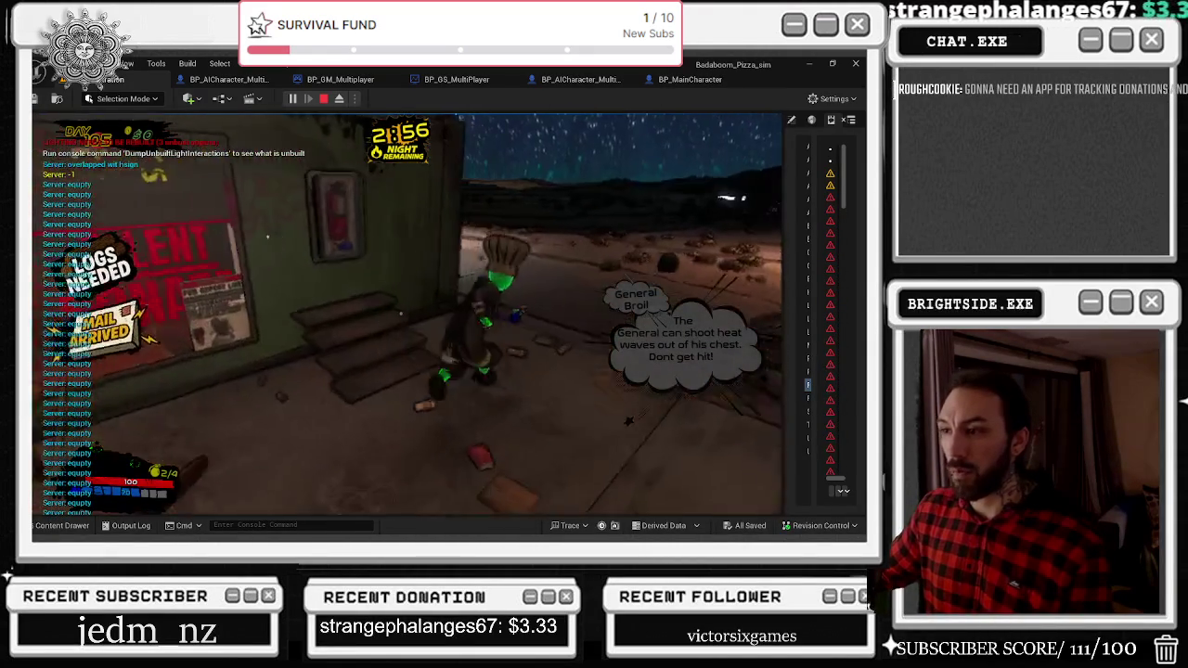
key("w")
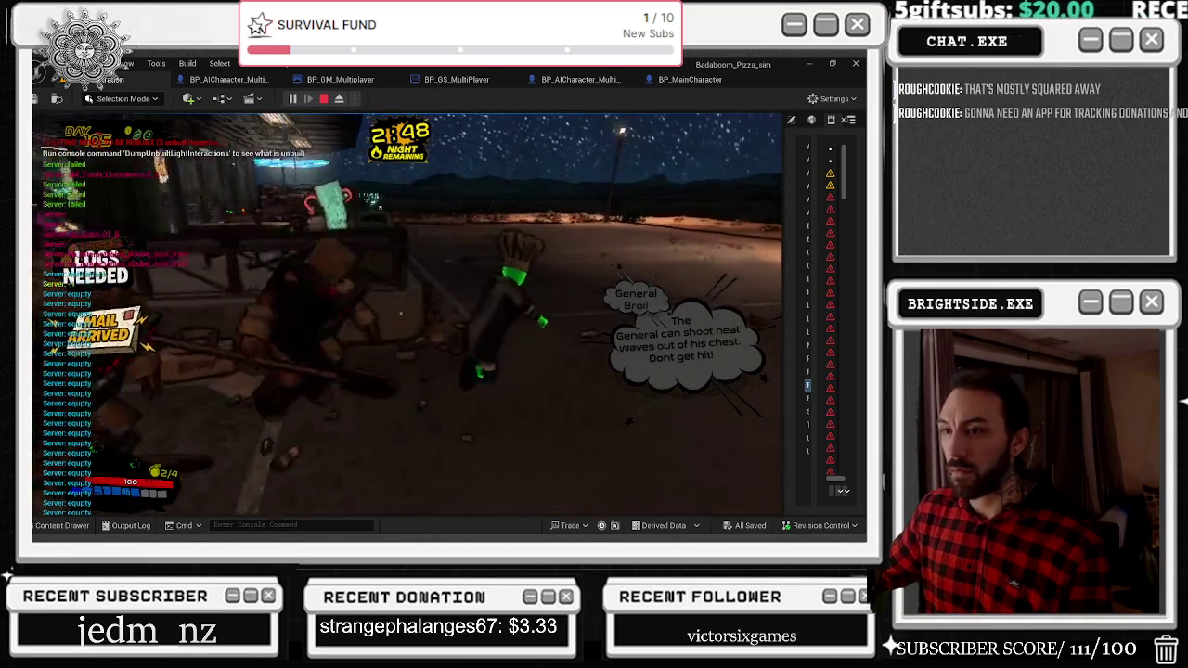
key("w")
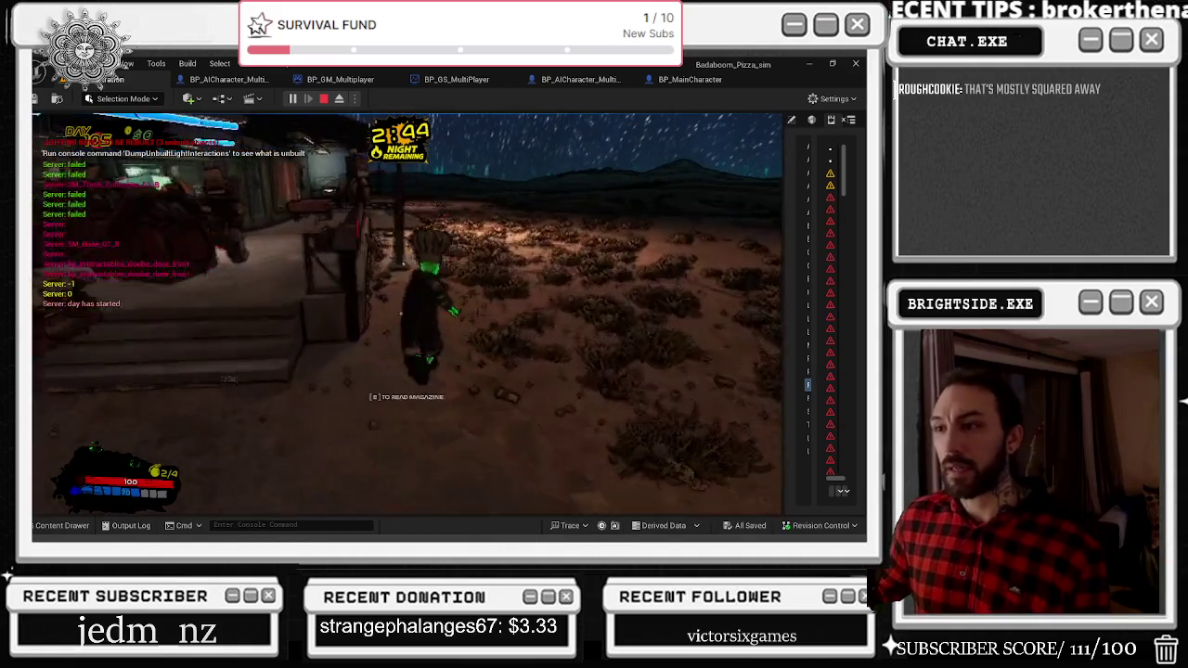
key("w")
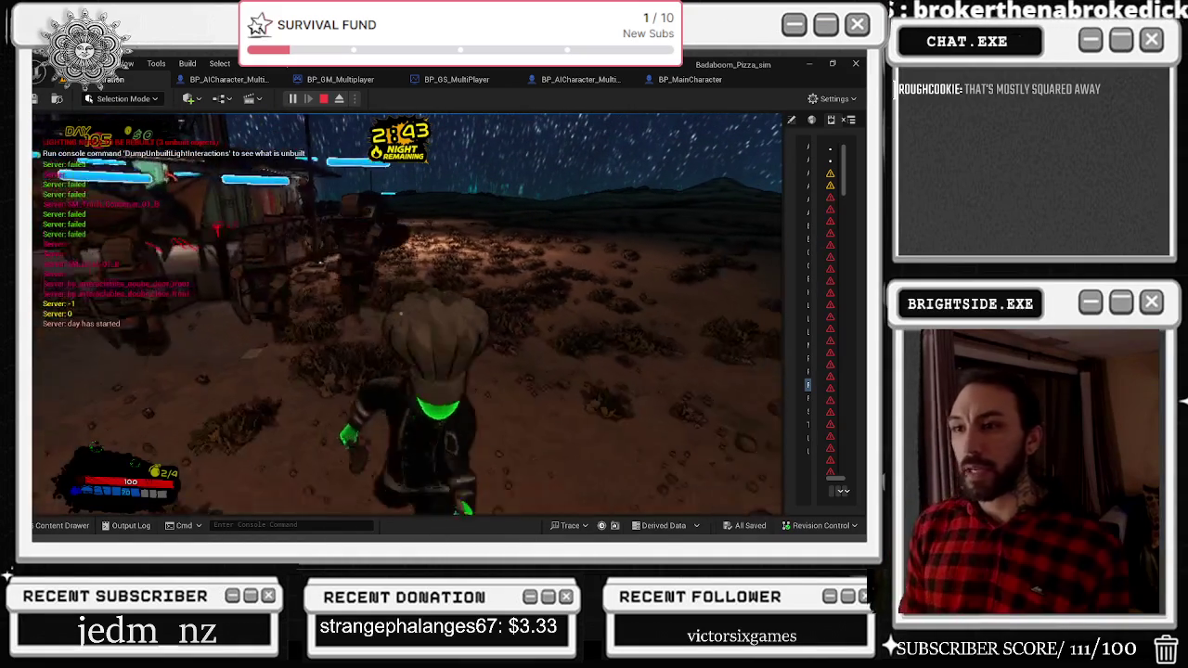
key("w")
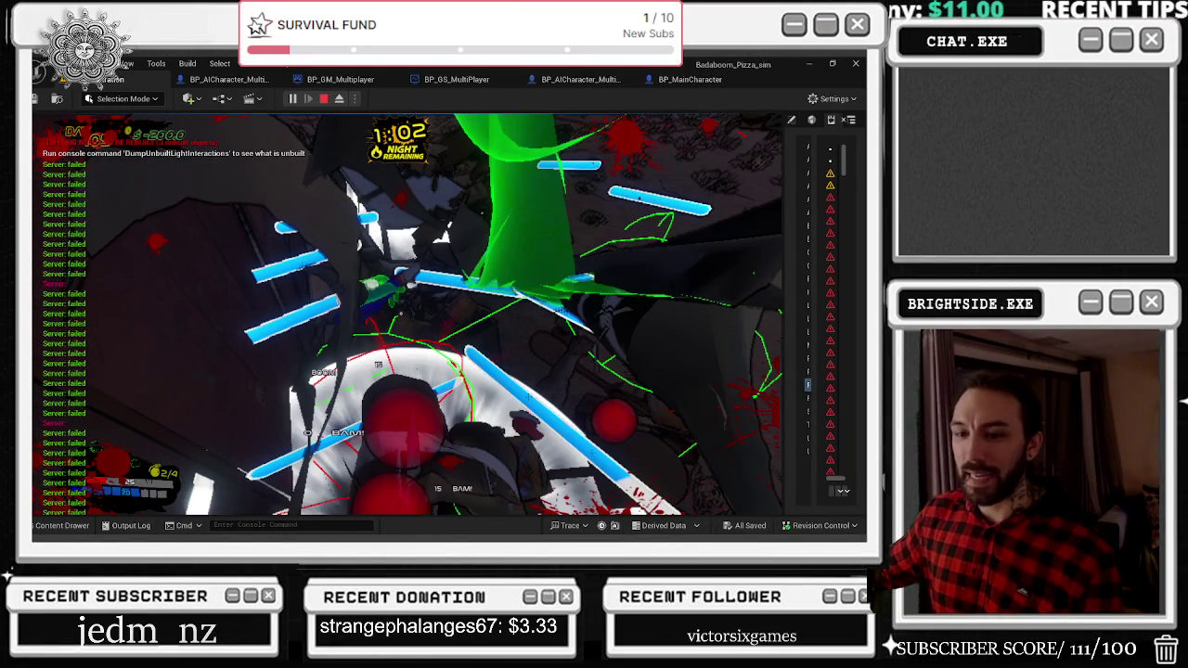
key("Escape")
right_click(328, 428)
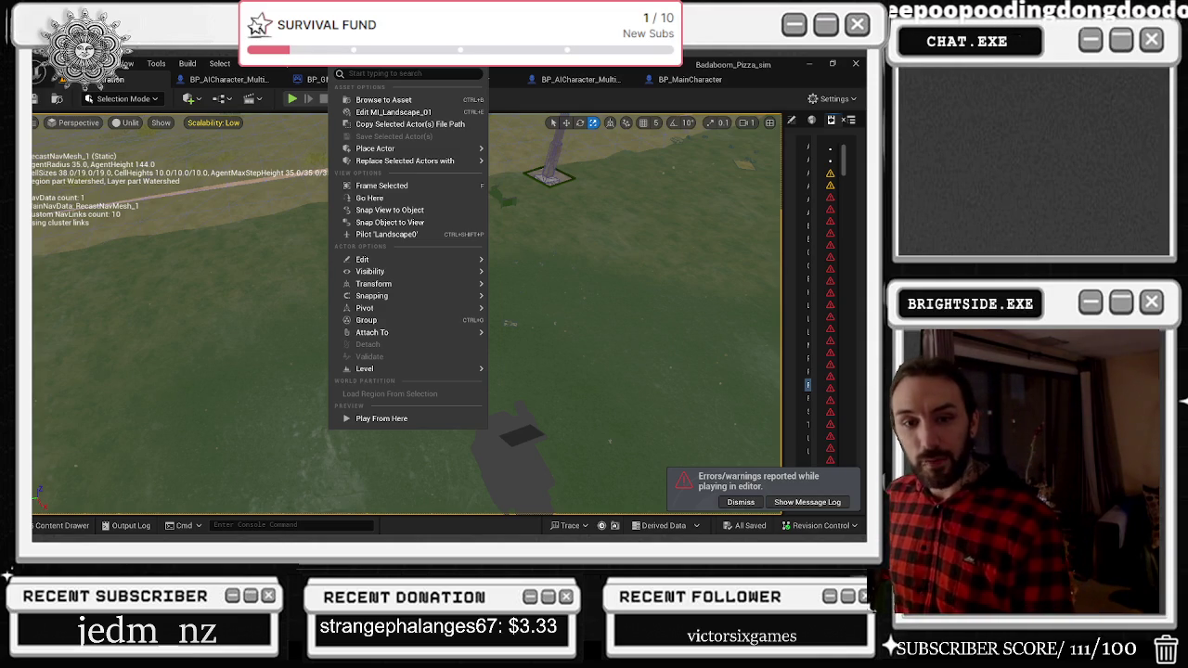
Dismiss the landscape context menu and orbit the level view around the tower.
key("Escape")
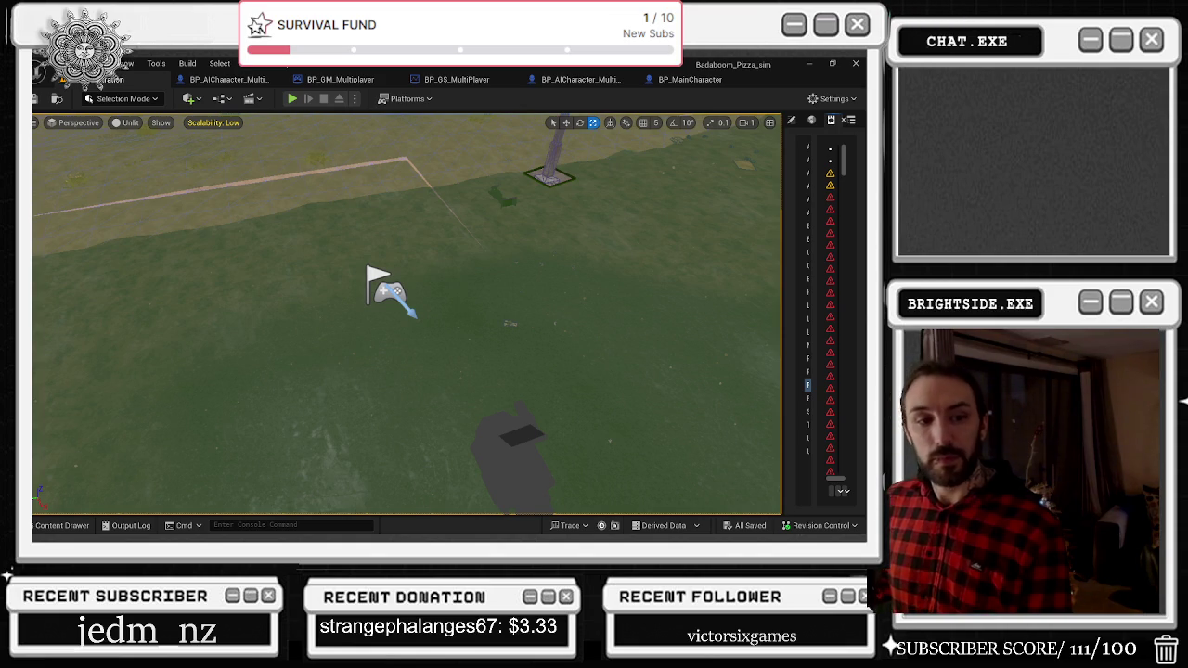
left_click_drag(186, 280, 272, 280)
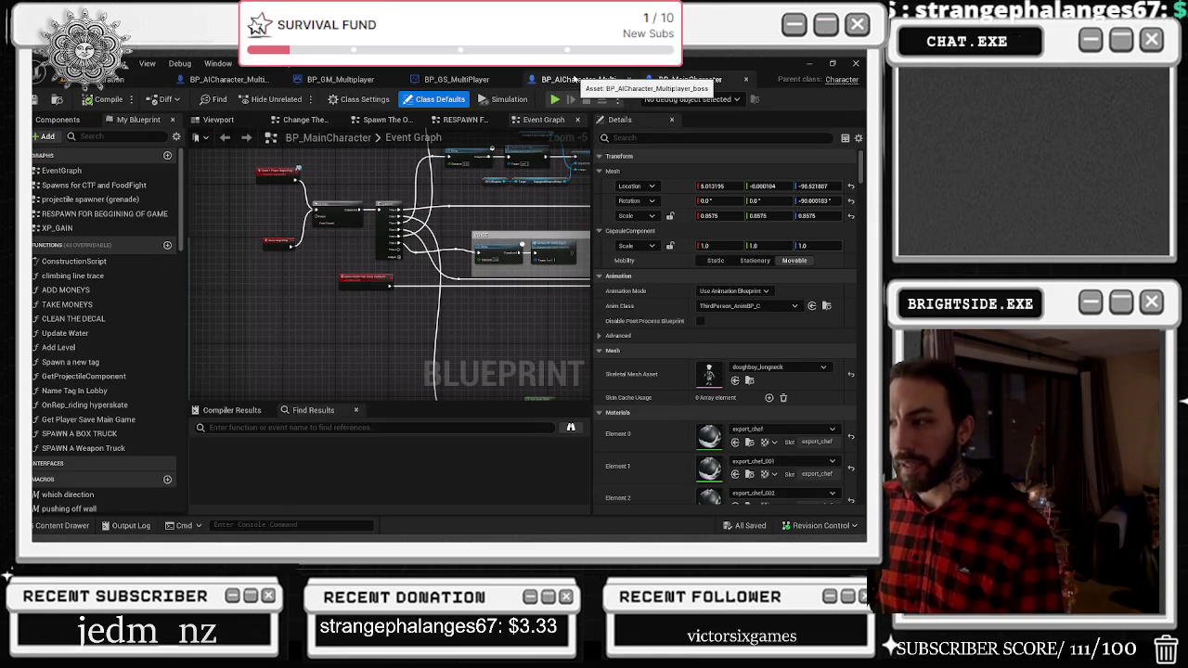
Browse the BP_AICharacter_Multiplayer_boss and evil pizza box Blueprints, viewing the pizza box in 3D.
left_click(576, 79)
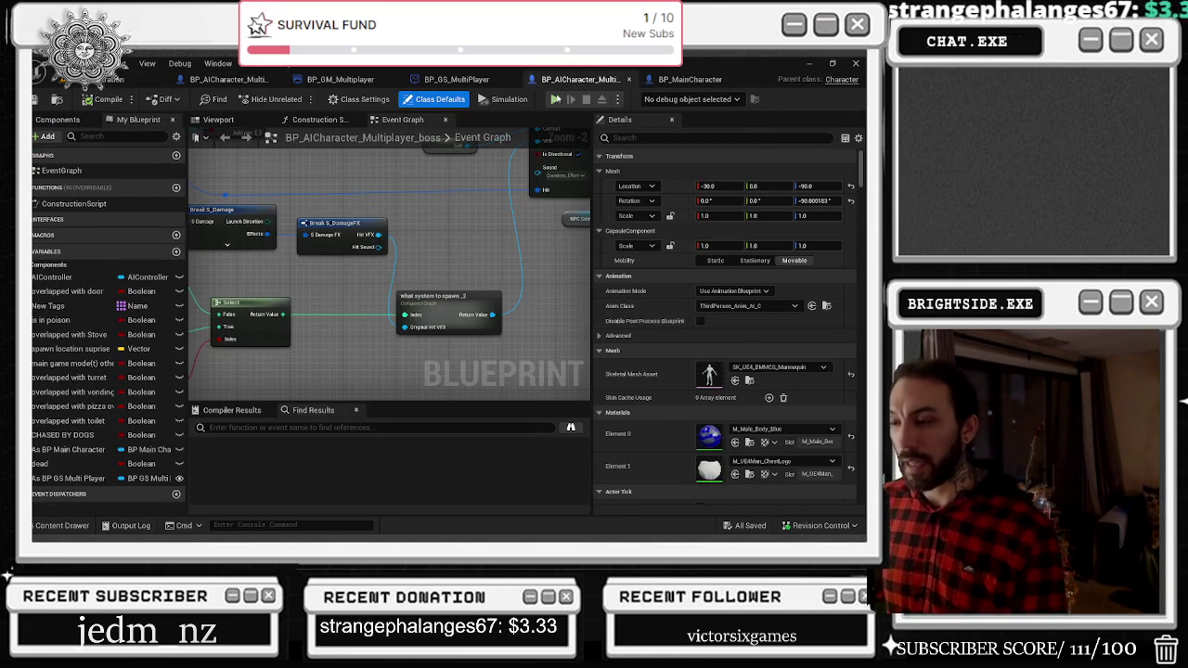
left_click(229, 80)
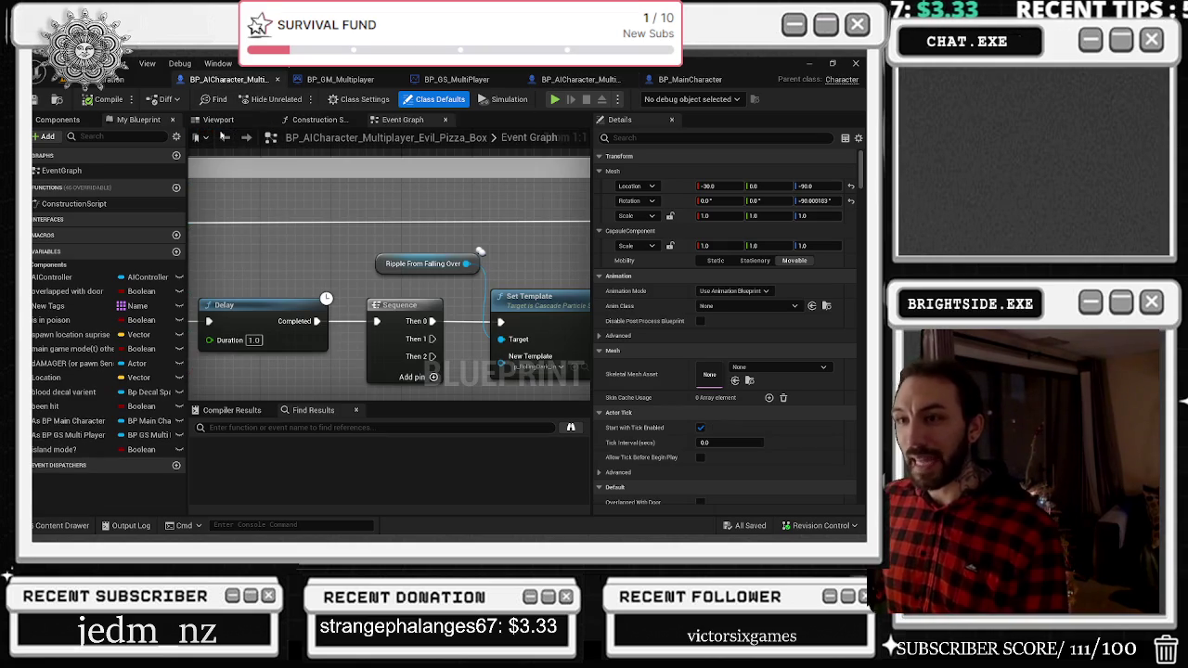
left_click(217, 119)
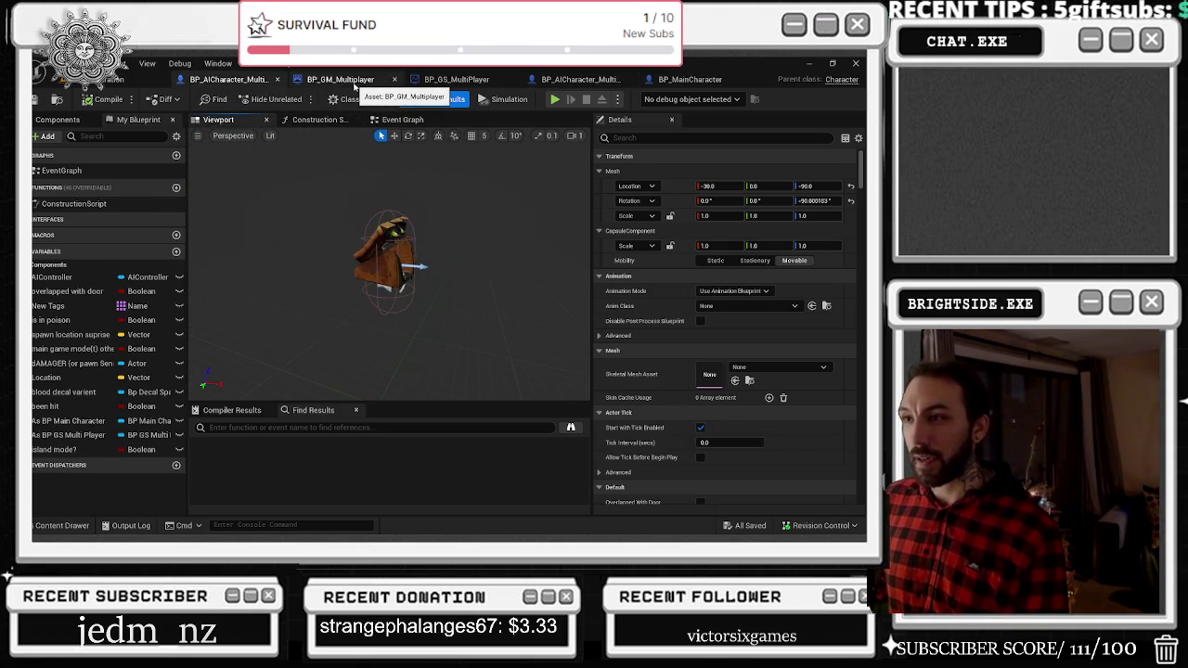
Review BP_GS_MultiPlayer and the over-40 wave section of BP_GM_Multiplayer's spawn graph, then return to the level.
left_click(363, 84)
left_click(450, 81)
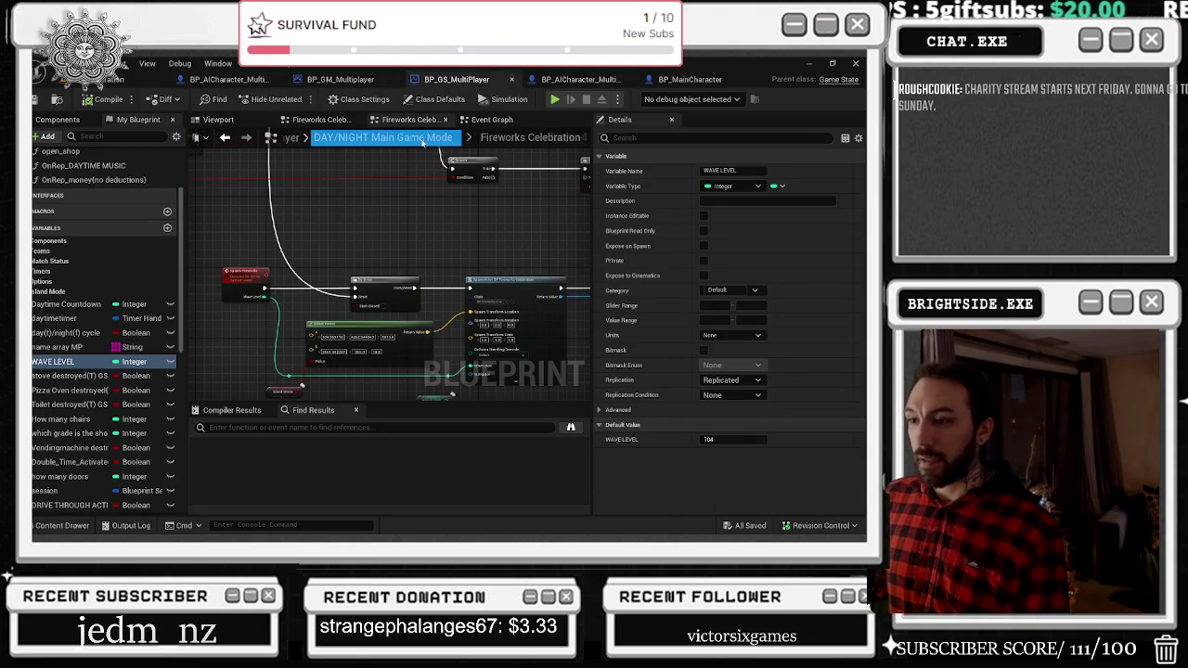
left_click(312, 82)
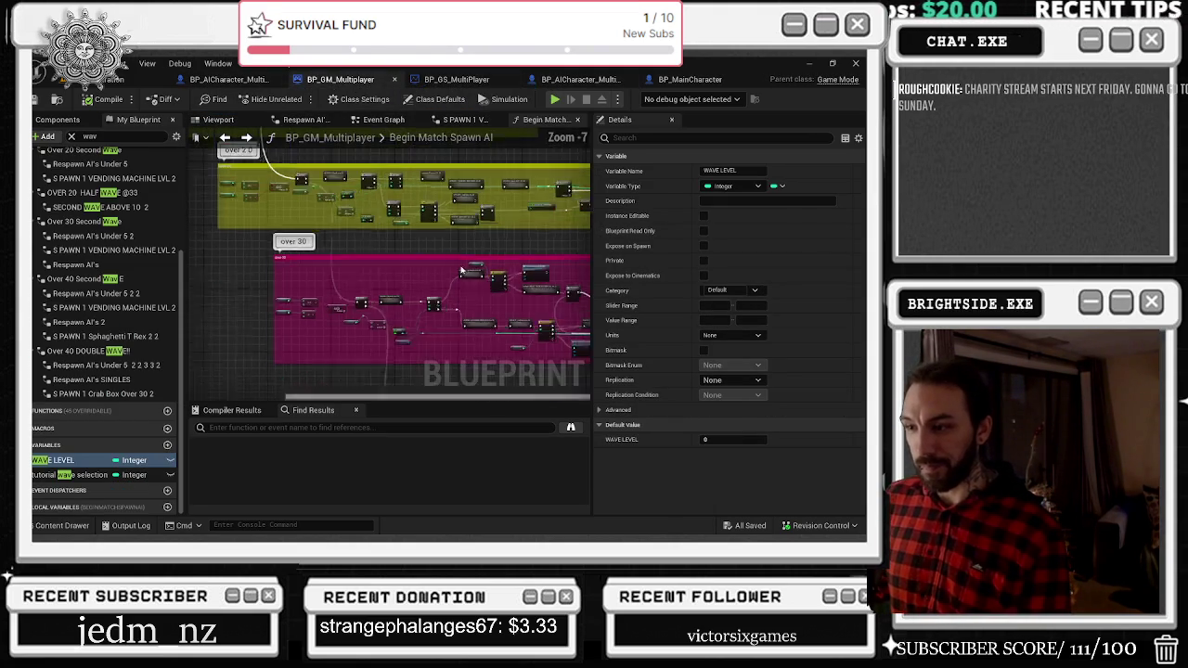
scroll(474, 266, "up", 3)
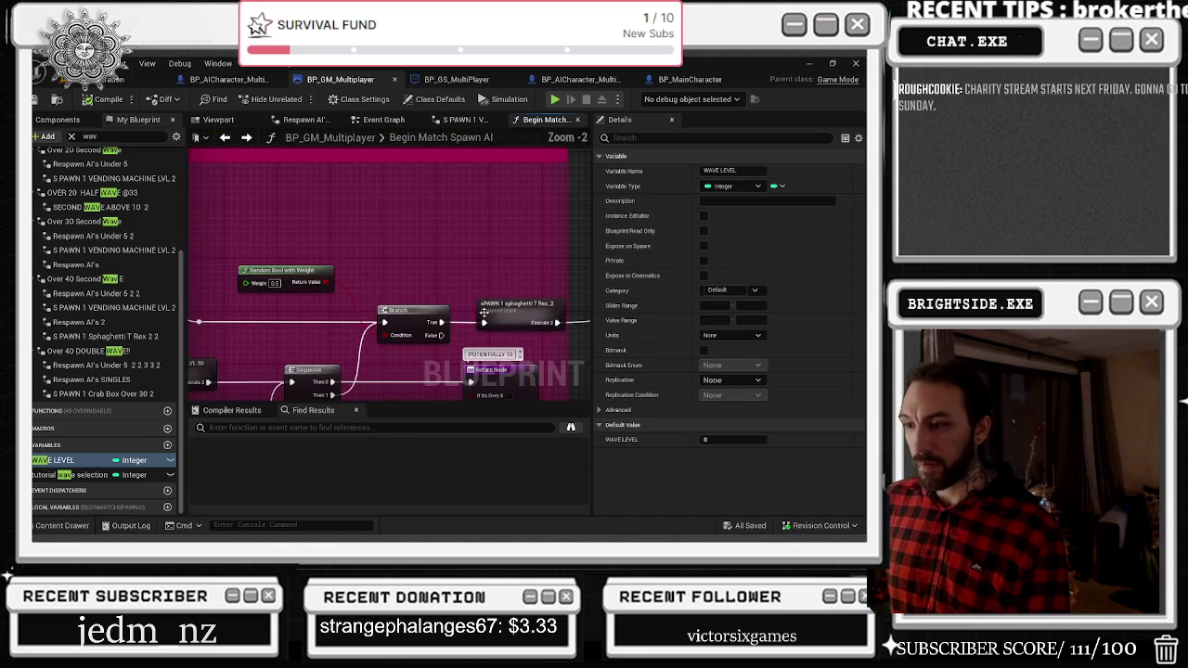
scroll(557, 289, "down", 7)
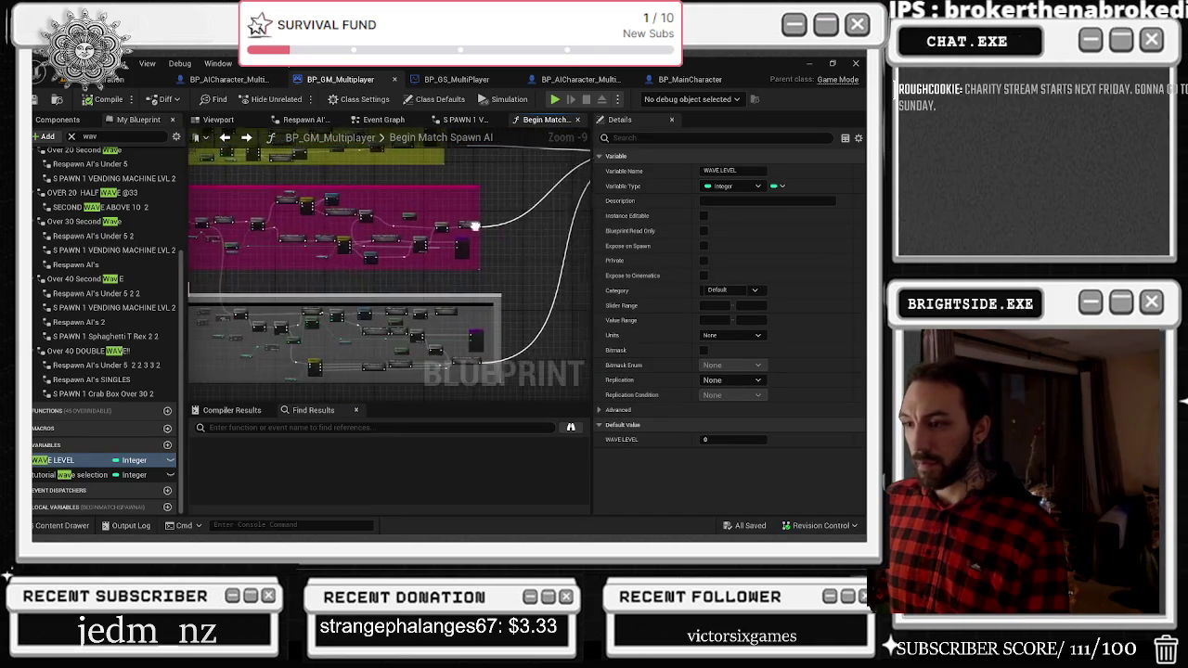
scroll(480, 279, "up", 7)
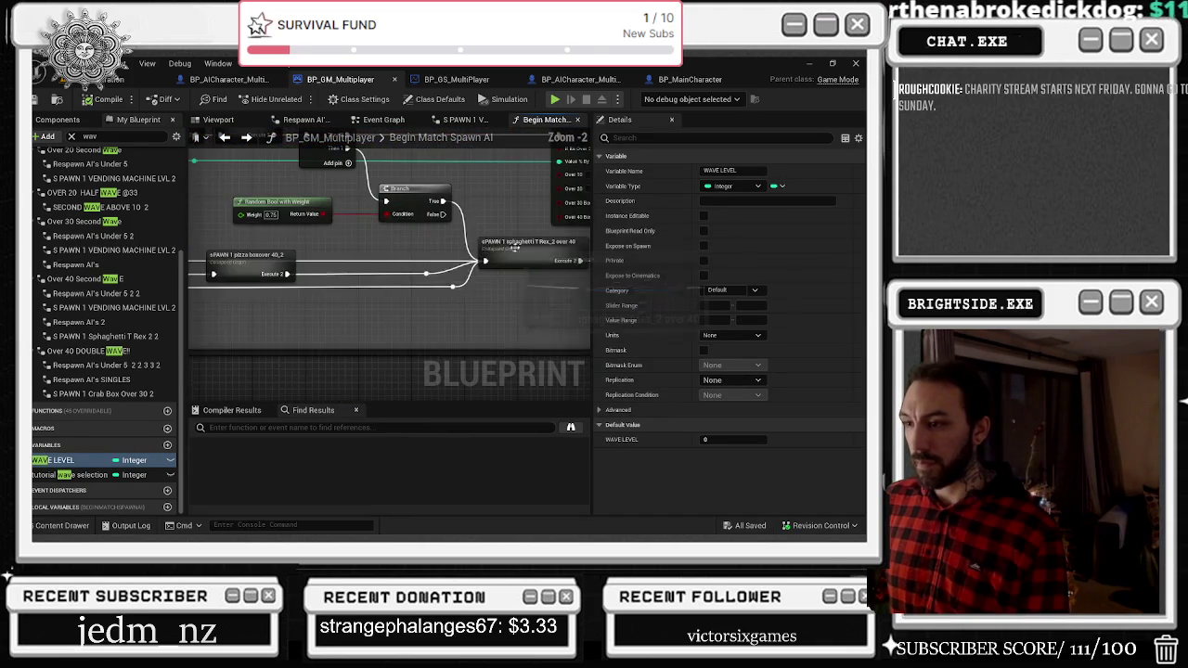
scroll(427, 272, "down", 3)
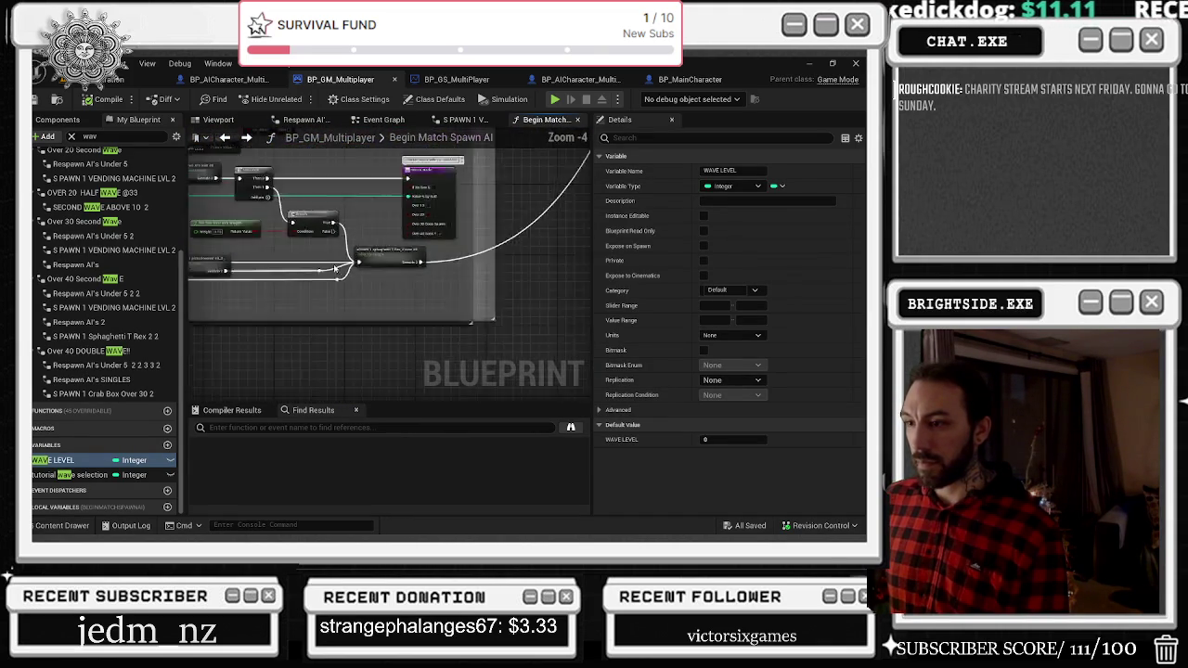
mouse_move(403, 269)
left_mouse_down()
mouse_move(580, 286)
mouse_move(582, 332)
left_mouse_up()
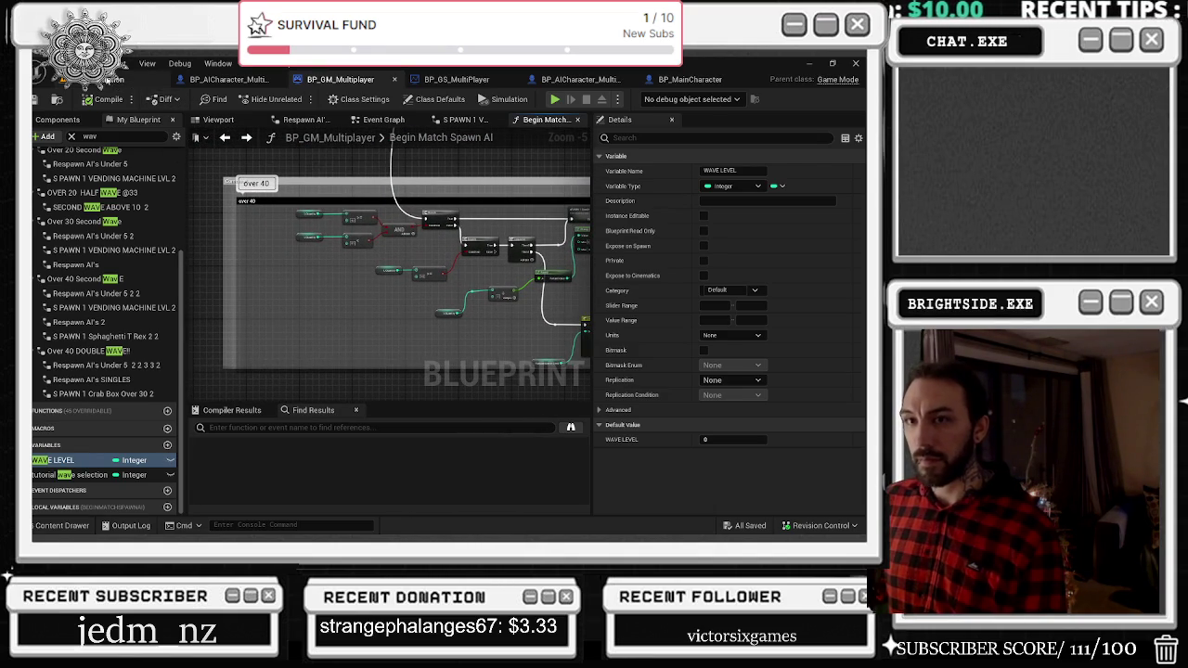
left_click(108, 80)
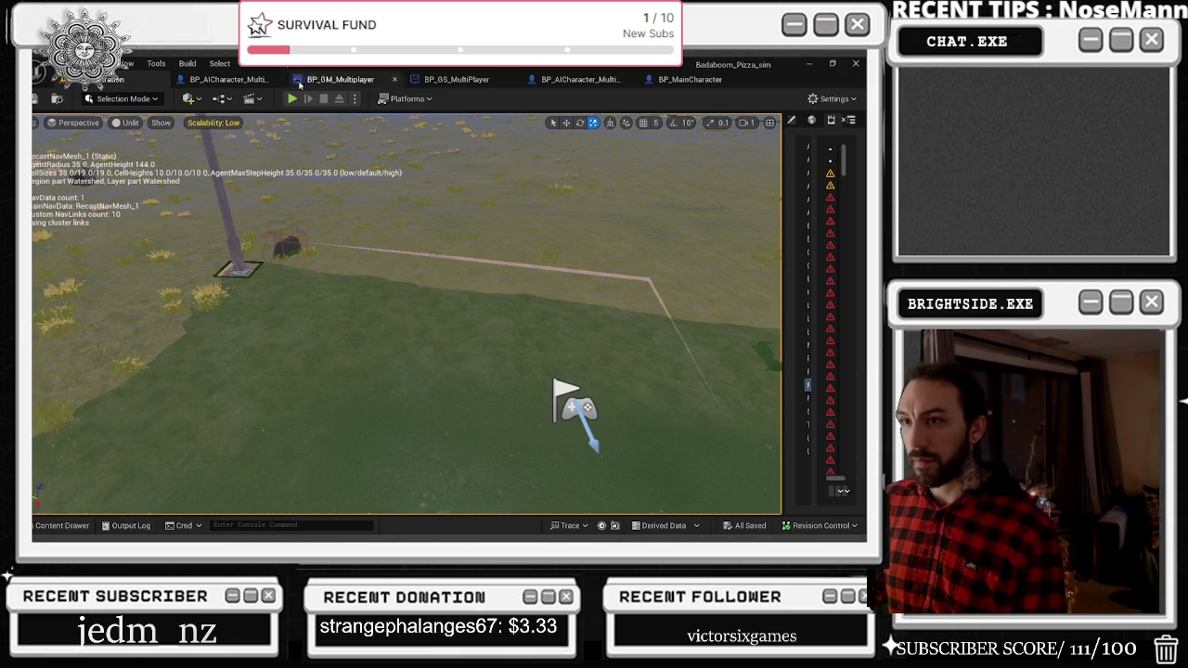
Widen the Message Log panel beside the viewport.
left_click_drag(782, 196, 504, 195)
left_click_drag(843, 157, 843, 461)
left_click_drag(672, 478, 679, 475)
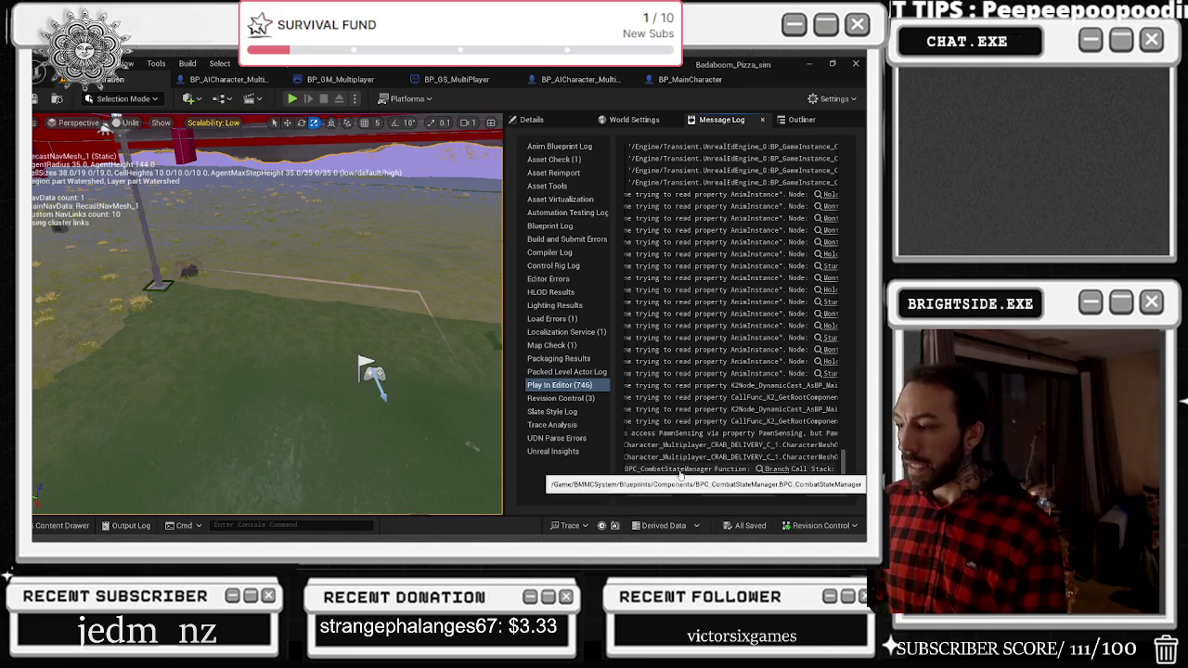
Open BPC_CombatStateManager from the last log error and inspect its blood decal nodes.
left_click(674, 469)
left_click(405, 202)
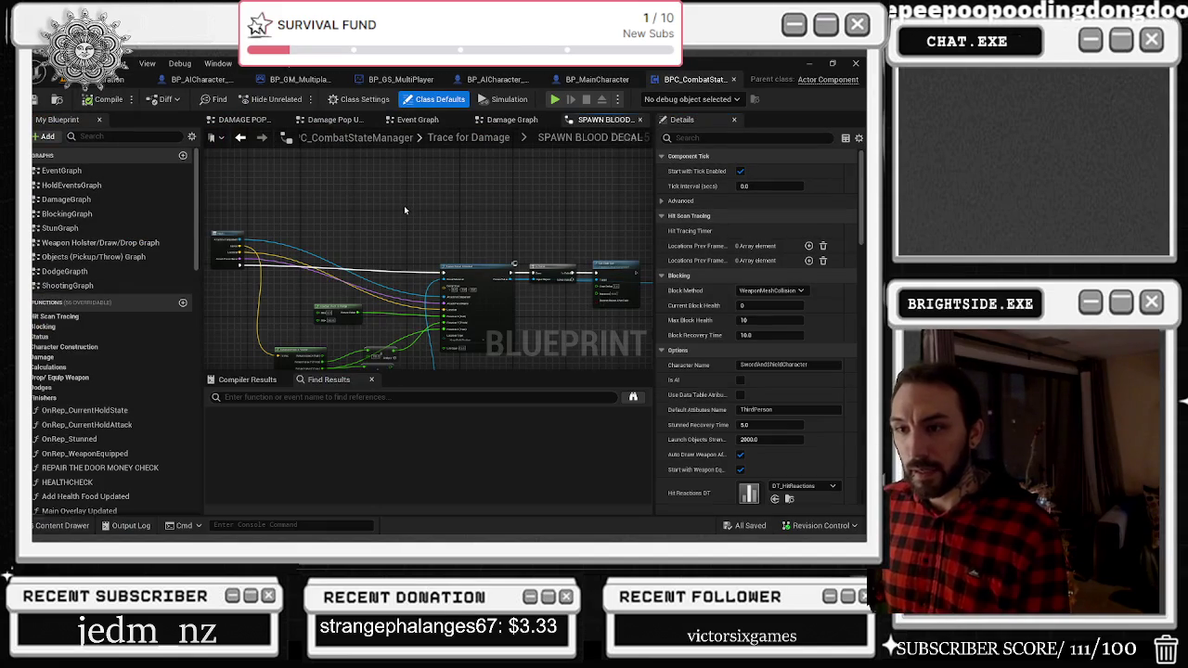
mouse_move(386, 213)
left_mouse_down()
mouse_move(445, 201)
mouse_move(507, 241)
mouse_move(228, 251)
left_mouse_up()
scroll(438, 236, "up", 2)
scroll(422, 300, "up", 2)
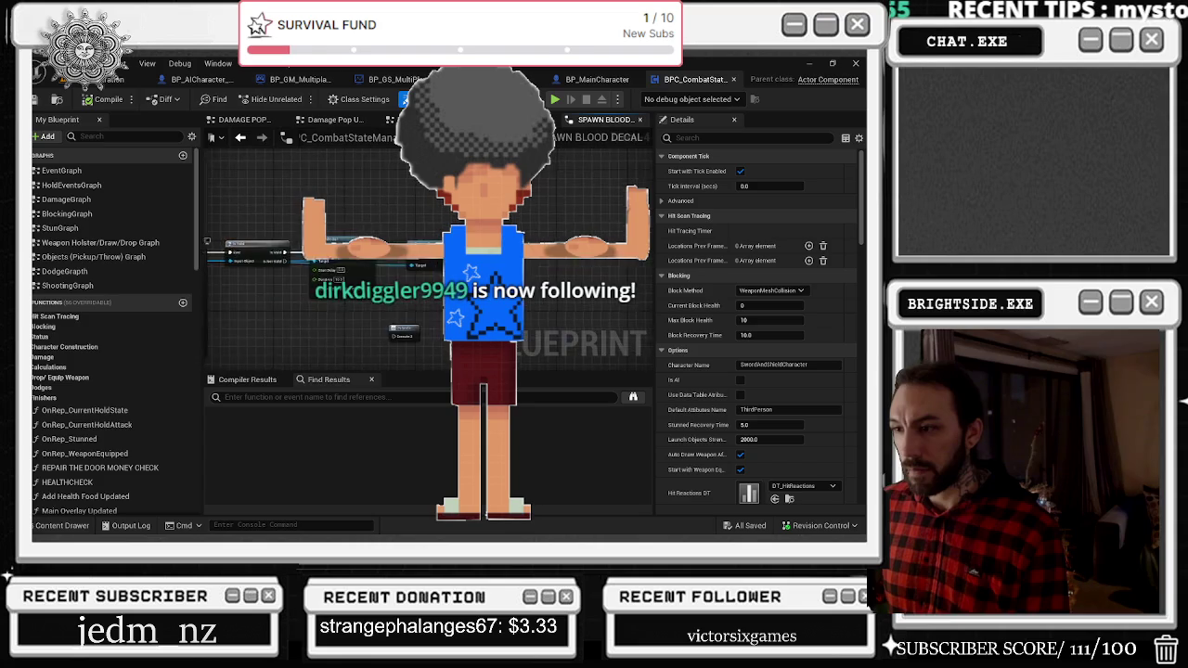
scroll(422, 301, "up", 1)
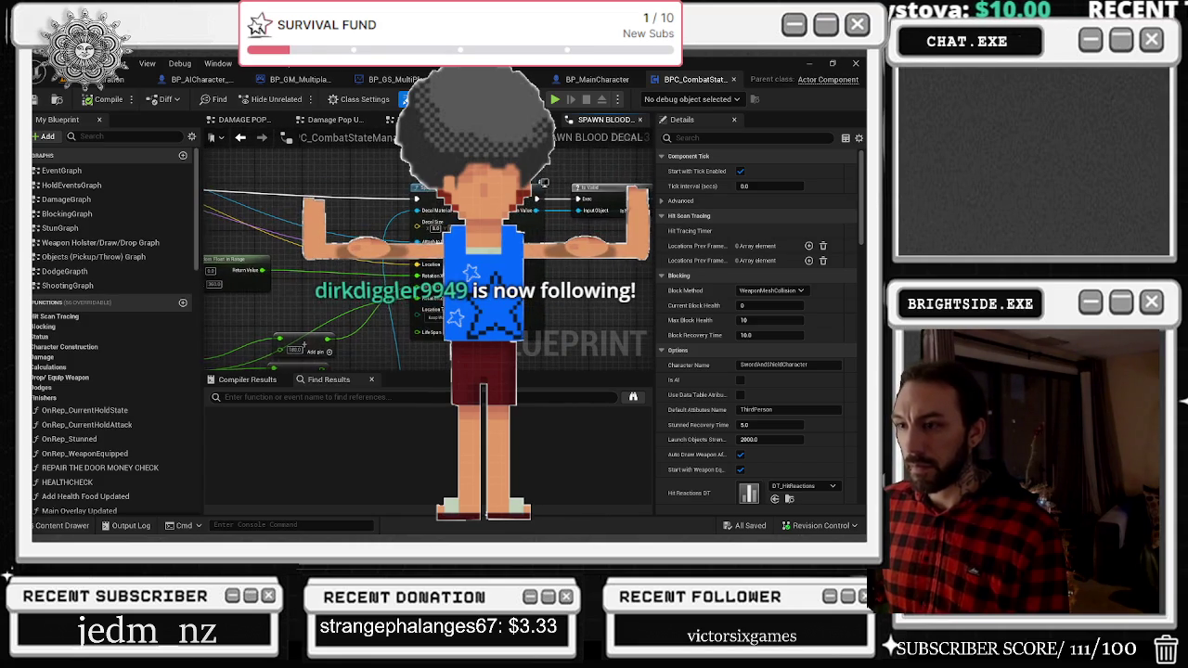
left_click(116, 79)
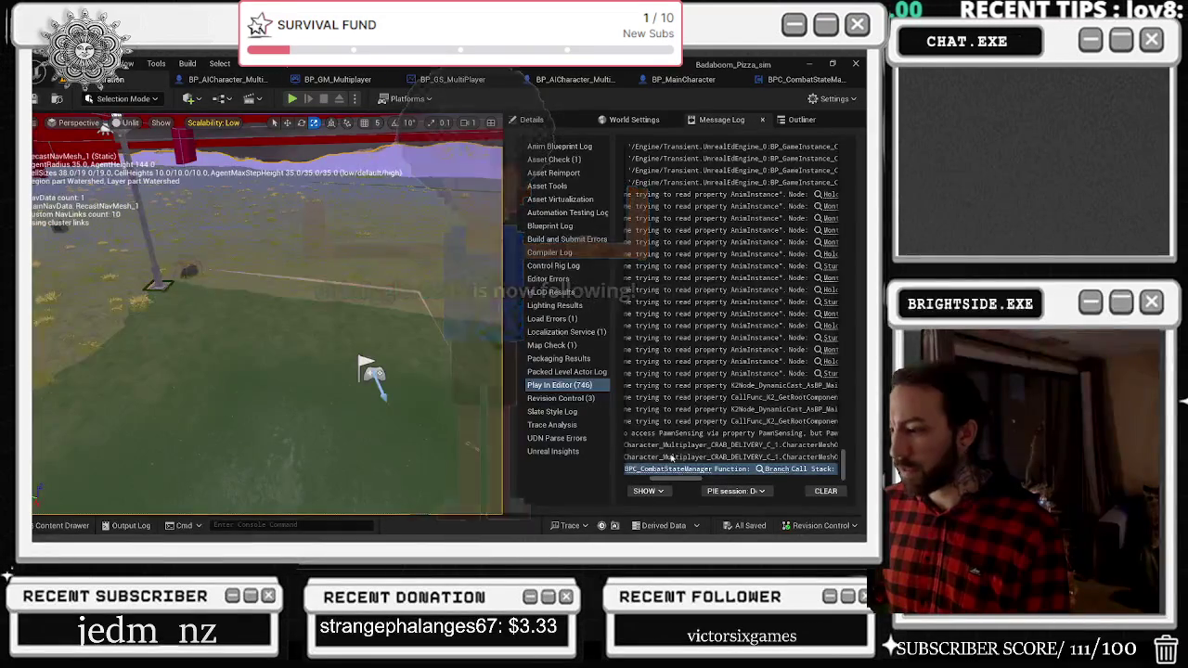
Open the For Each Loop macro from an earlier line of the error, then close it.
scroll(724, 325, "right", 3)
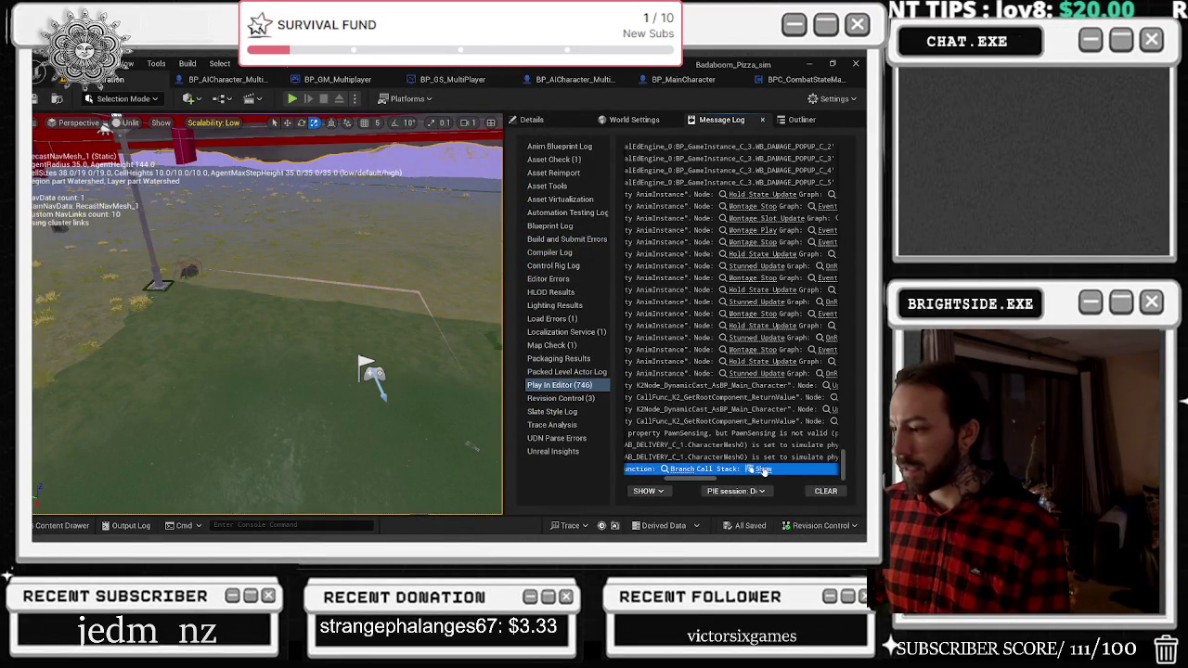
key("Up")
key("Up")
key("Up")
left_click(685, 470)
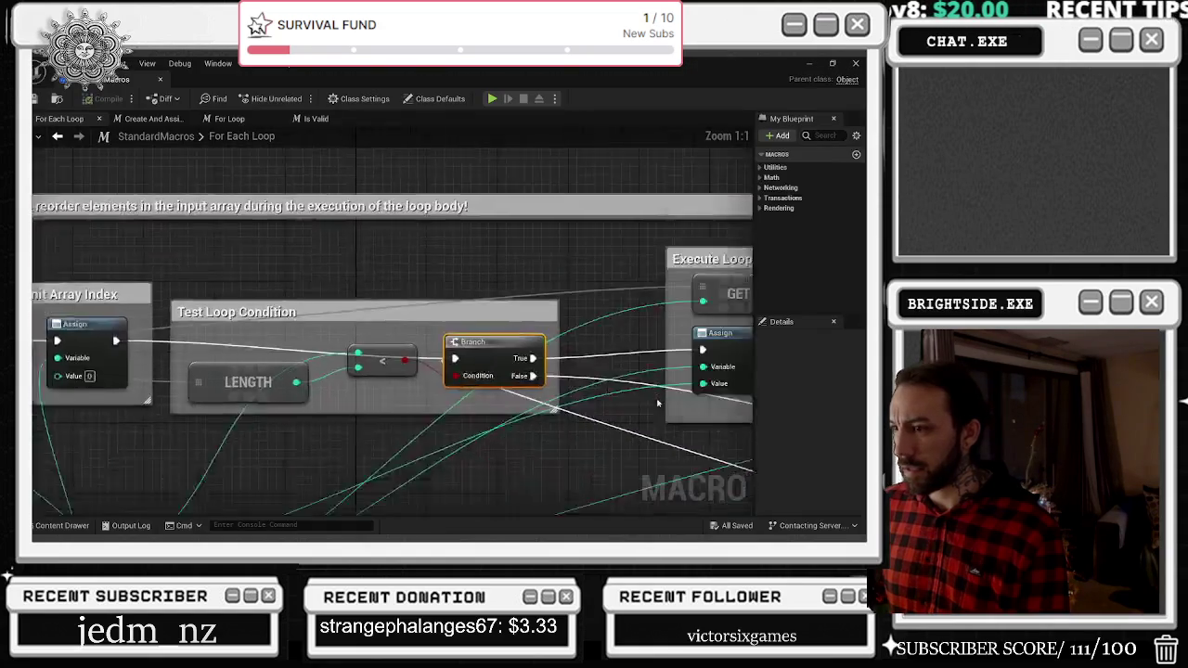
scroll(418, 290, "down", 1)
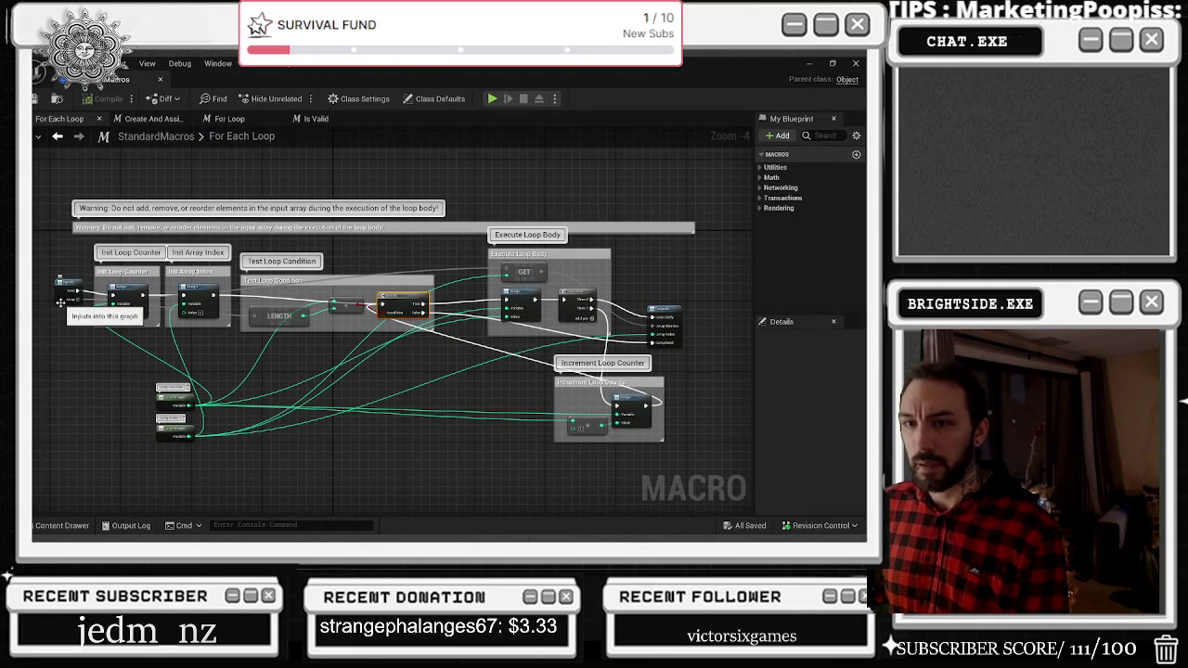
left_click(157, 83)
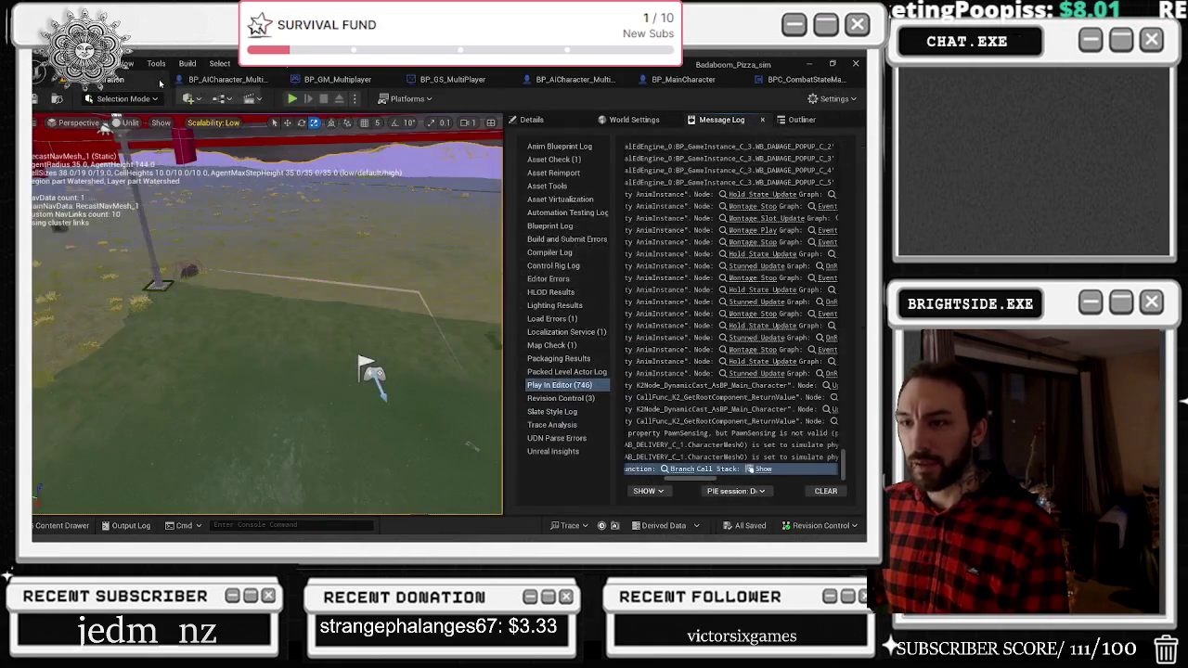
Inspect the Trace for Damage graph's Branch, NOT, CONTAINS and ADDUNIQUE nodes, then return to the Message Log.
left_click(787, 82)
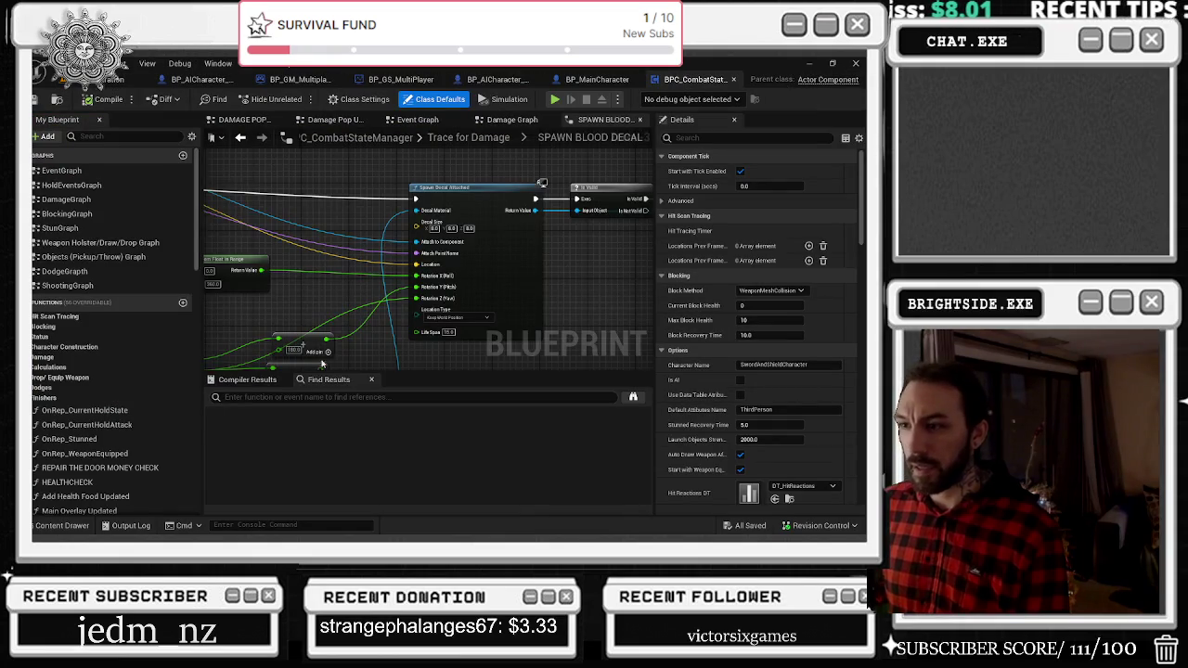
scroll(371, 297, "down", 2)
scroll(433, 226, "down", 1)
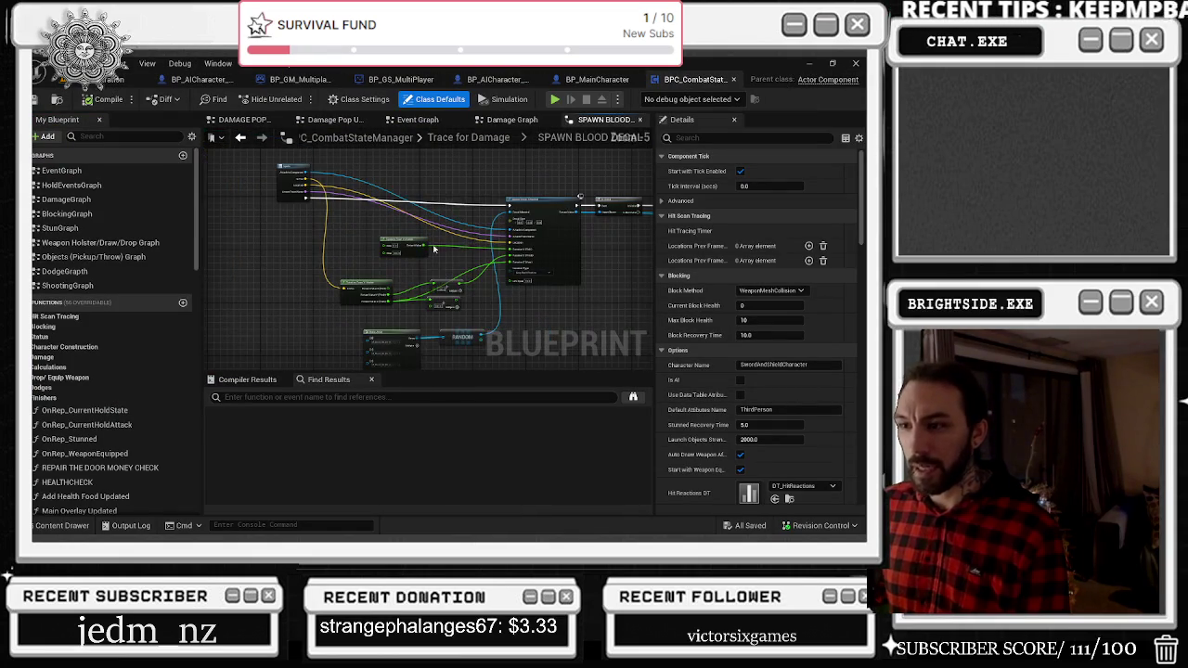
scroll(504, 219, "up", 5)
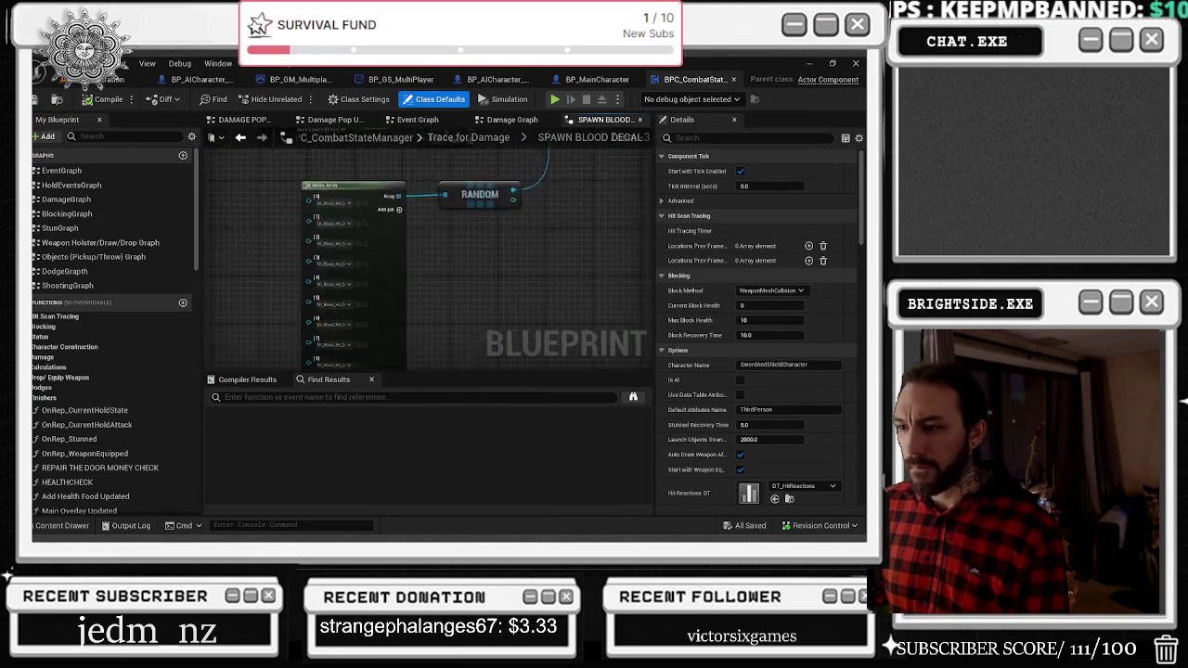
mouse_move(246, 294)
left_mouse_down()
mouse_move(149, 336)
mouse_move(160, 332)
left_mouse_up()
left_click(452, 137)
scroll(535, 243, "down", 2)
scroll(535, 243, "up", 4)
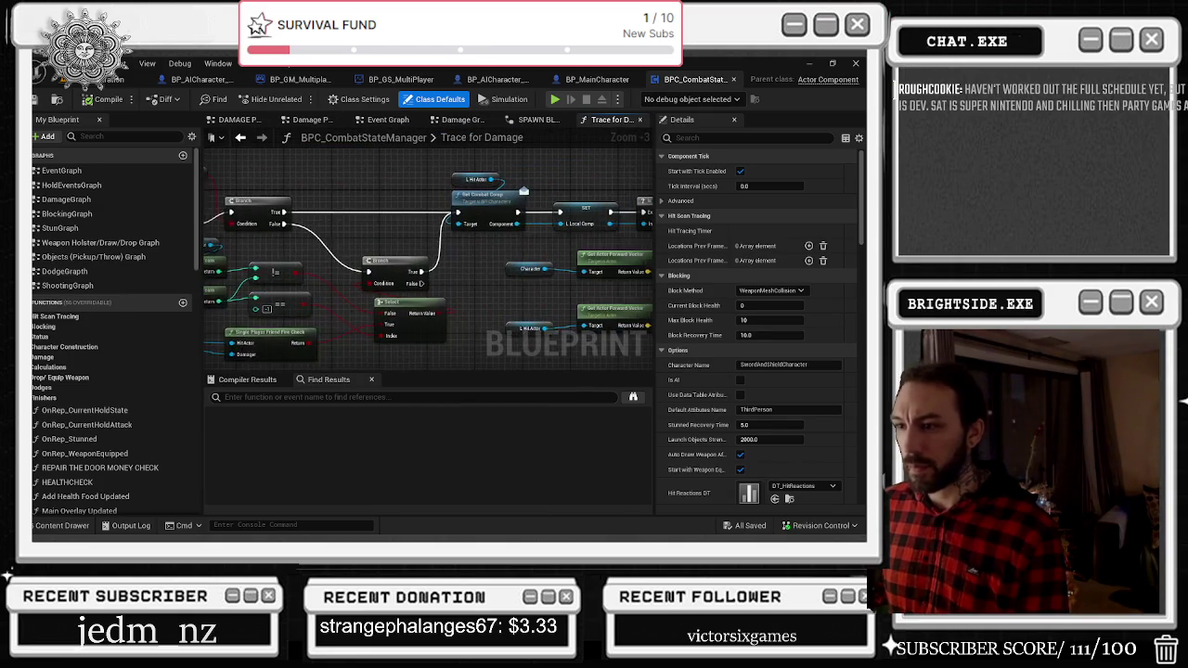
left_click_drag(371, 279, 266, 291)
left_click(102, 80)
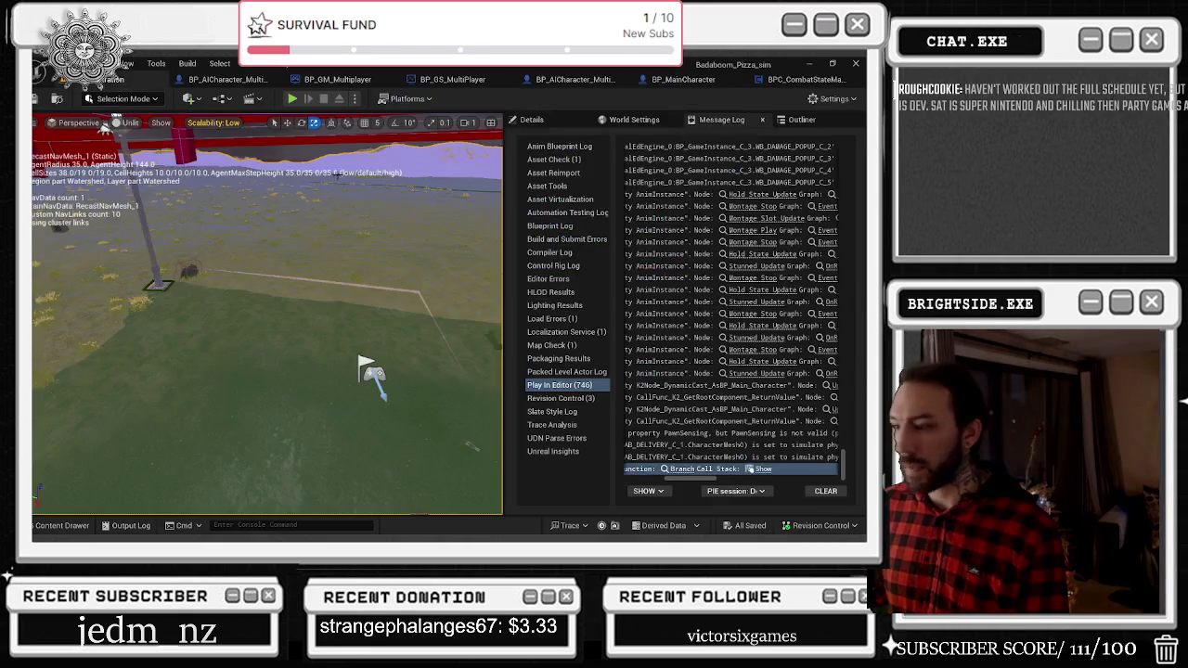
Reopen BPC_CombatStateManager from the log error to view the Spawn Blood Decal and Branch nodes.
left_click_drag(683, 479, 654, 479)
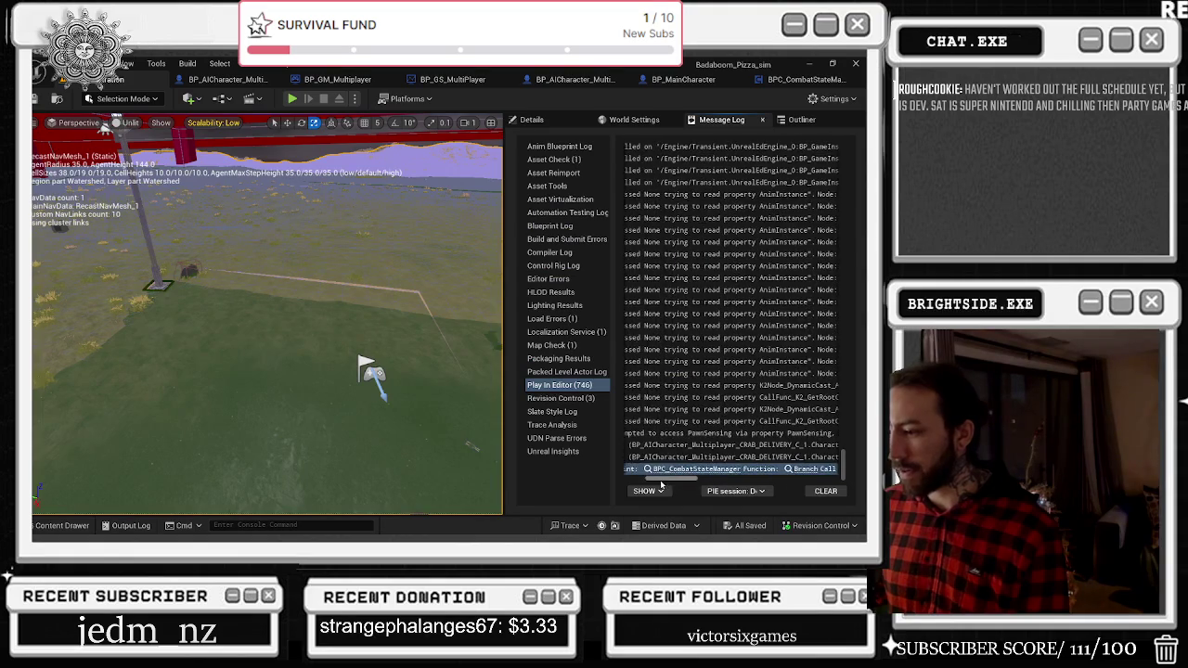
left_click(677, 461)
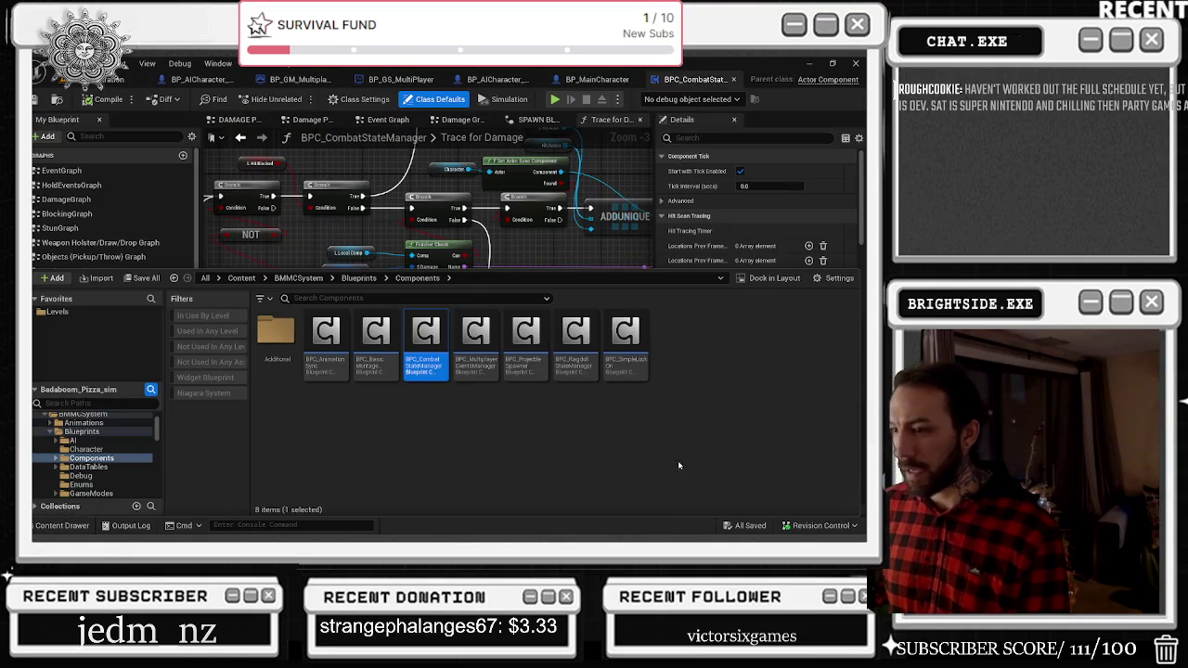
left_click(536, 244)
scroll(536, 245, "down", 3)
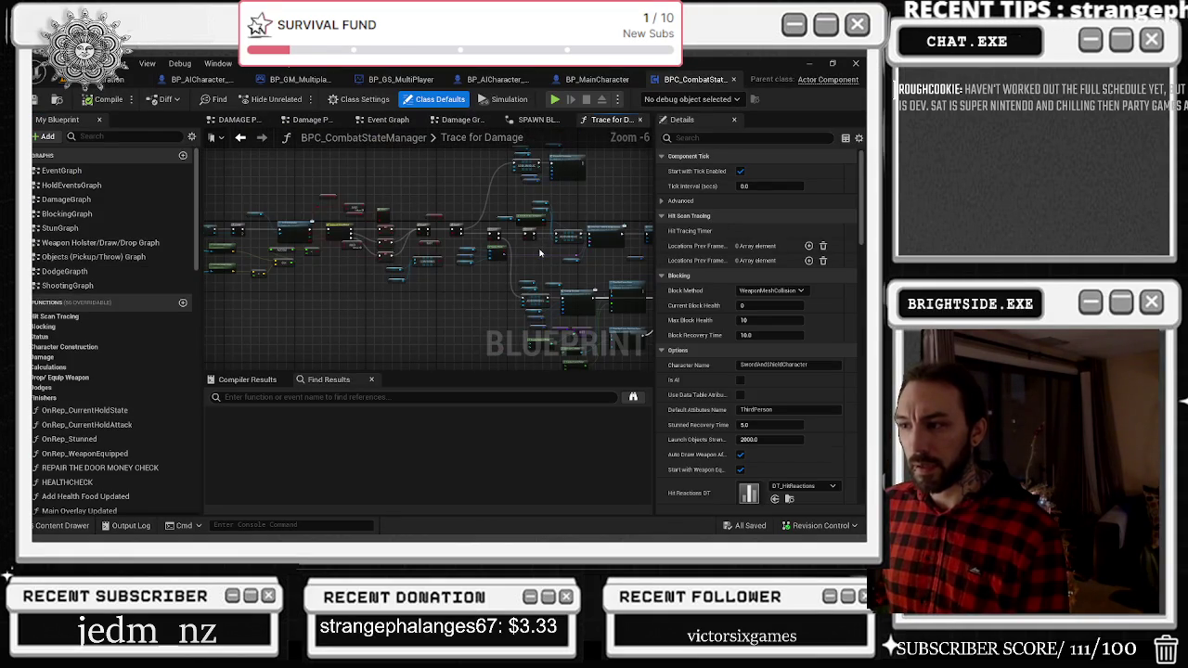
scroll(458, 211, "up", 3)
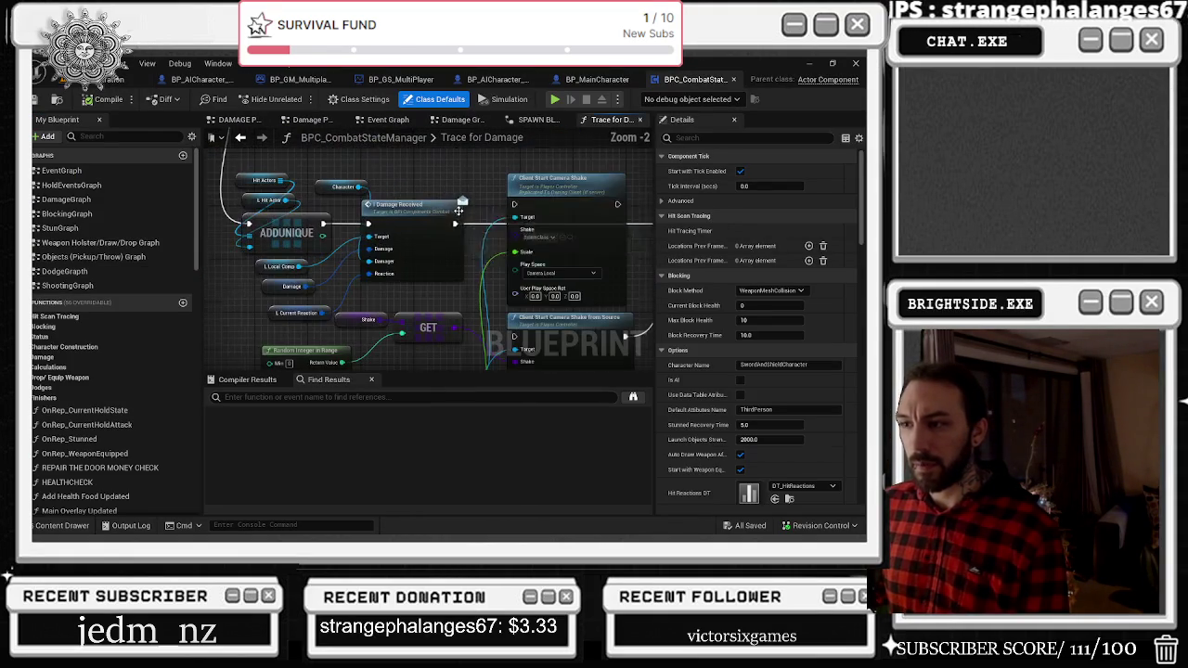
scroll(458, 210, "down", 3)
scroll(534, 320, "up", 4)
left_click_drag(534, 323, 456, 302)
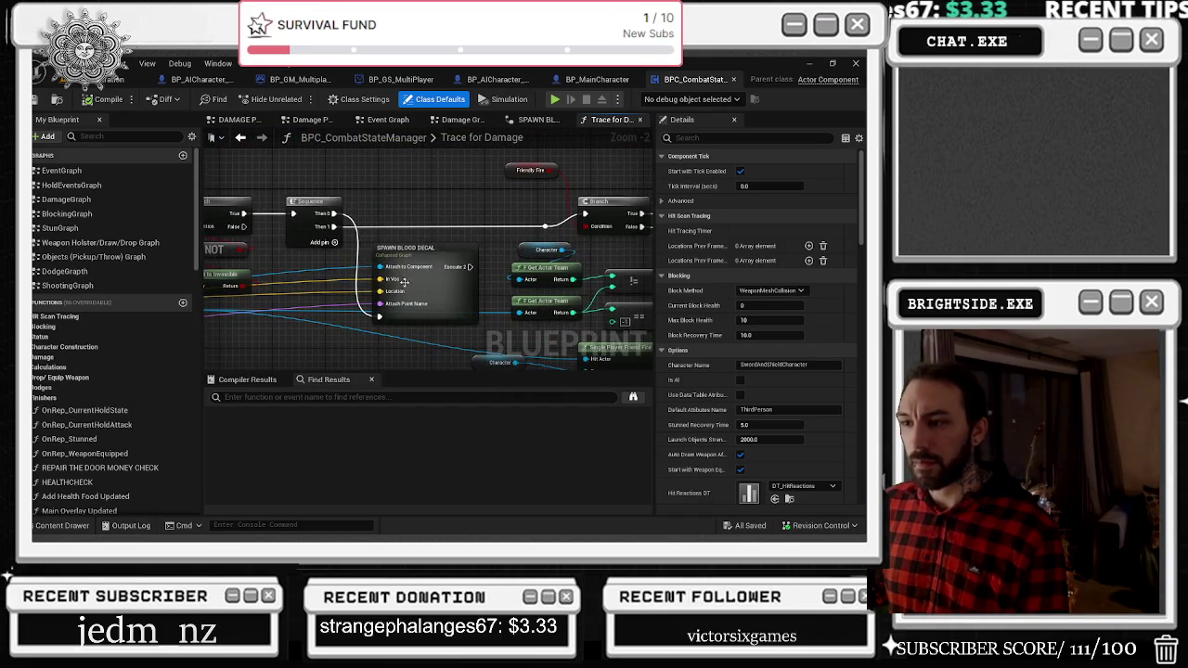
scroll(334, 254, "down", 2)
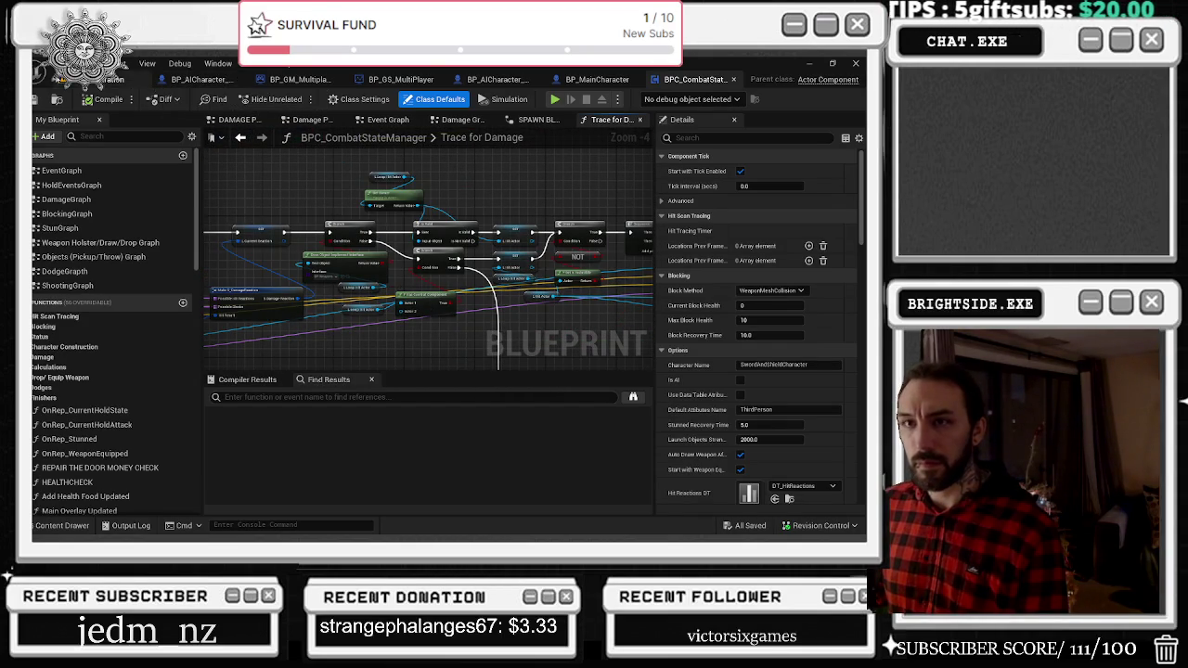
left_click(120, 80)
Follow the Branch error's call stack into the For Each Loop macro, inspect its counter and initialisation nodes, then close it.
mouse_move(650, 480)
left_mouse_down()
mouse_move(623, 488)
mouse_move(675, 484)
left_mouse_up()
left_click(649, 470)
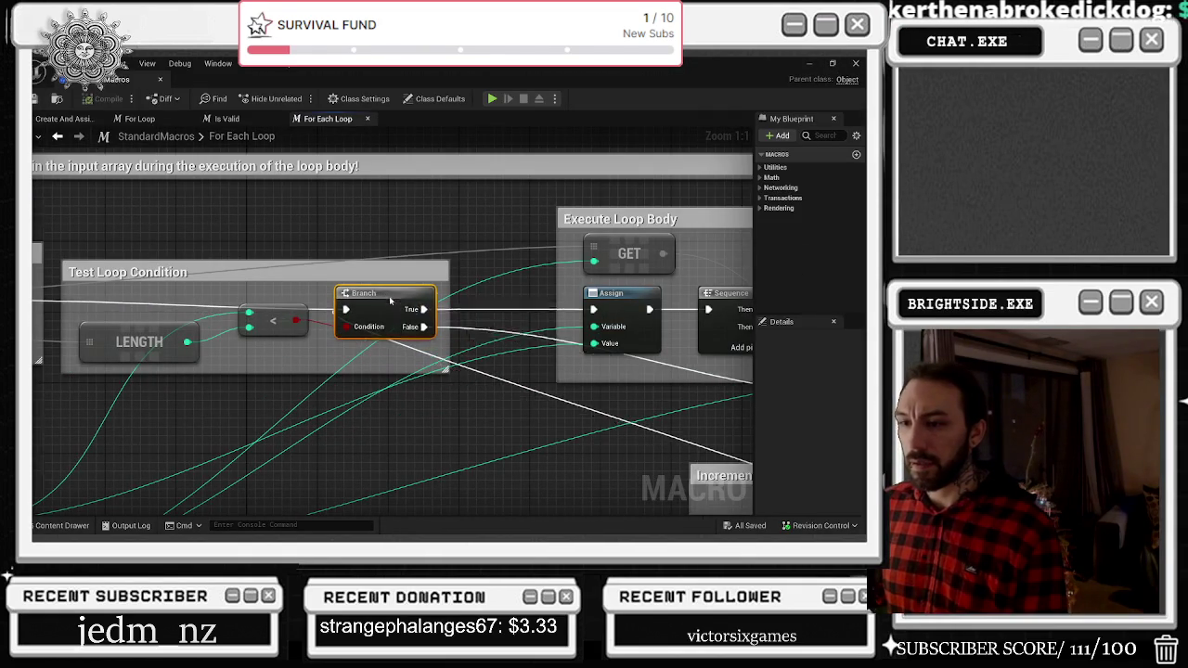
left_click_drag(445, 331, 205, 191)
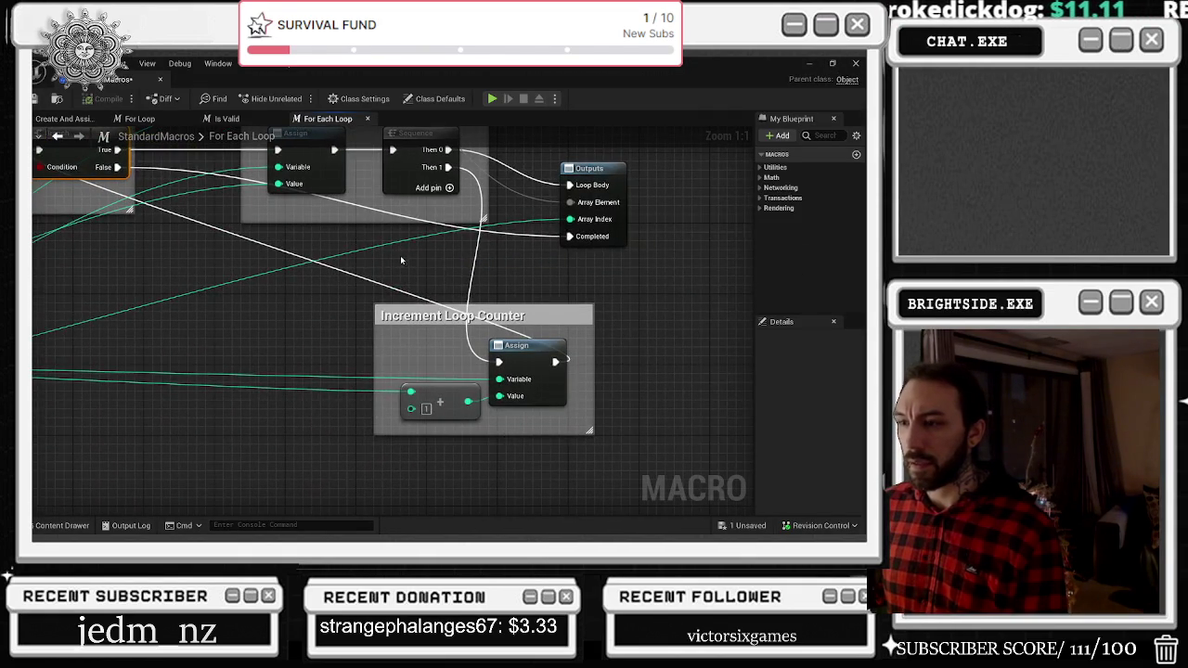
scroll(401, 261, "down", 2)
mouse_move(186, 278)
left_mouse_down()
mouse_move(306, 269)
mouse_move(698, 336)
left_mouse_up()
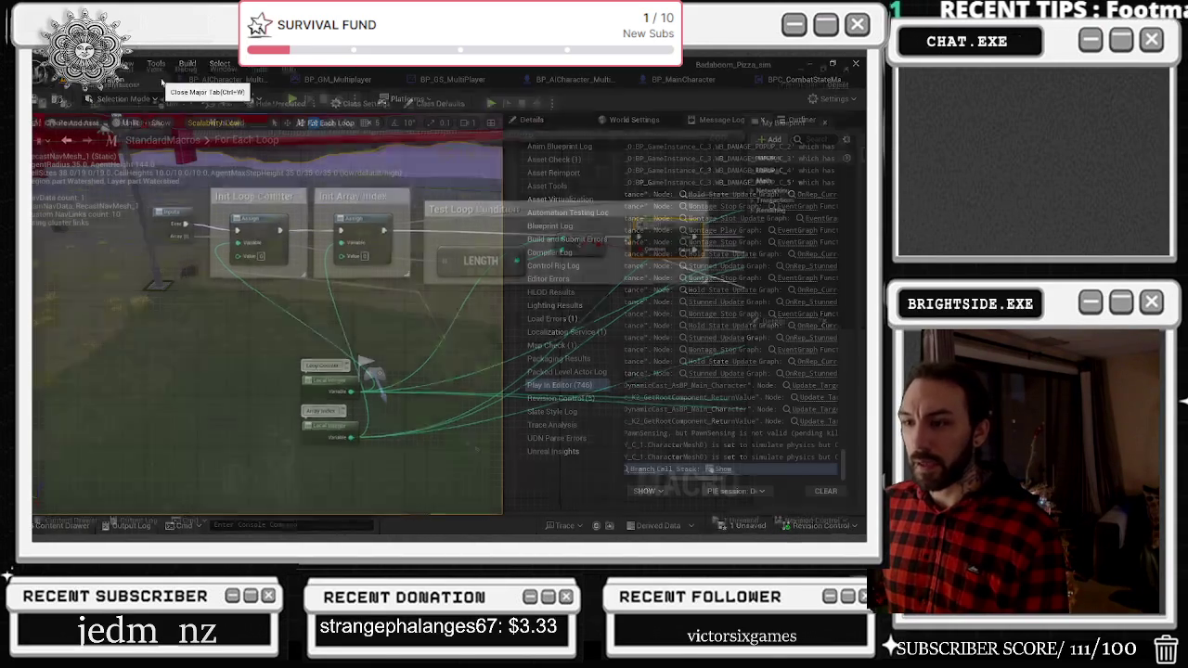
left_click(161, 80)
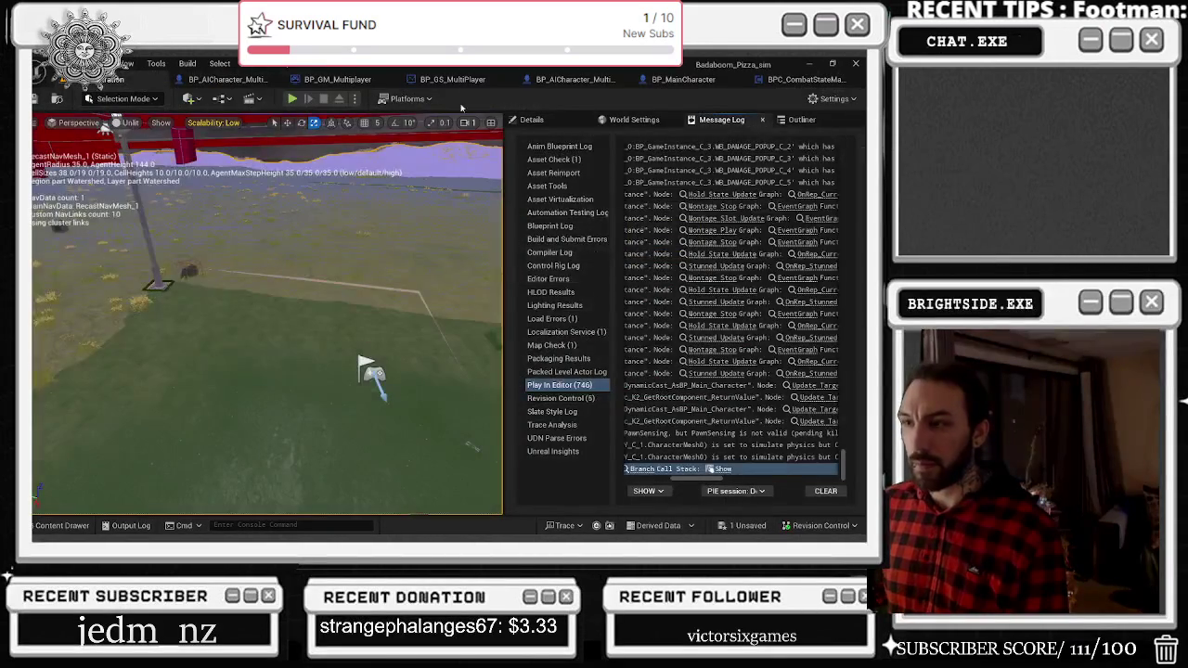
Search BPC_CombatStateManager's graphs for 'for' to list its For Each Loop nodes.
left_click(798, 80)
left_click(316, 397)
type("for each")
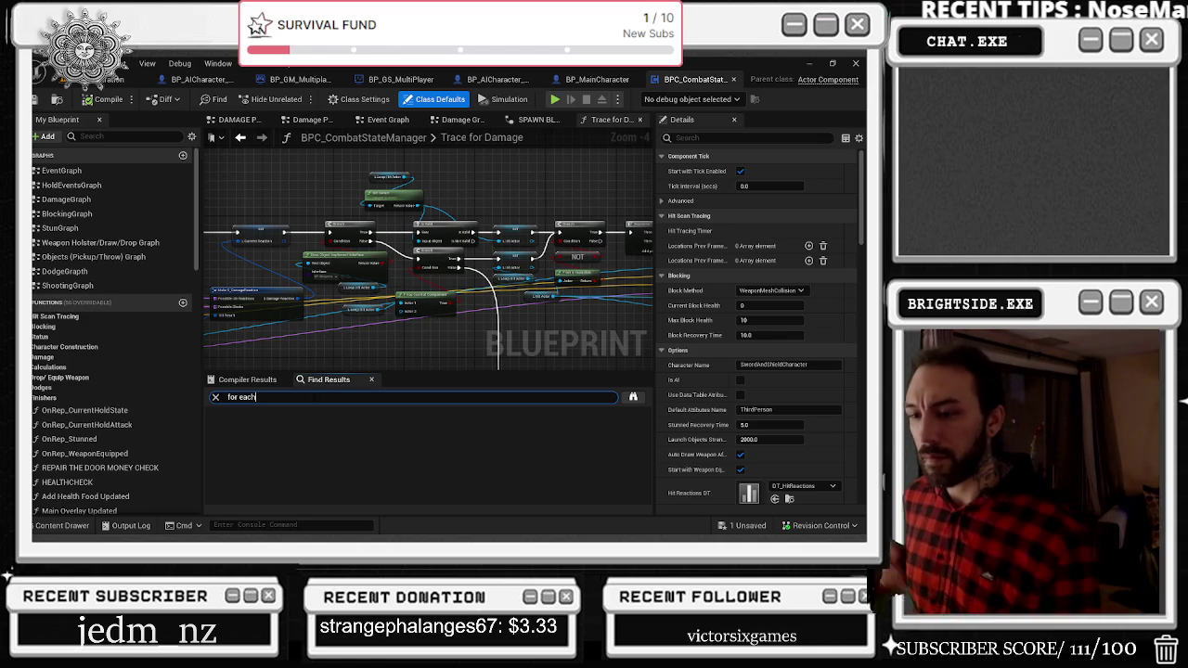
key("Return")
Jump to the Event Graph's For Each Loop and view its SpawnActor and Branch nodes.
left_click(260, 427)
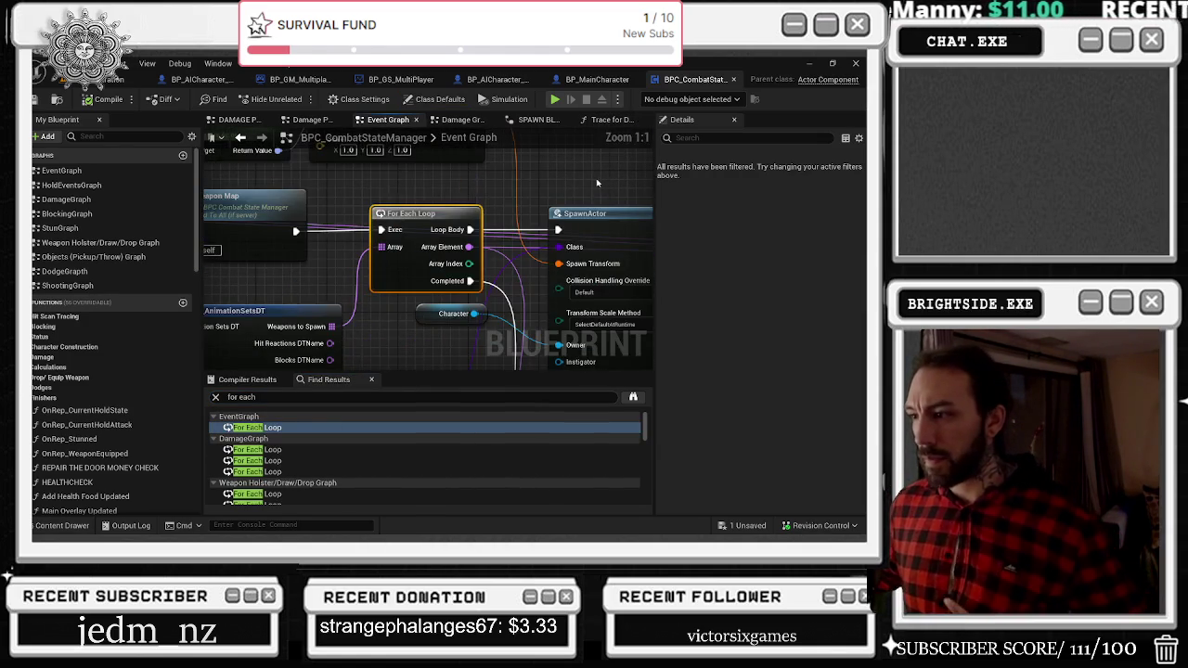
scroll(598, 183, "down", 3)
left_click_drag(649, 266, 628, 235)
Inspect the first and second DamageGraph For Each Loop results and their surrounding nodes.
left_click(260, 449)
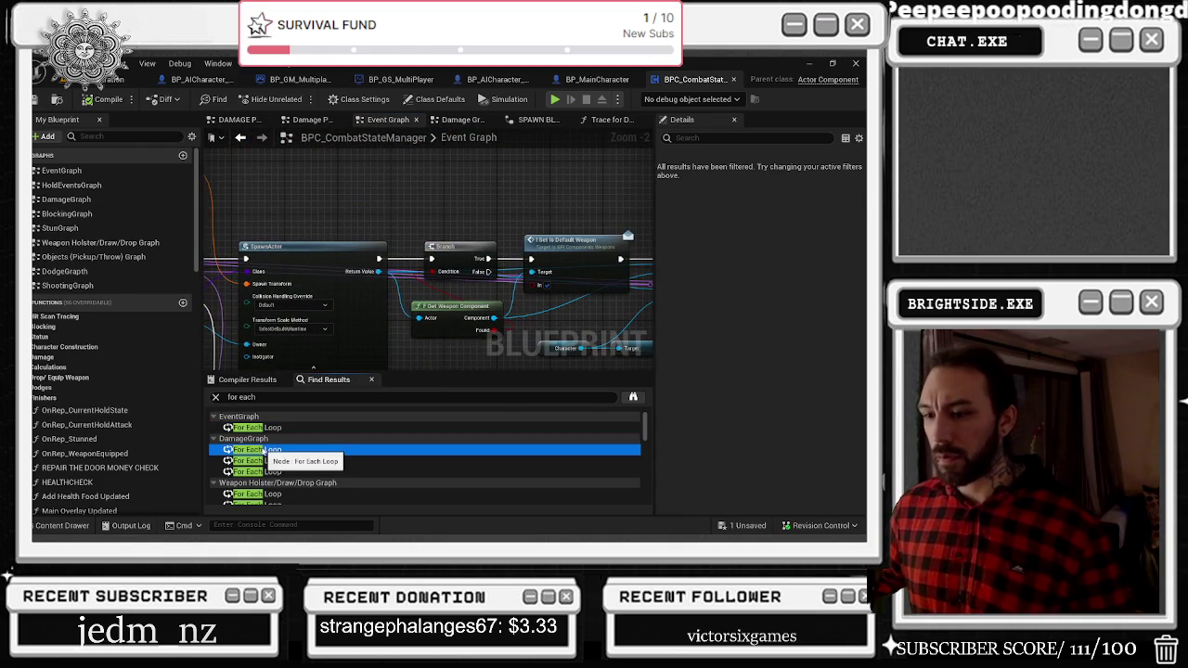
double_click(262, 450)
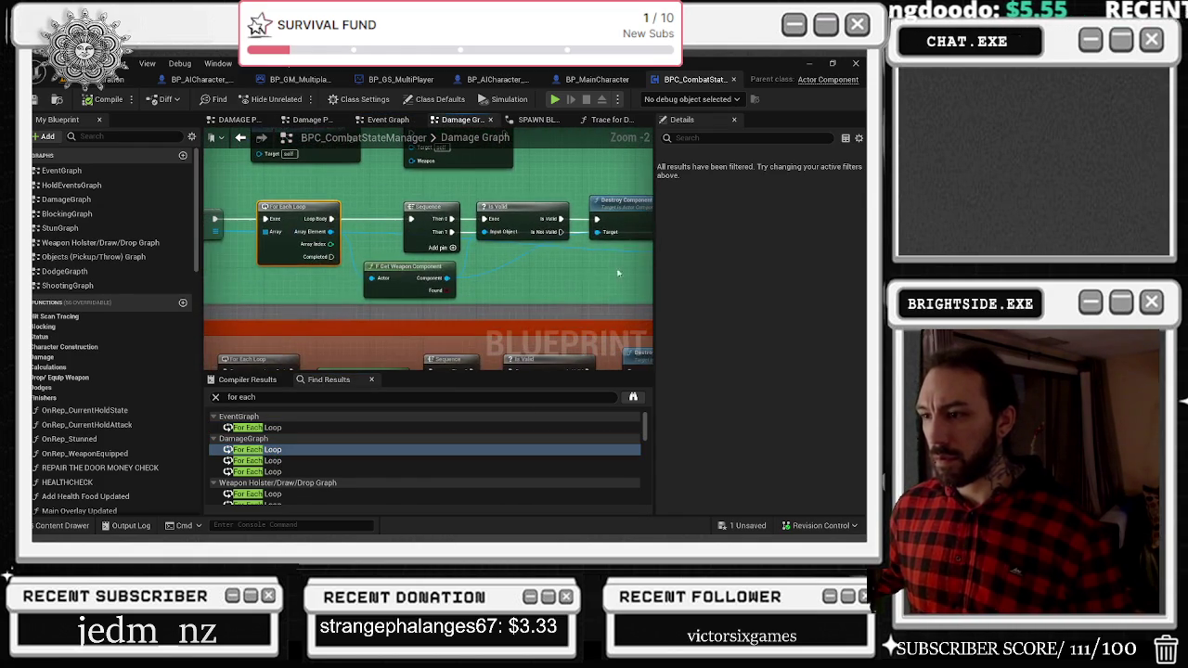
scroll(326, 301, "down", 1)
left_click_drag(327, 301, 572, 293)
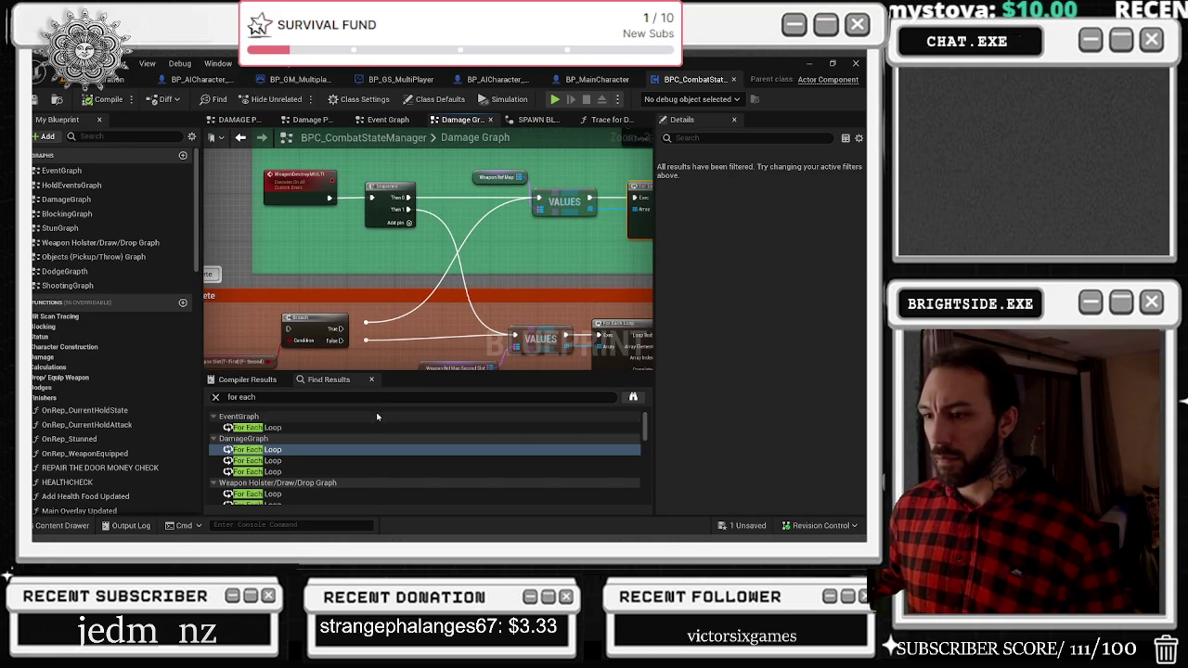
left_click(291, 461)
double_click(290, 461)
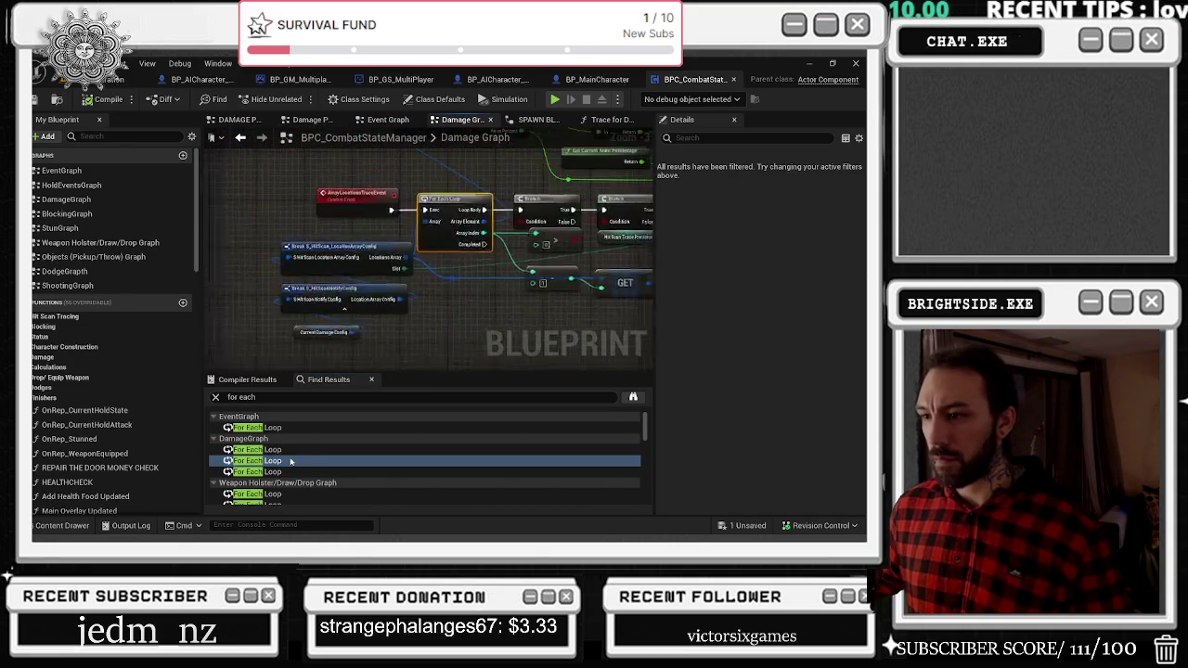
Review the remaining Damage Graph loops around Get Weapon from Slot, For Loop and Destroy Actor nodes.
scroll(486, 303, "down", 2)
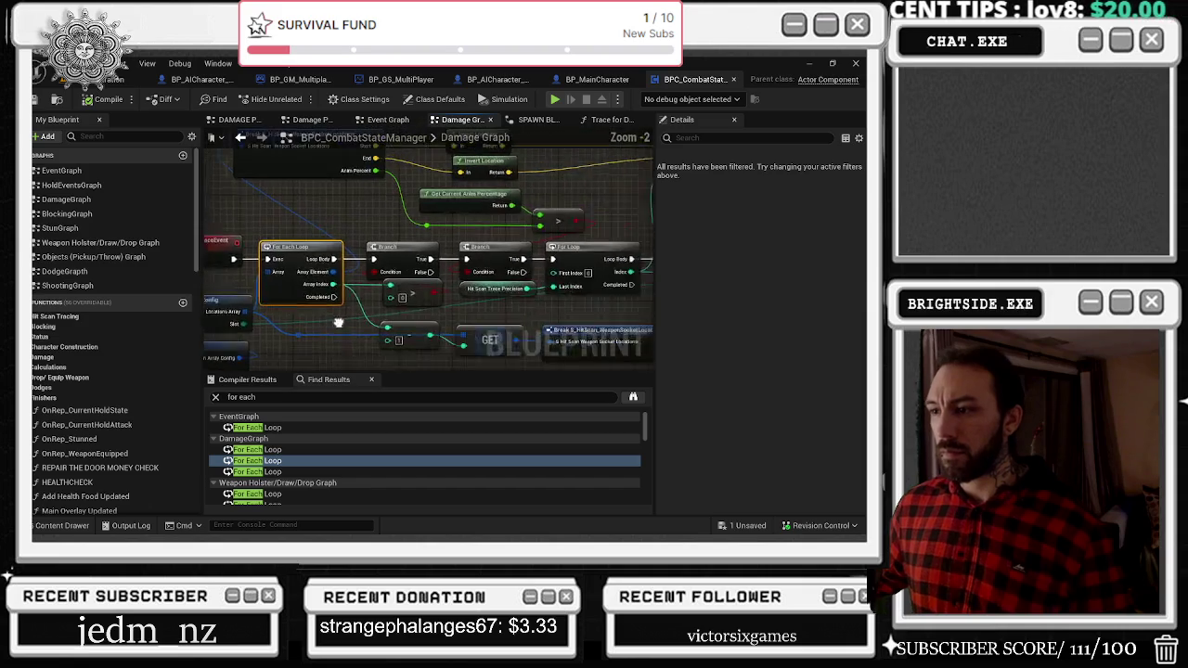
mouse_move(347, 290)
left_mouse_down()
mouse_move(601, 227)
mouse_move(538, 242)
mouse_move(466, 197)
mouse_move(461, 291)
left_mouse_up()
left_click_drag(464, 202, 294, 318)
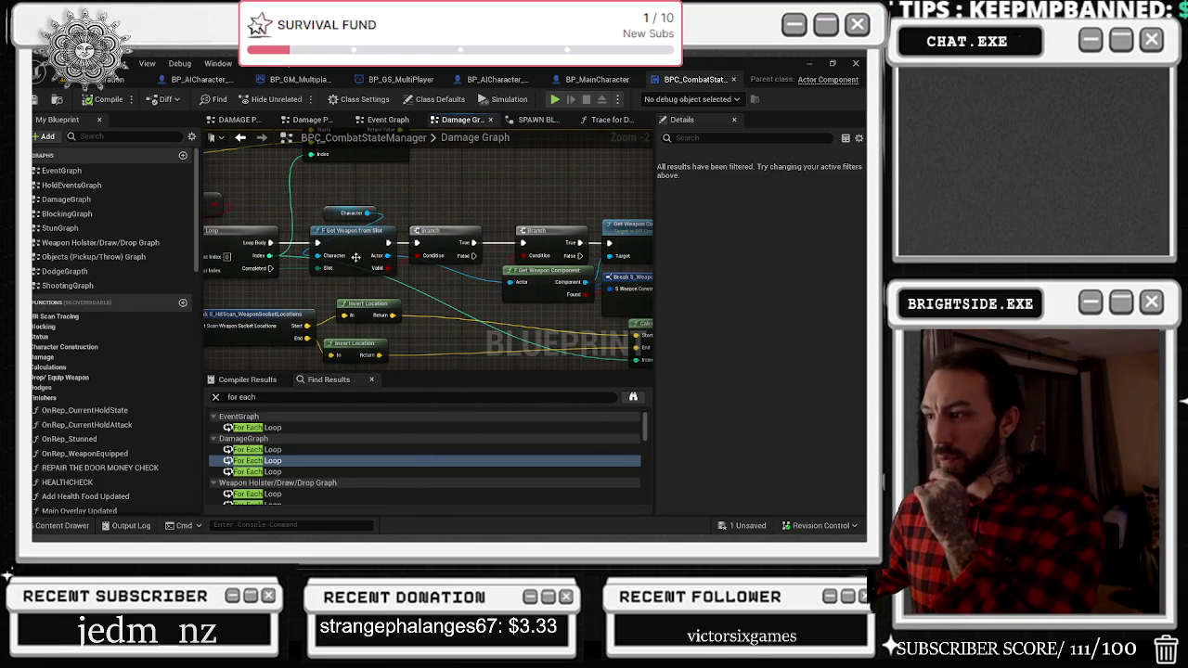
key("Down")
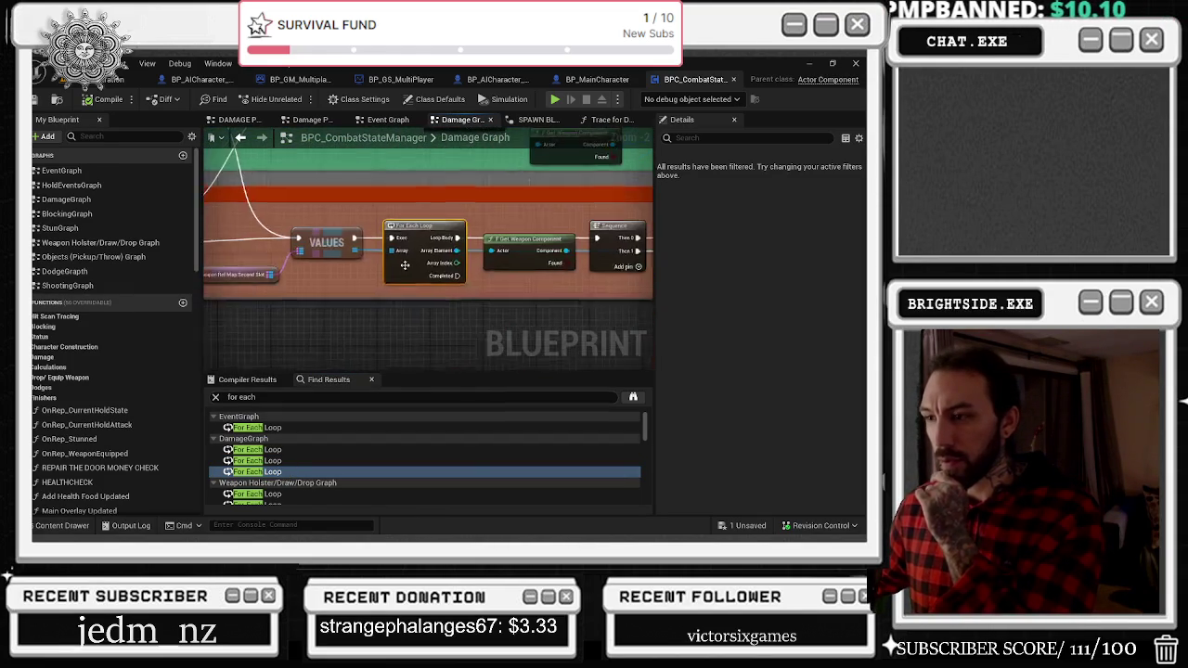
left_click_drag(351, 260, 243, 243)
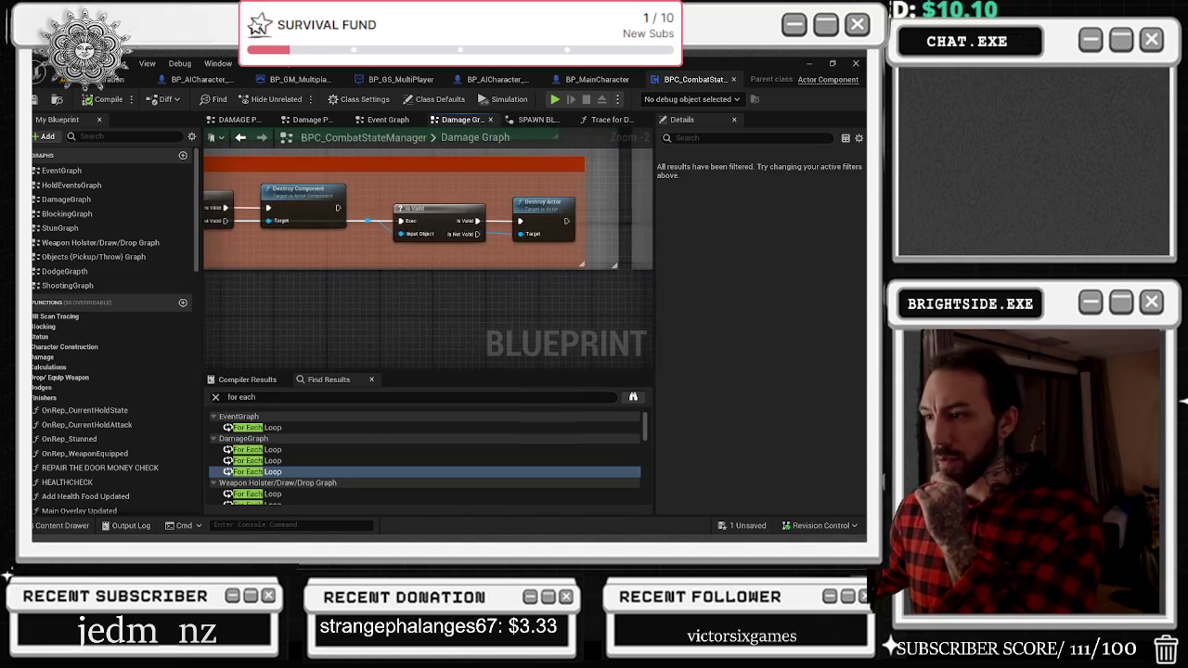
scroll(315, 455, "down", 1)
Visit the first Weapon Holster graph For Each Loop, then step back to the Trace for Damage graph.
left_click(297, 478)
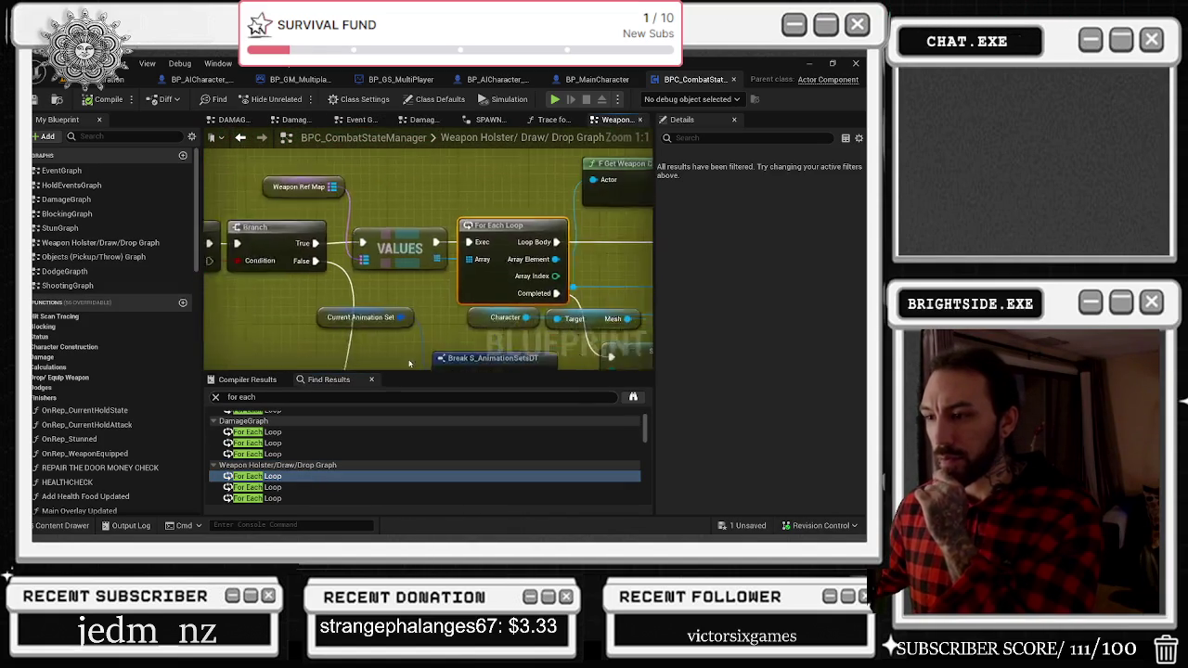
scroll(386, 196, "down", 5)
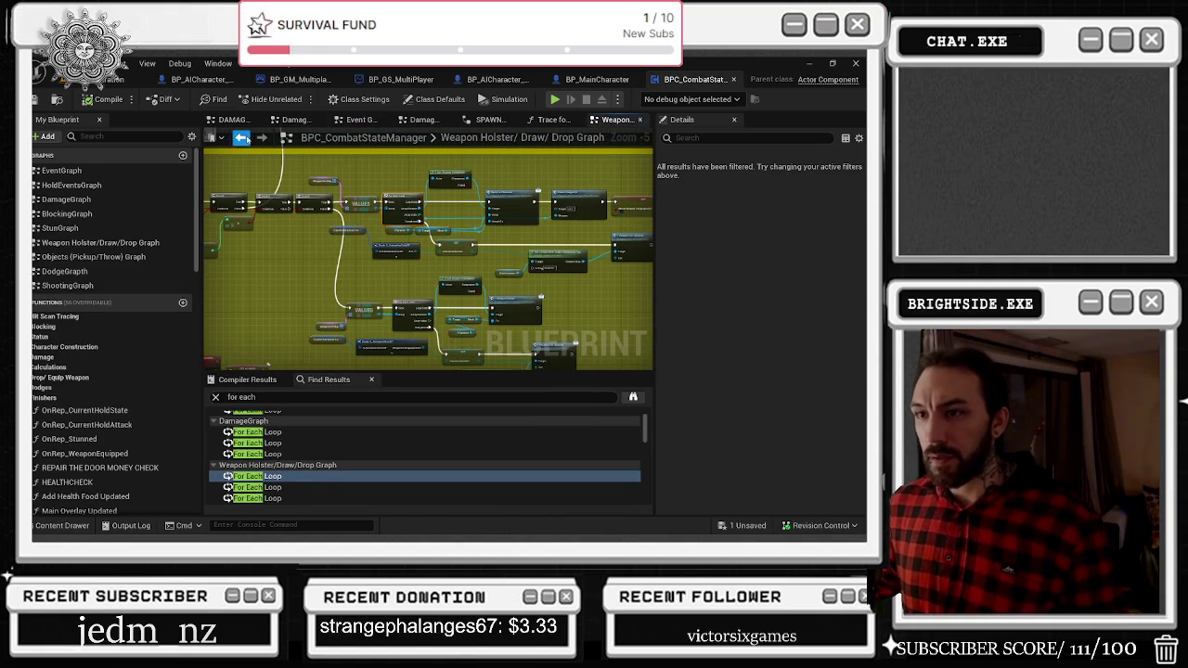
left_click(243, 137)
left_click(243, 137)
left_click(243, 138)
left_click(243, 137)
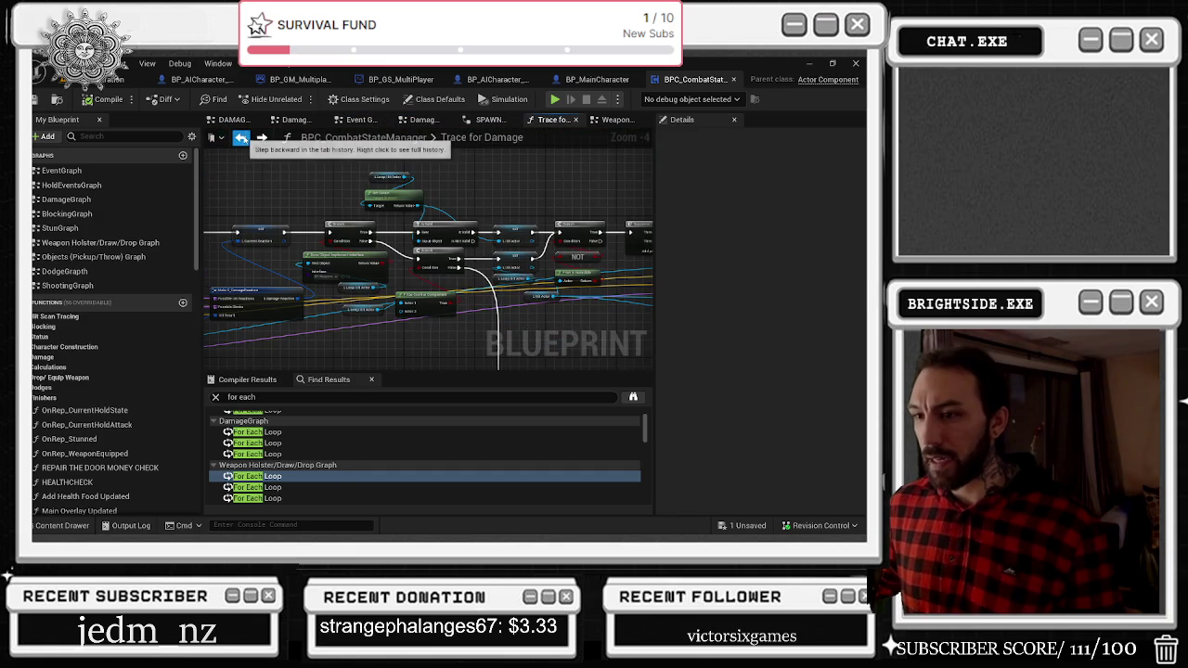
Inspect the SPAWN BLOOD DECAL collapsed graph's Spawn Decal Attached node and input entry.
left_click(241, 138)
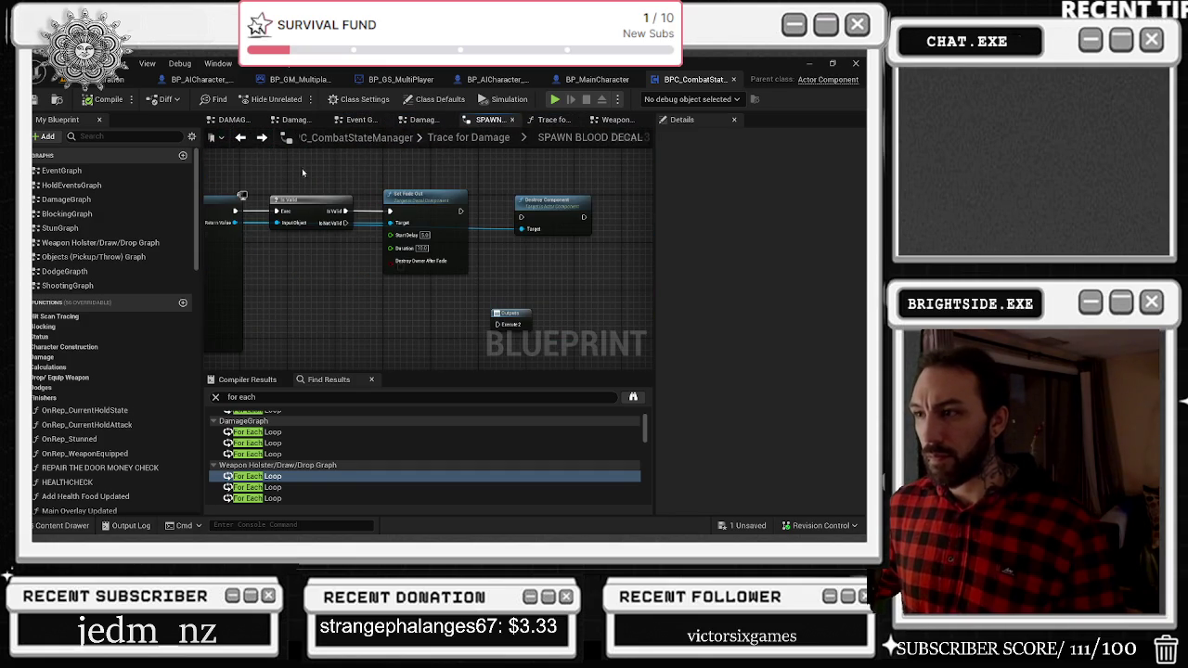
left_click_drag(297, 169, 570, 171)
scroll(598, 217, "down", 6)
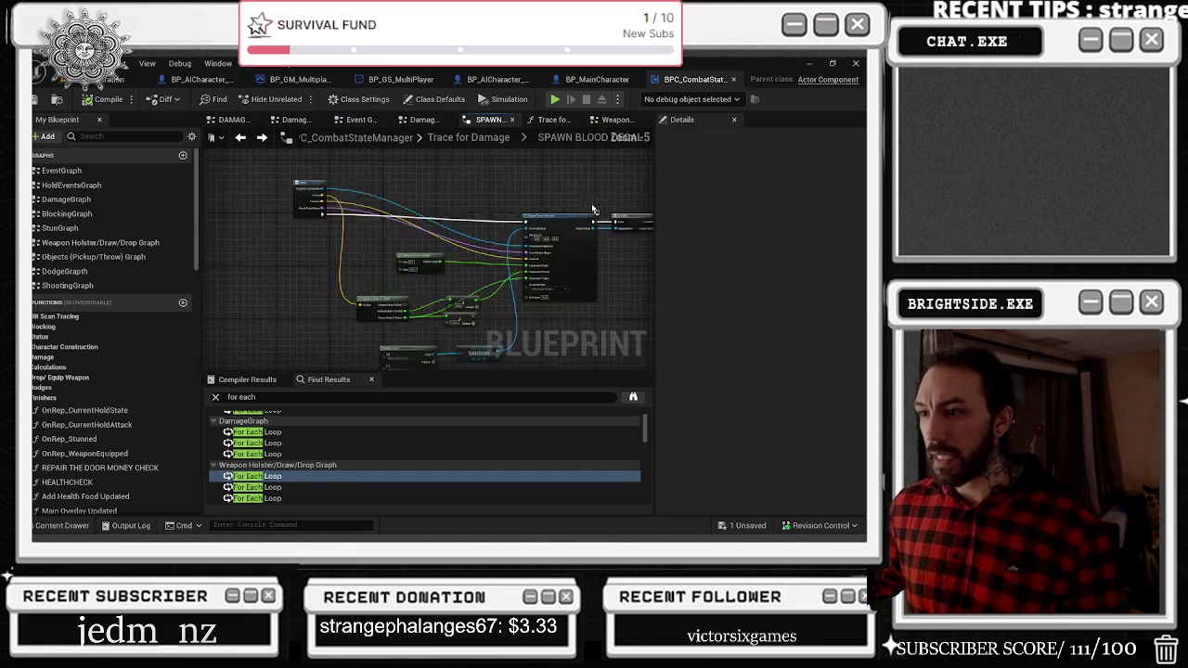
left_click_drag(405, 219, 427, 215)
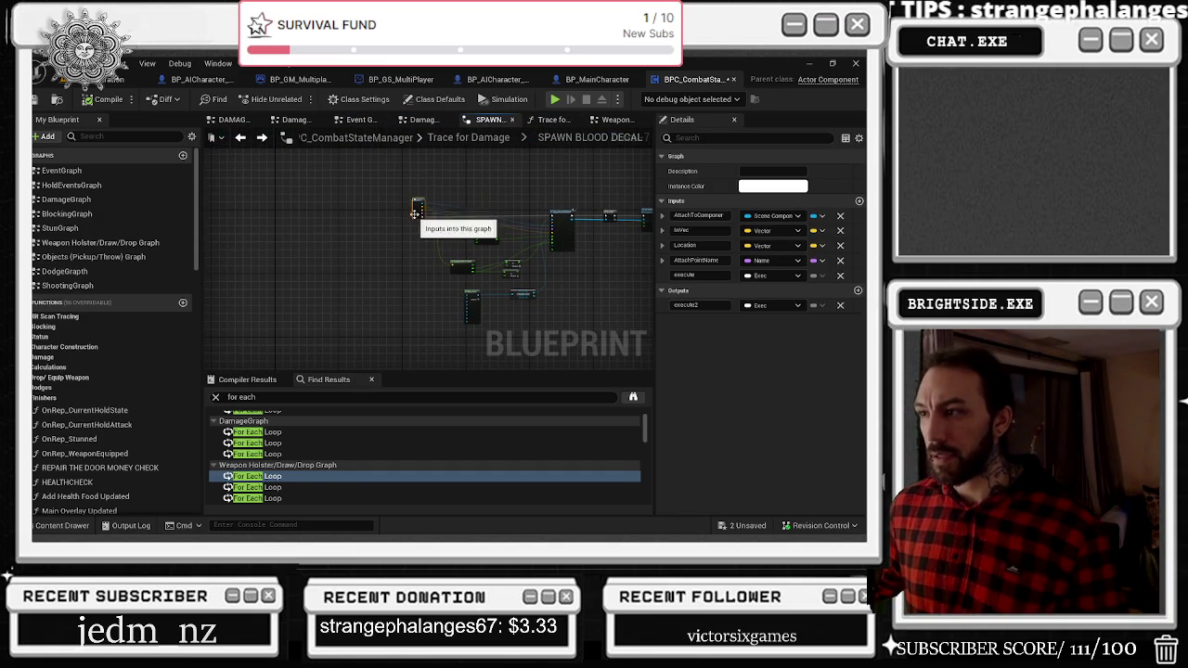
Back in Trace for Damage, move the SPAWN BLOOD DECAL node down and to the left.
left_click(470, 139)
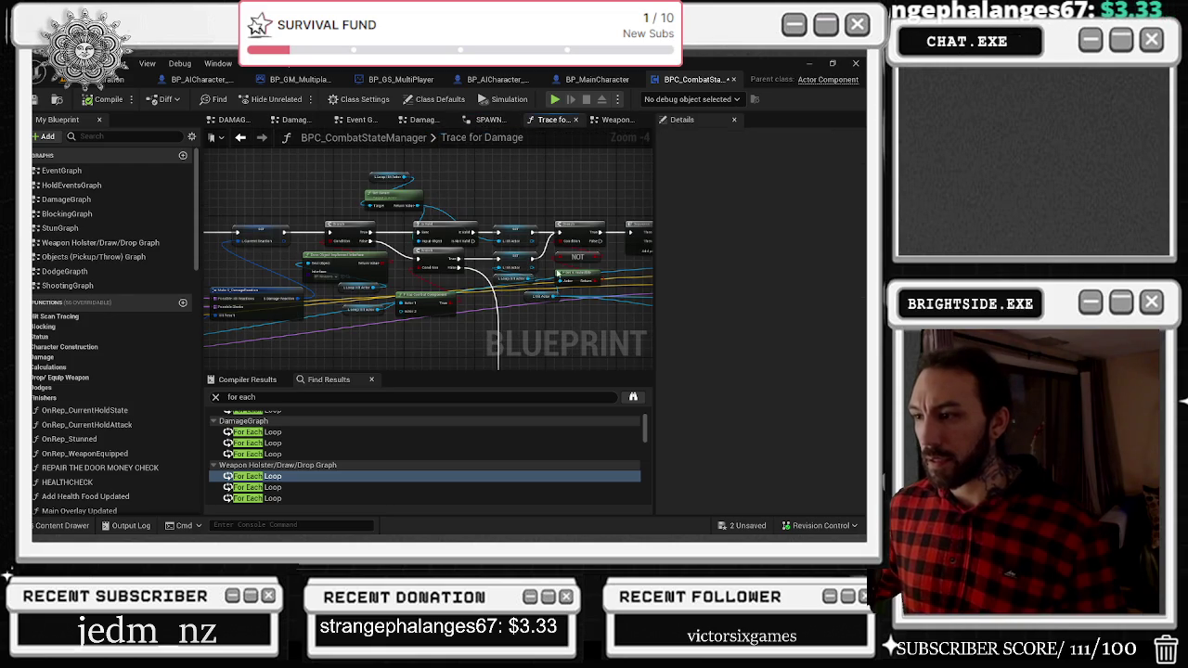
scroll(427, 242, "up", 3)
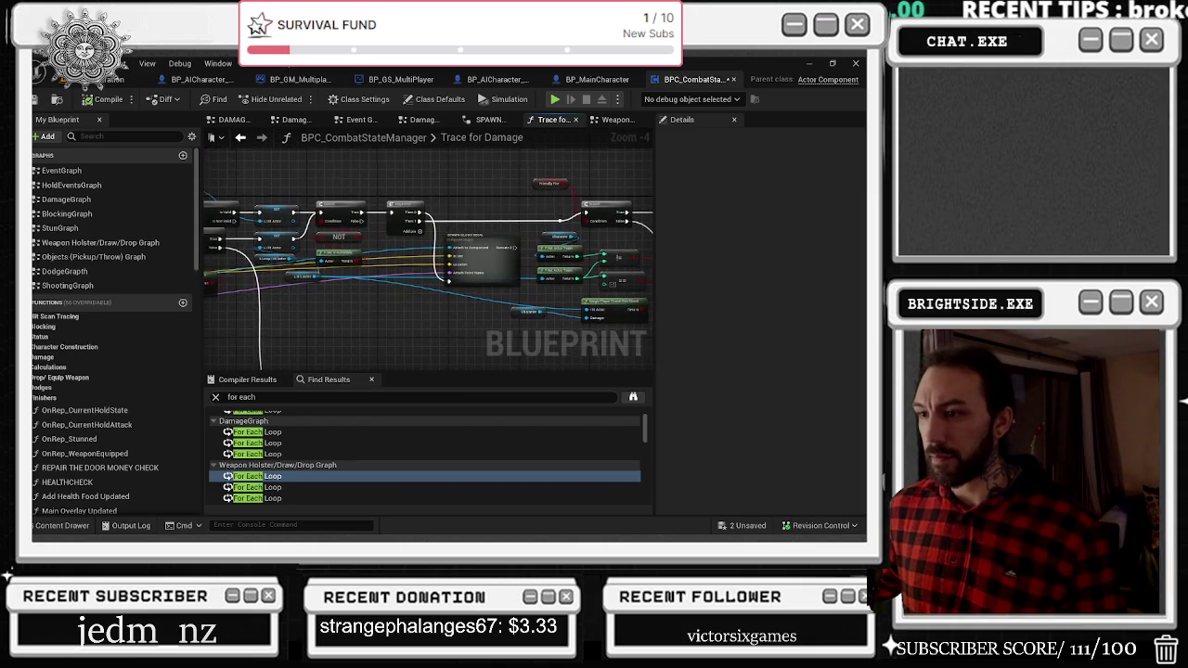
left_click_drag(432, 193, 489, 190)
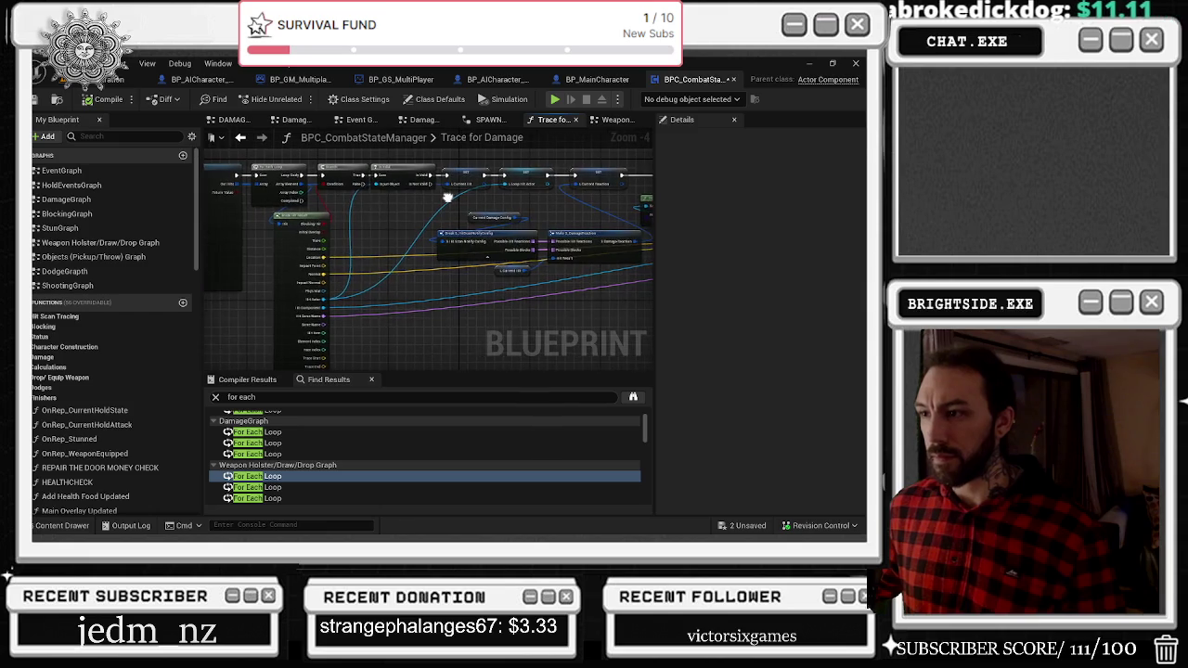
left_click_drag(364, 201, 439, 166)
mouse_move(543, 206)
left_mouse_down()
mouse_move(502, 237)
mouse_move(227, 311)
mouse_move(367, 294)
left_mouse_up()
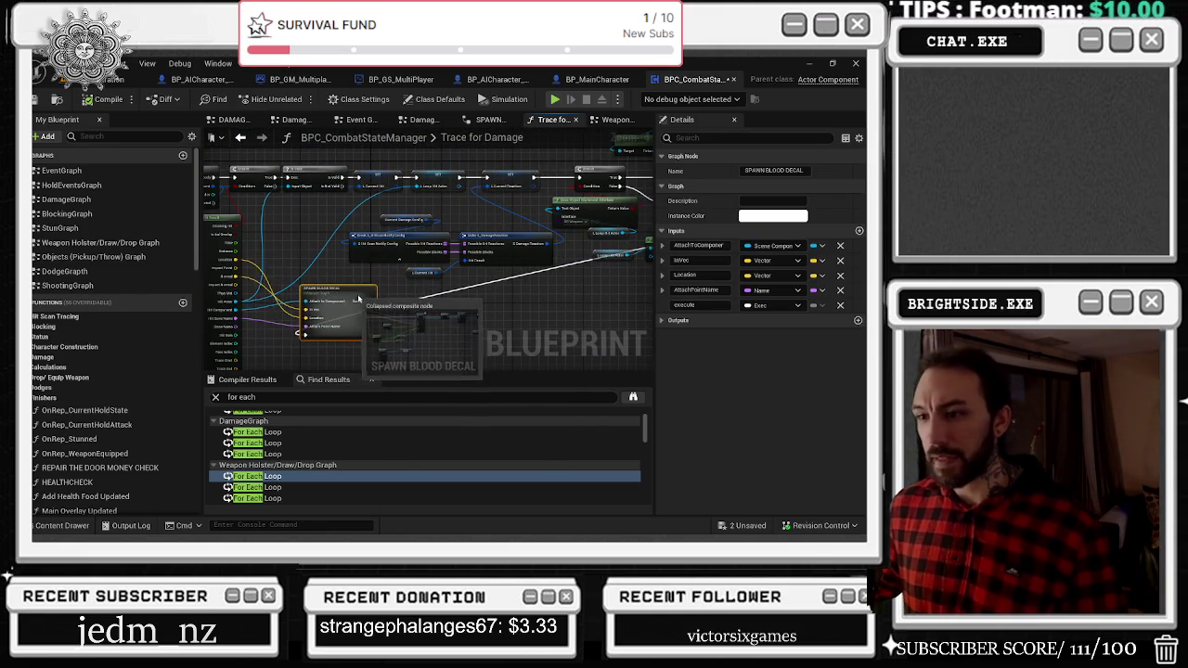
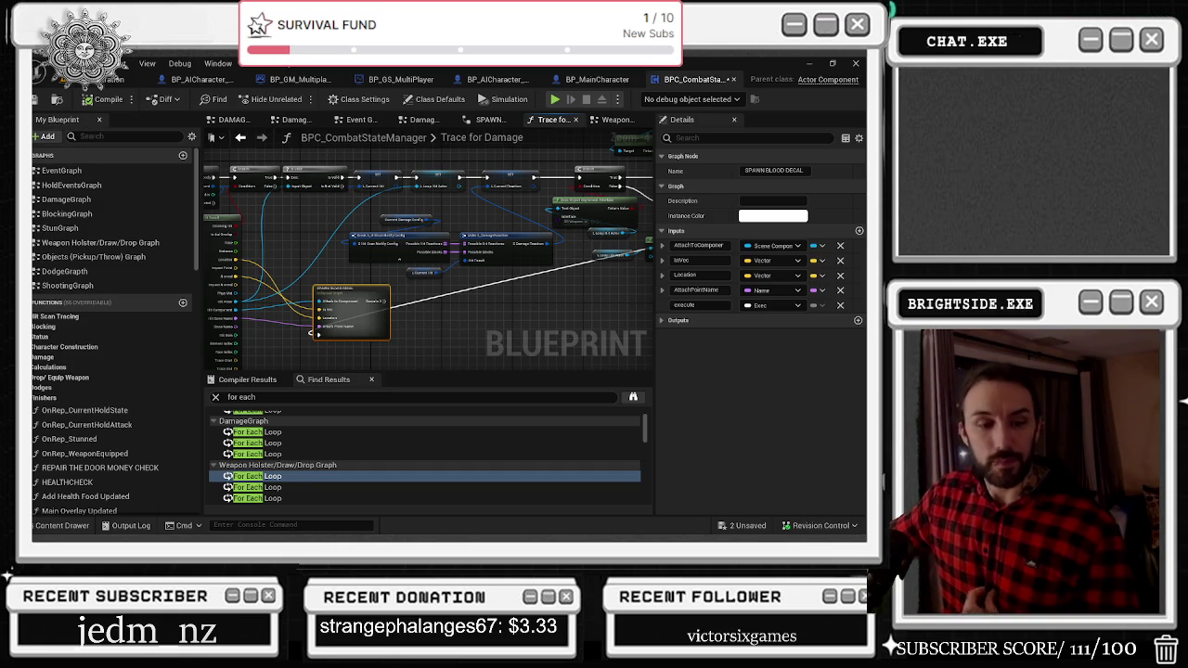
Play the Desi Beats on Mumbai Streets rickshaw DJ set on YouTube, then minimize the browser.
key("alt+Tab")
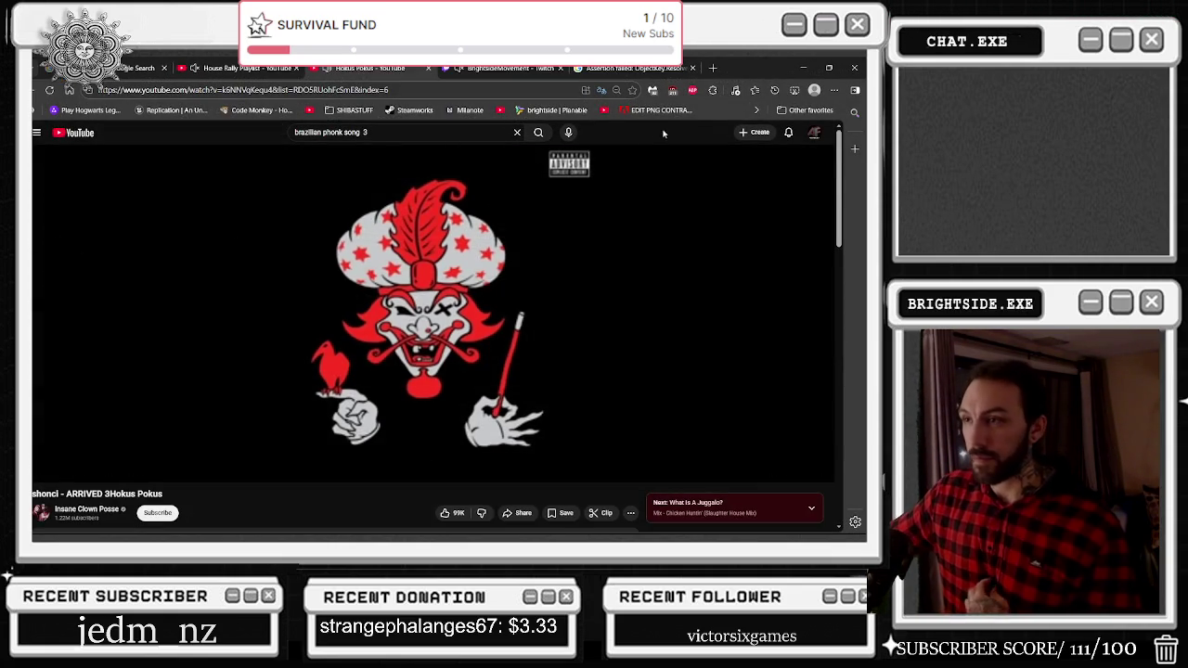
scroll(685, 222, "down", 3)
scroll(698, 186, "down", 3)
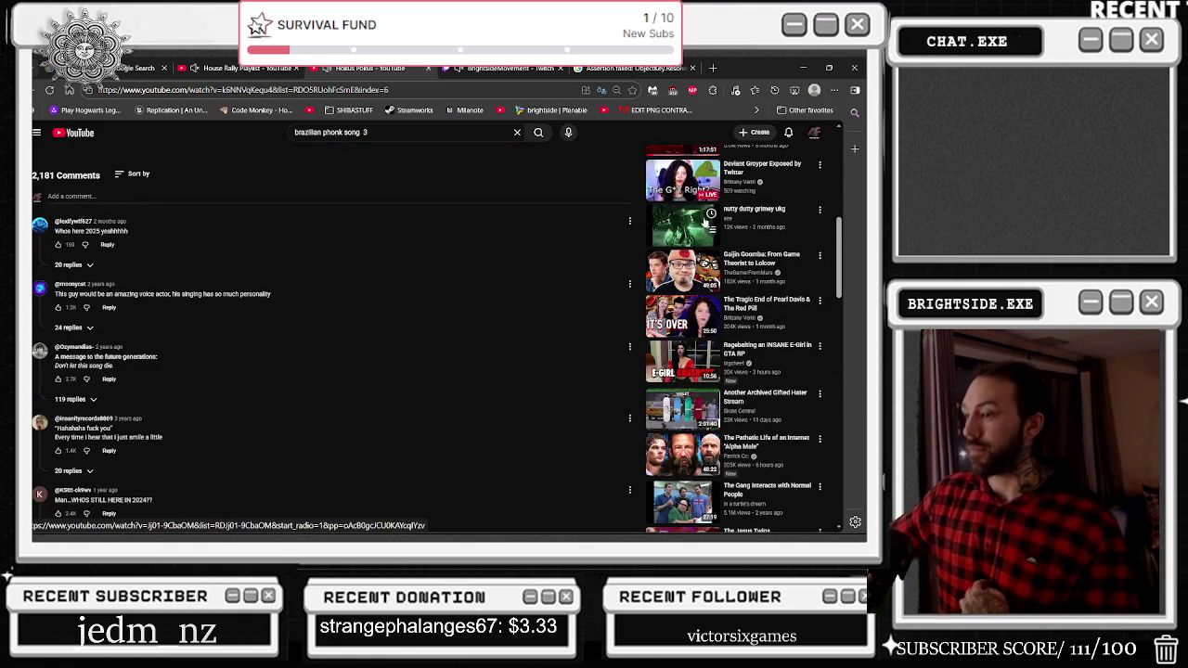
scroll(661, 213, "down", 2)
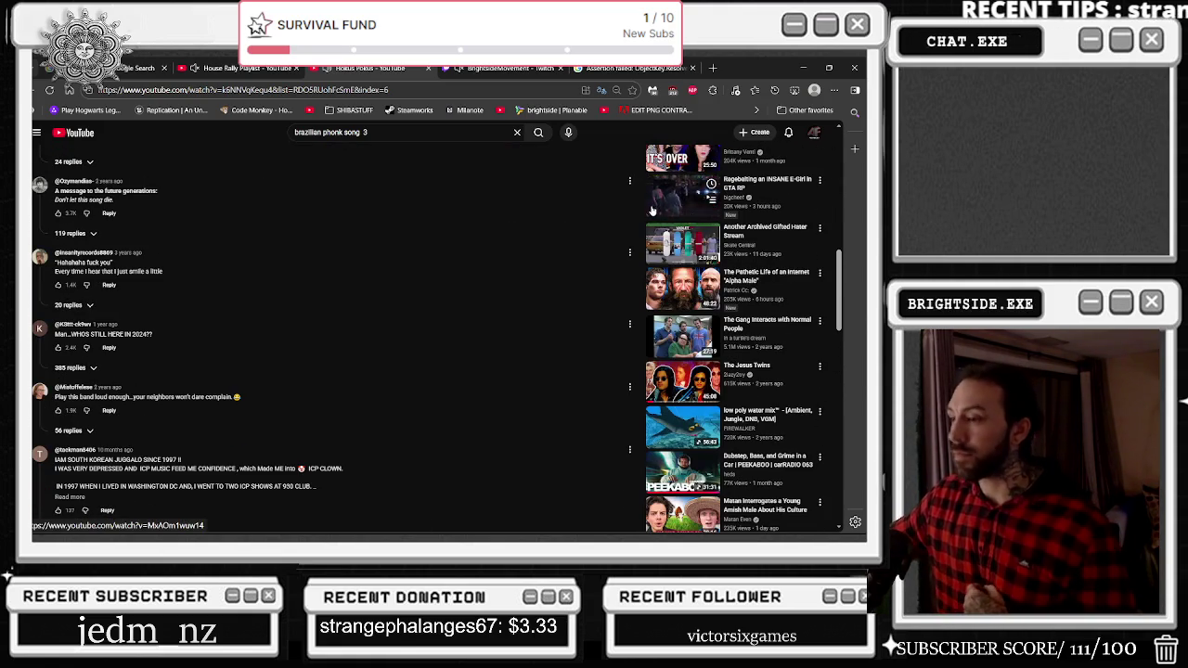
scroll(740, 317, "down", 2)
scroll(740, 317, "down", 3)
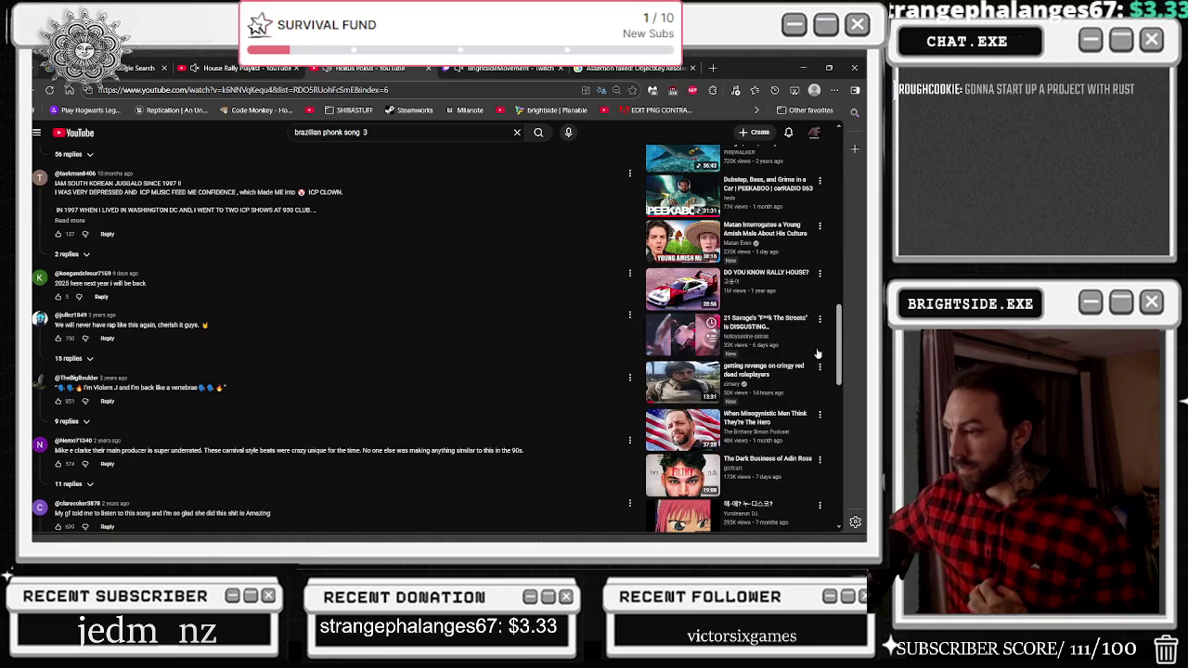
scroll(832, 317, "down", 1)
scroll(831, 317, "down", 1)
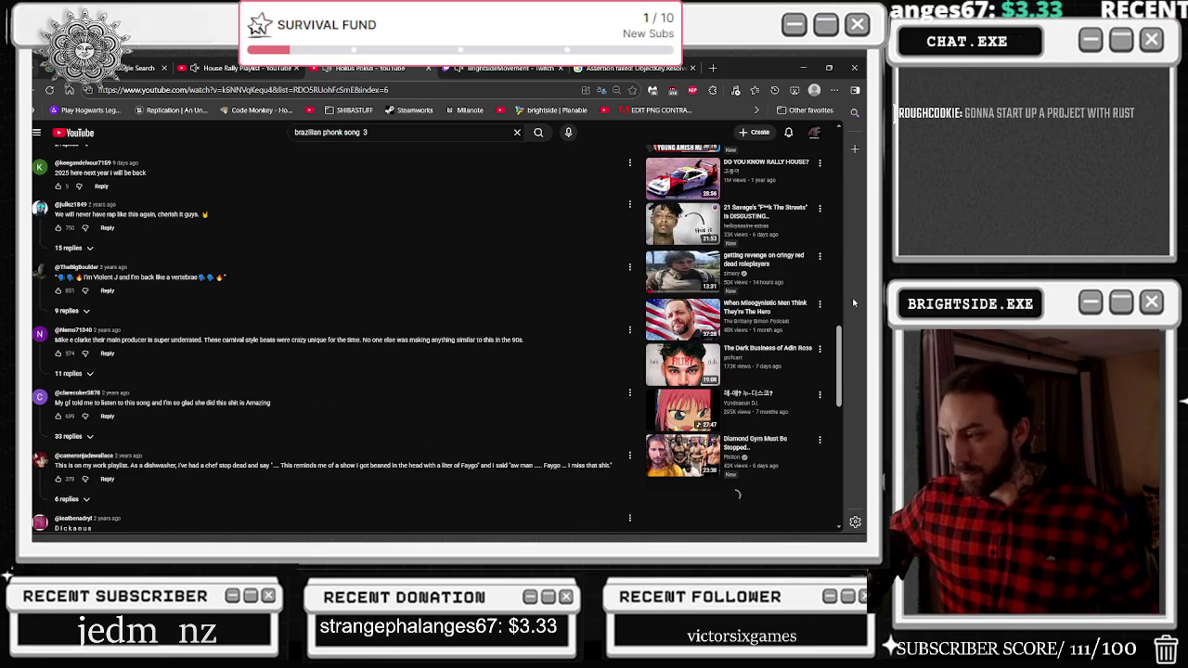
scroll(815, 352, "down", 3)
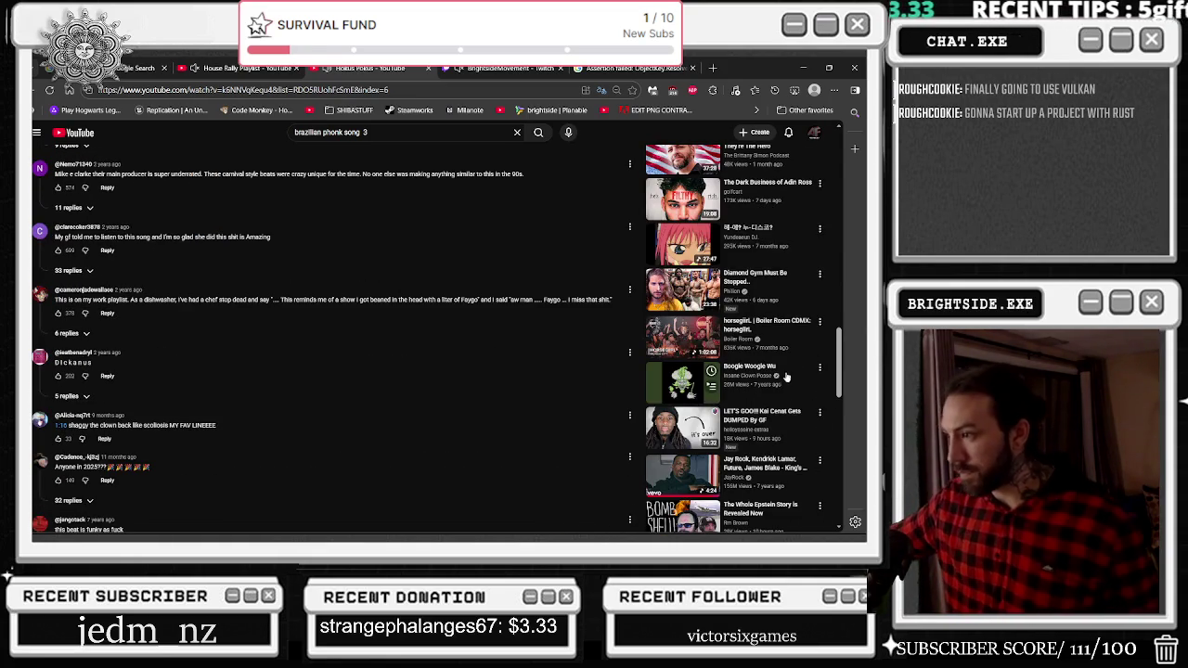
scroll(789, 375, "down", 2)
scroll(789, 320, "down", 2)
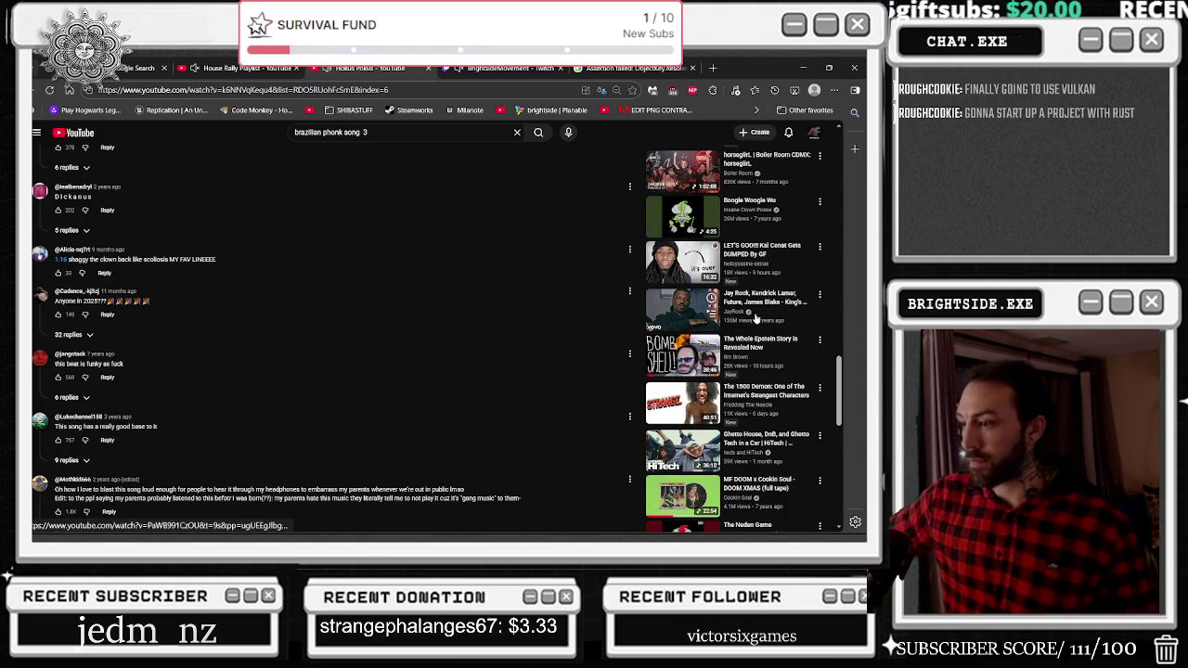
scroll(747, 338, "down", 3)
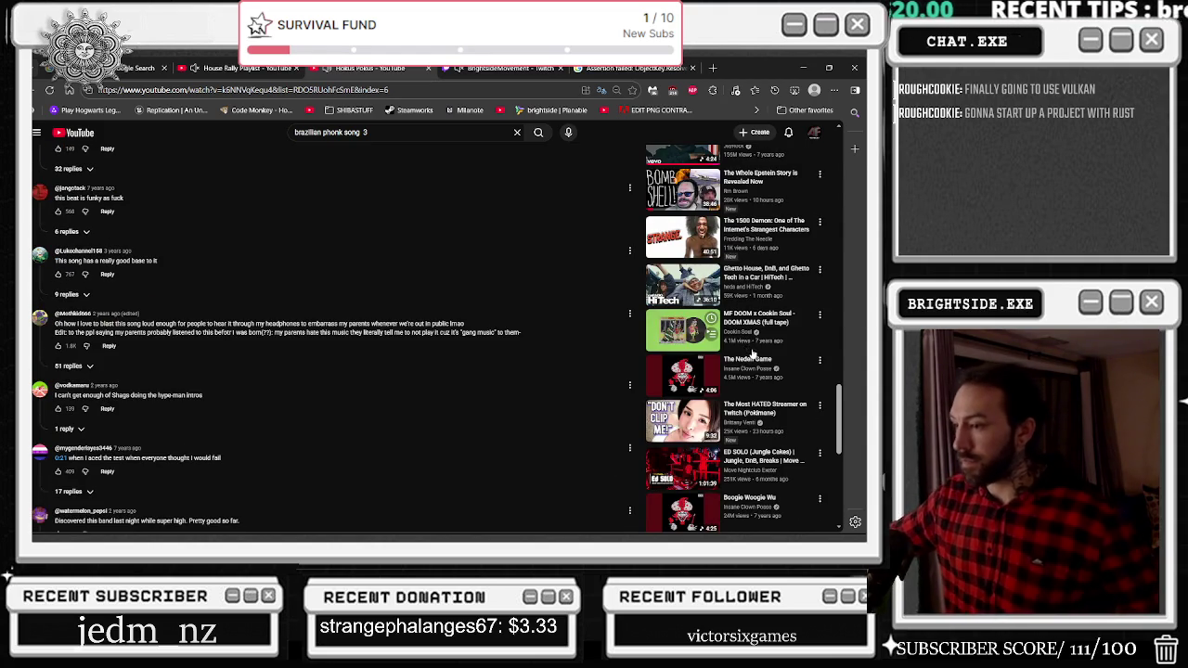
scroll(800, 346, "down", 4)
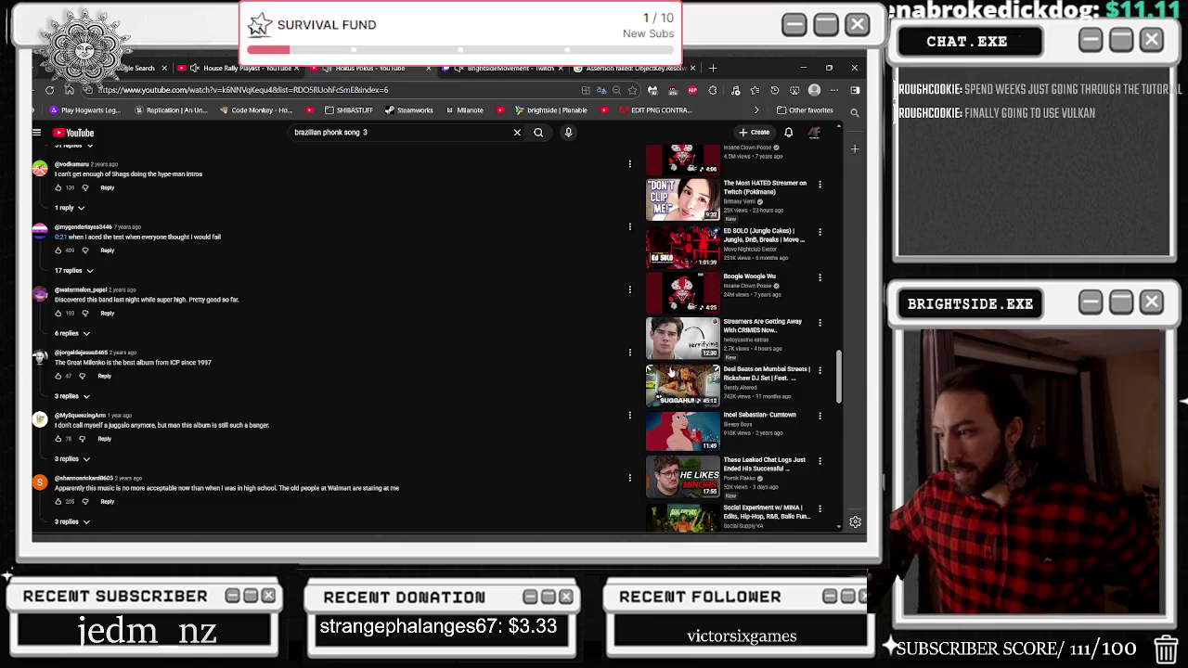
left_click(649, 371)
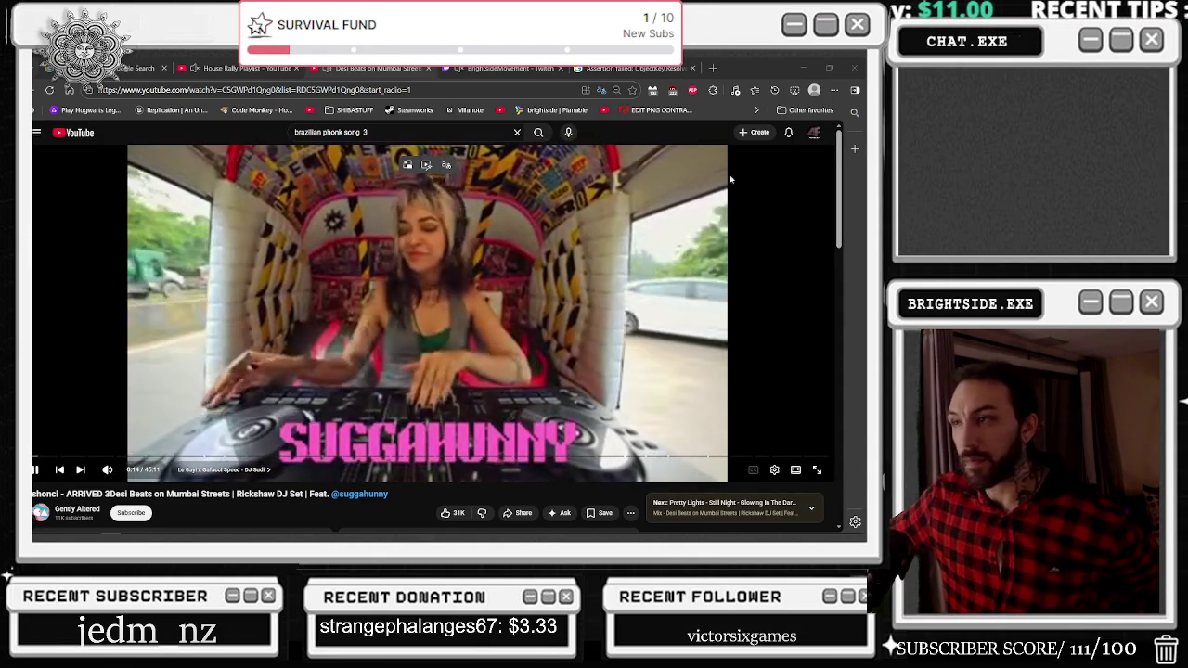
left_click(799, 65)
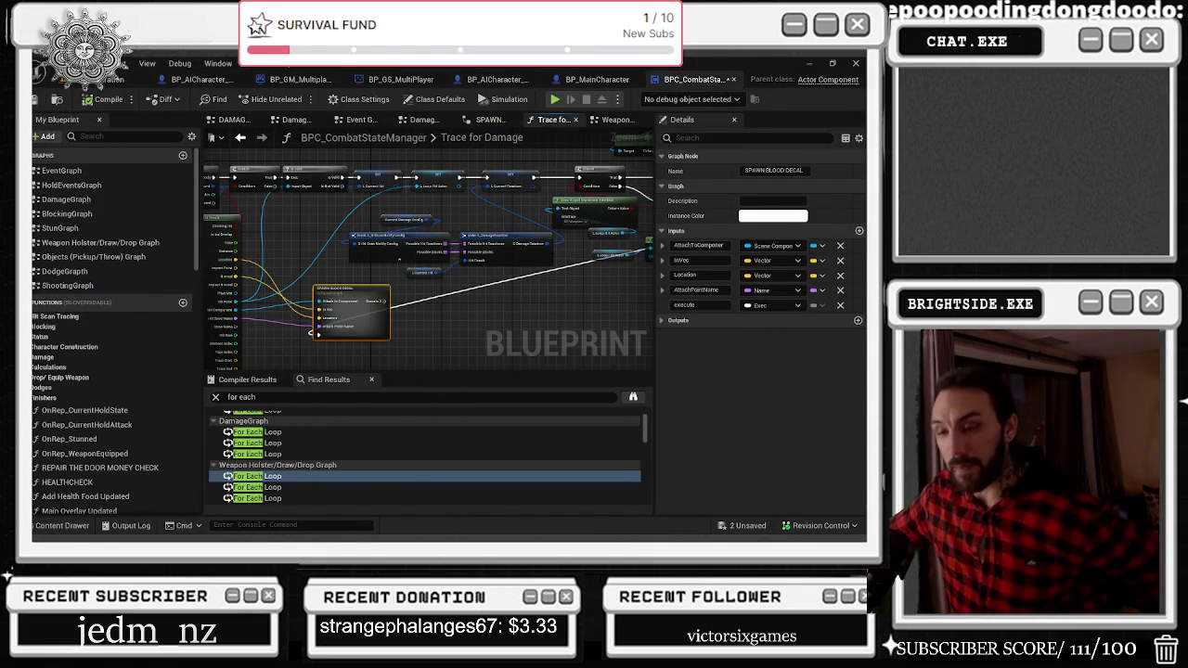
Nudge the SPAWN BLOOD DECAL node slightly left and bring the Branch and SET nodes into view.
scroll(316, 288, "up", 1)
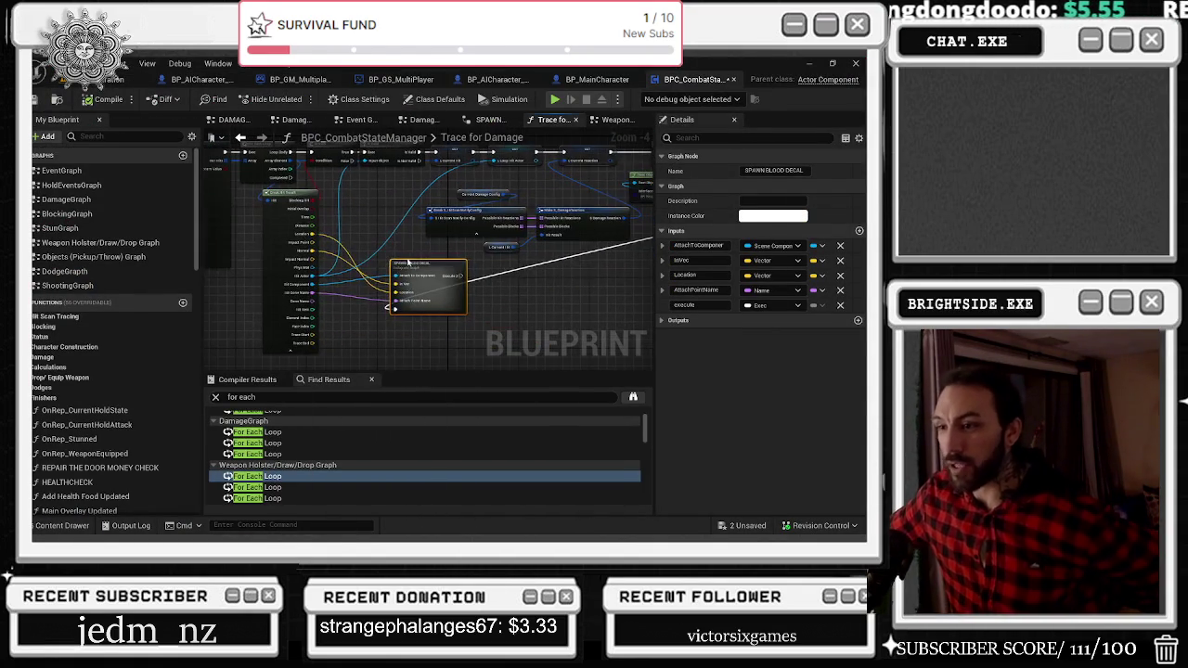
mouse_move(434, 280)
left_mouse_down()
mouse_move(443, 349)
mouse_move(417, 306)
mouse_move(491, 304)
left_mouse_up()
scroll(399, 248, "up", 1)
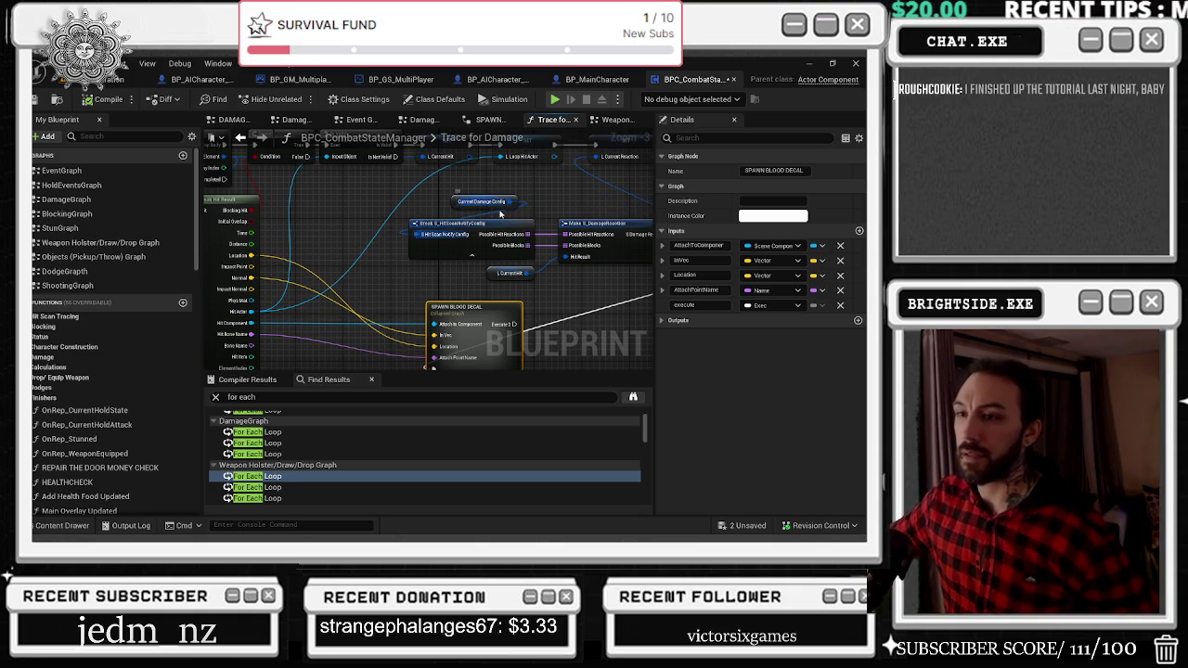
mouse_move(499, 197)
left_mouse_down()
mouse_move(329, 242)
mouse_move(225, 250)
left_mouse_up()
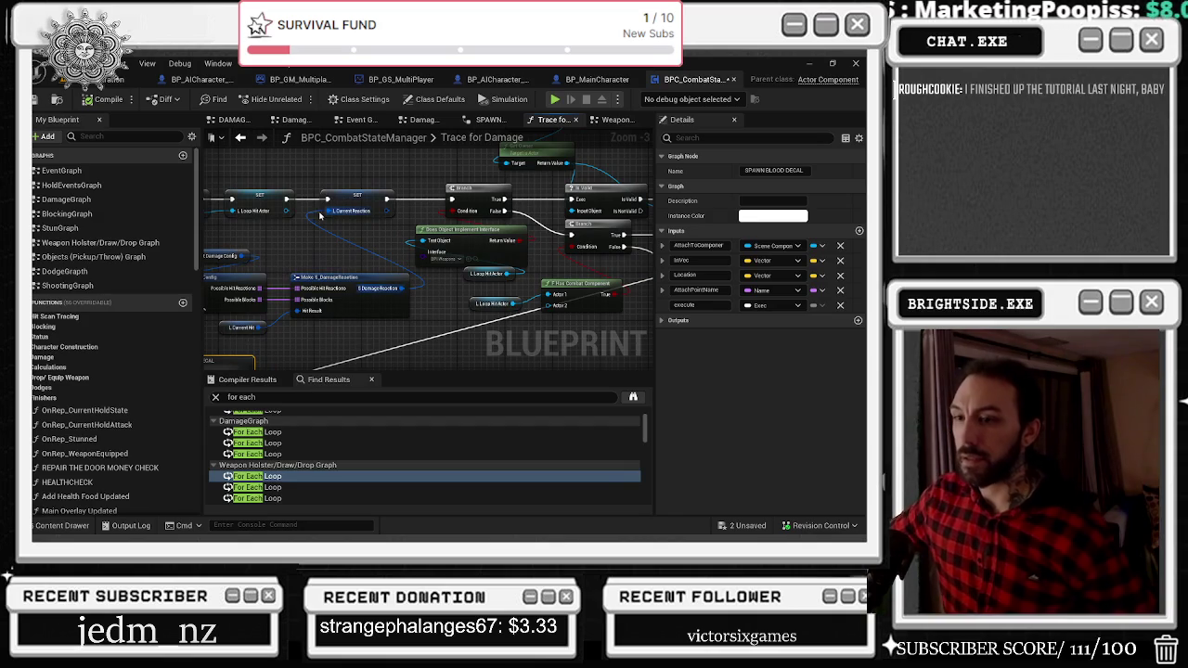
left_click_drag(355, 225, 378, 228)
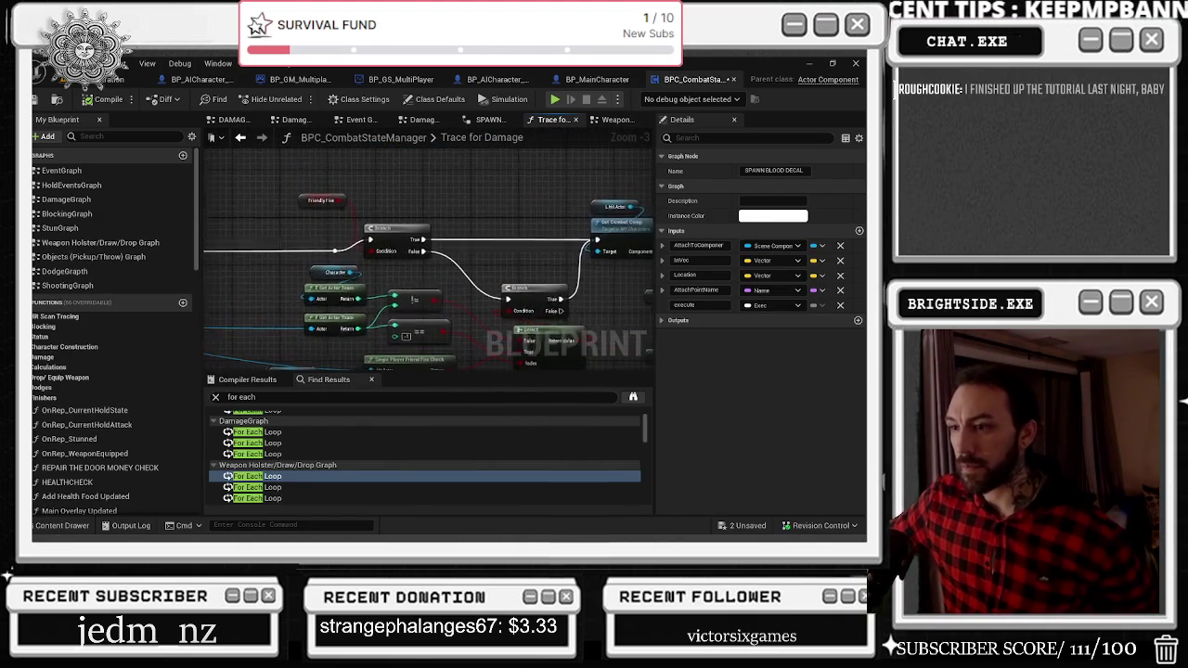
left_click_drag(382, 227, 352, 221)
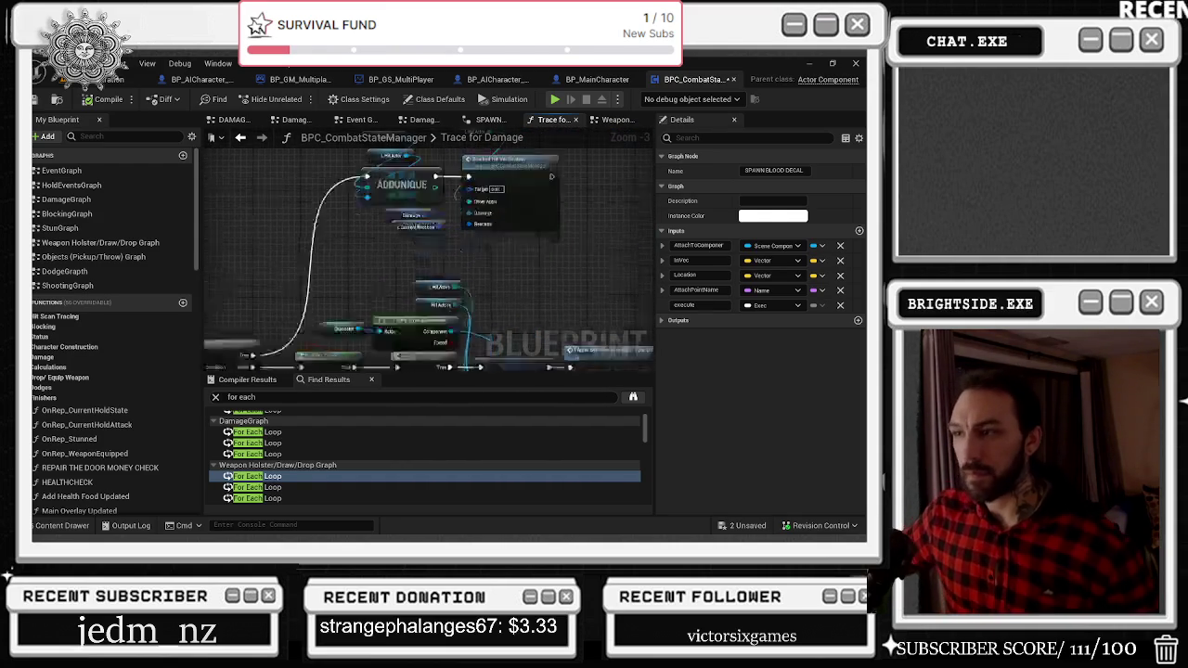
Move the Damage variable node down and to the left.
left_click(240, 136)
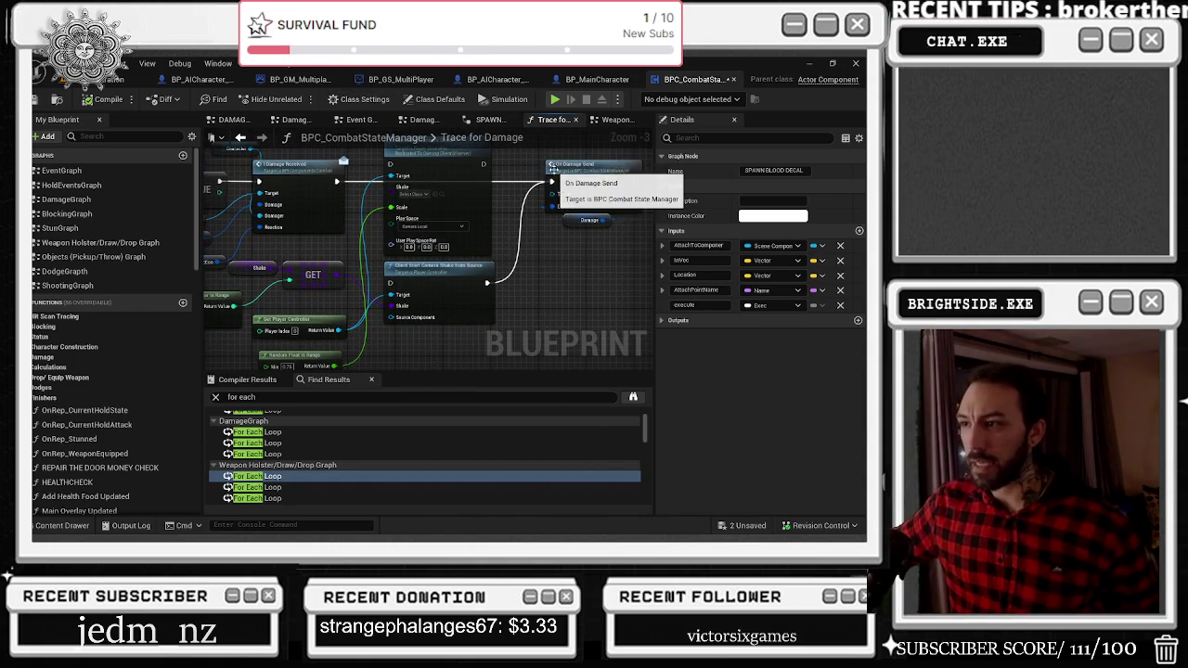
left_click(585, 220)
left_click_drag(570, 225, 556, 246)
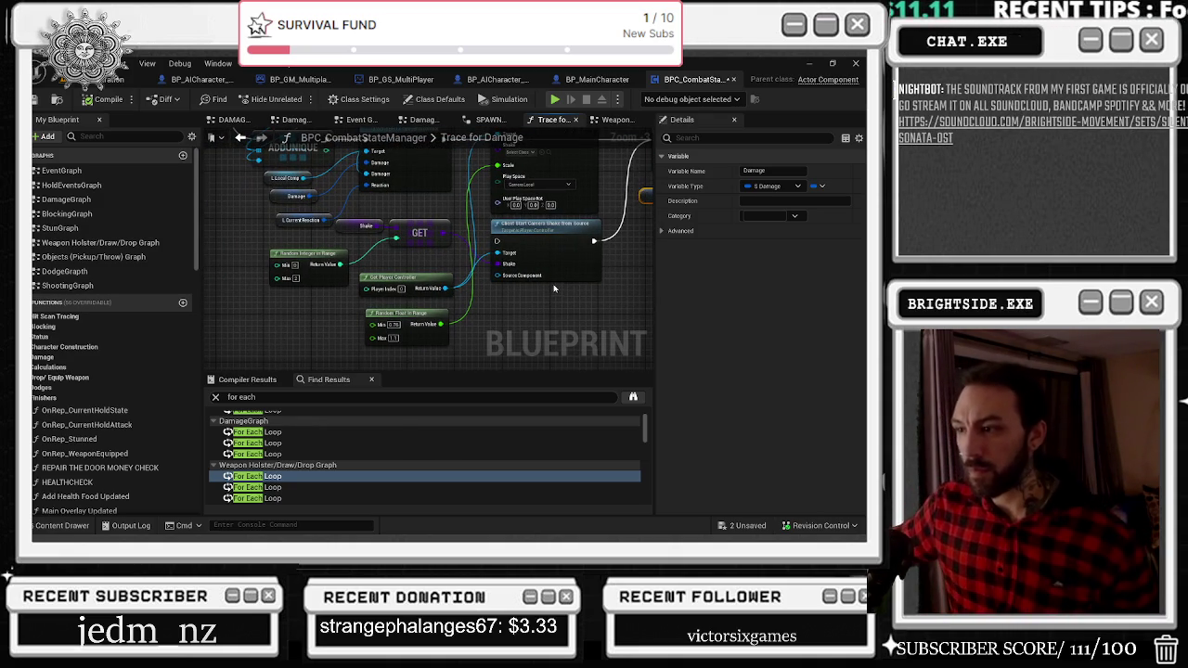
scroll(554, 288, "down", 6)
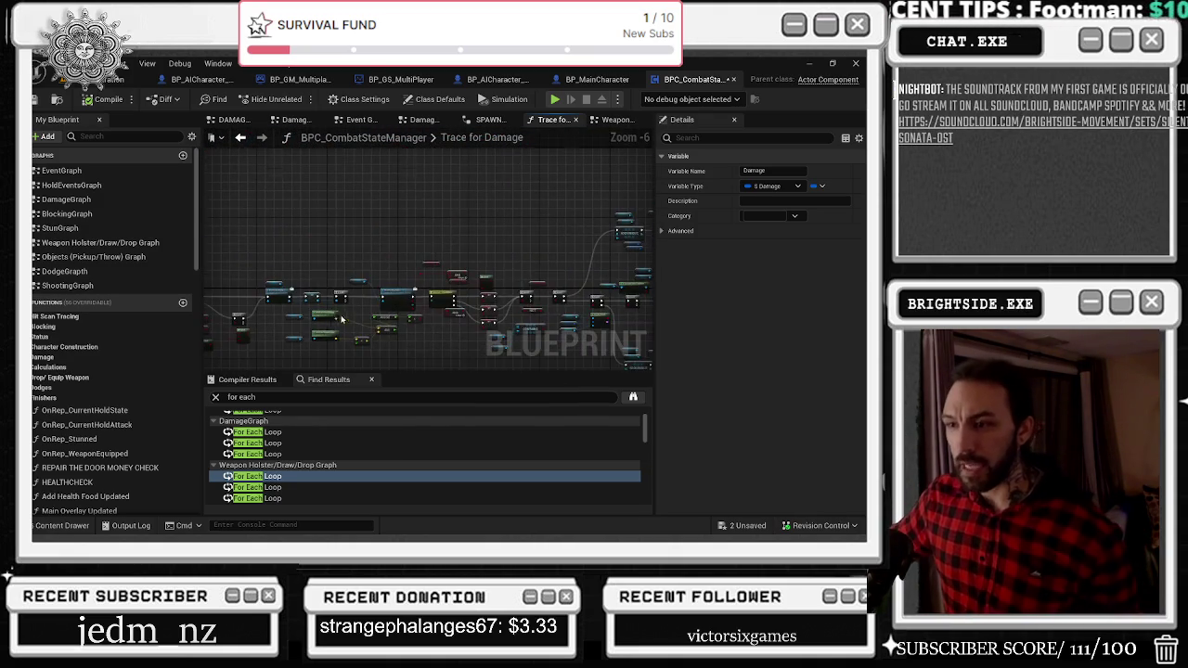
scroll(336, 316, "up", 3)
mouse_move(207, 233)
left_mouse_down()
mouse_move(374, 202)
mouse_move(383, 188)
mouse_move(799, 143)
left_mouse_up()
scroll(652, 266, "down", 6)
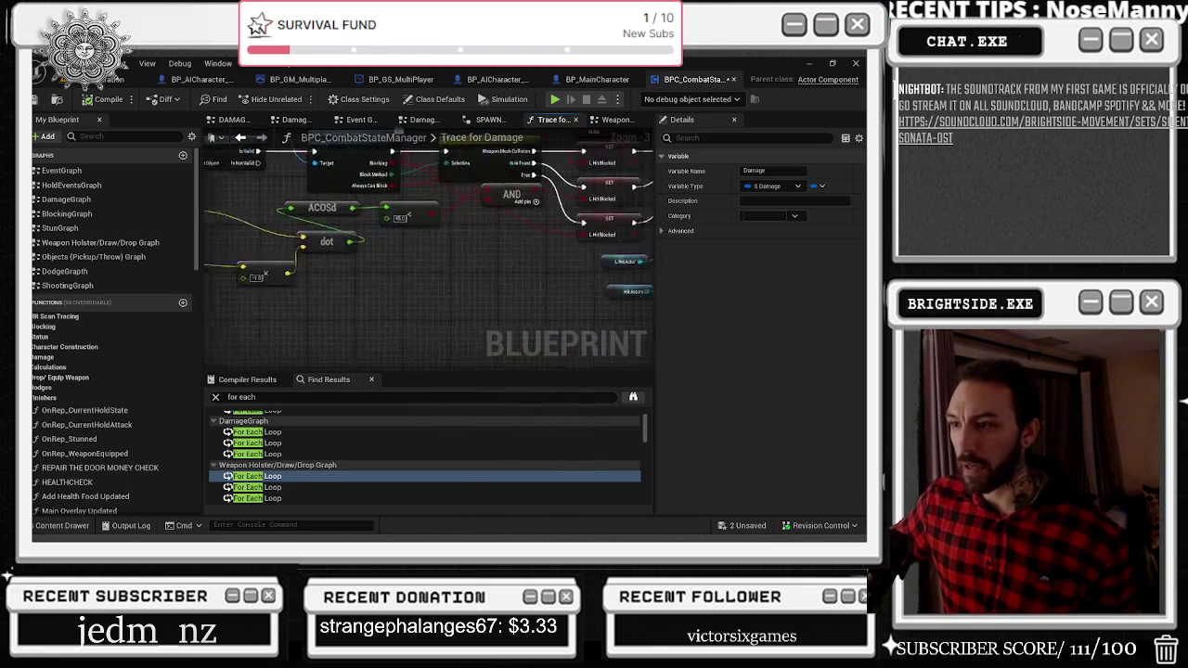
scroll(345, 194, "up", 8)
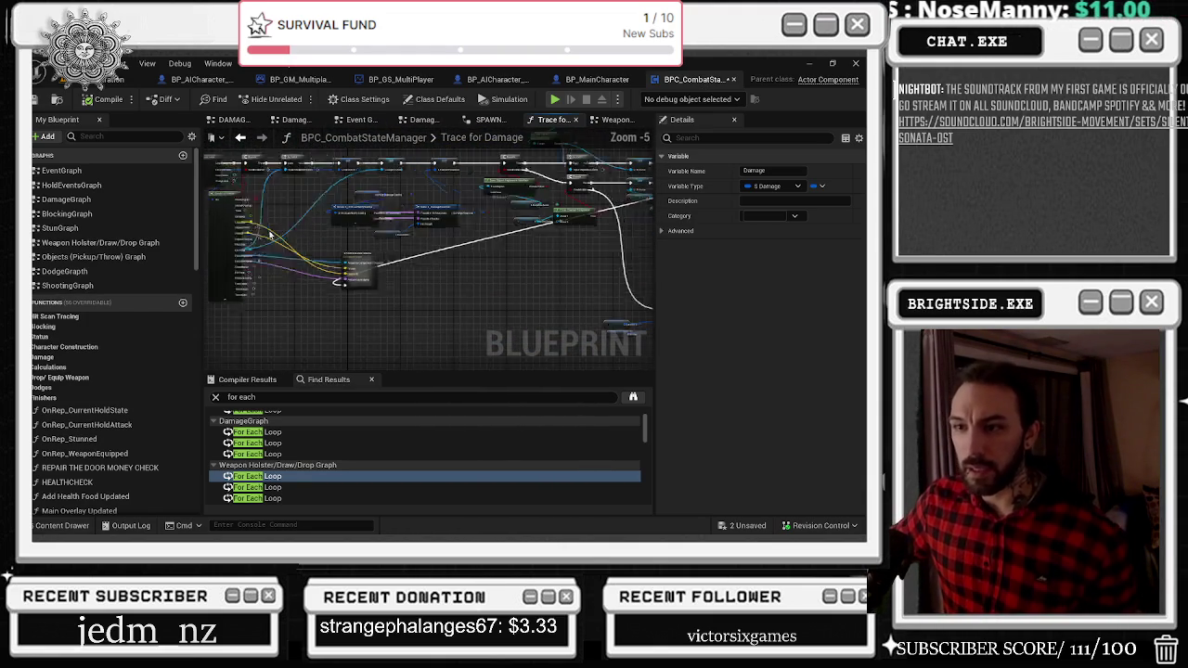
mouse_move(358, 195)
left_mouse_down()
mouse_move(522, 257)
mouse_move(574, 83)
left_mouse_up()
mouse_move(394, 312)
left_mouse_down()
mouse_move(511, 441)
mouse_move(348, 429)
left_mouse_up()
mouse_move(386, 394)
left_mouse_down()
mouse_move(389, 369)
mouse_move(528, 246)
mouse_move(509, 242)
left_mouse_up()
mouse_move(494, 248)
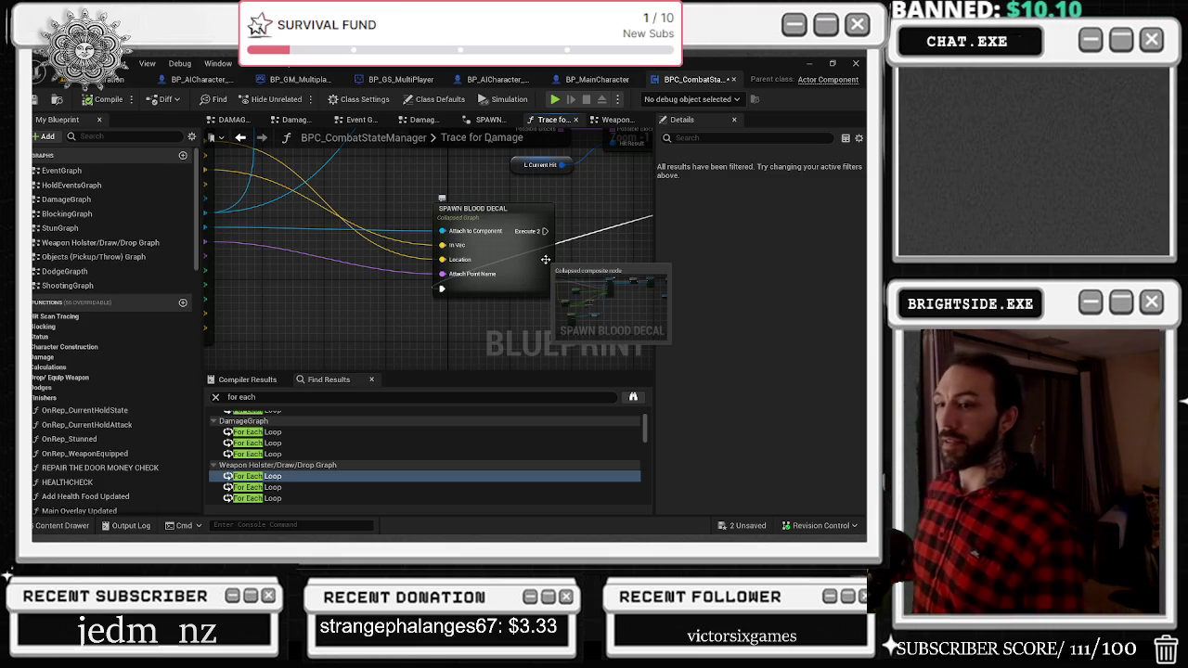
left_click_drag(360, 182, 452, 203)
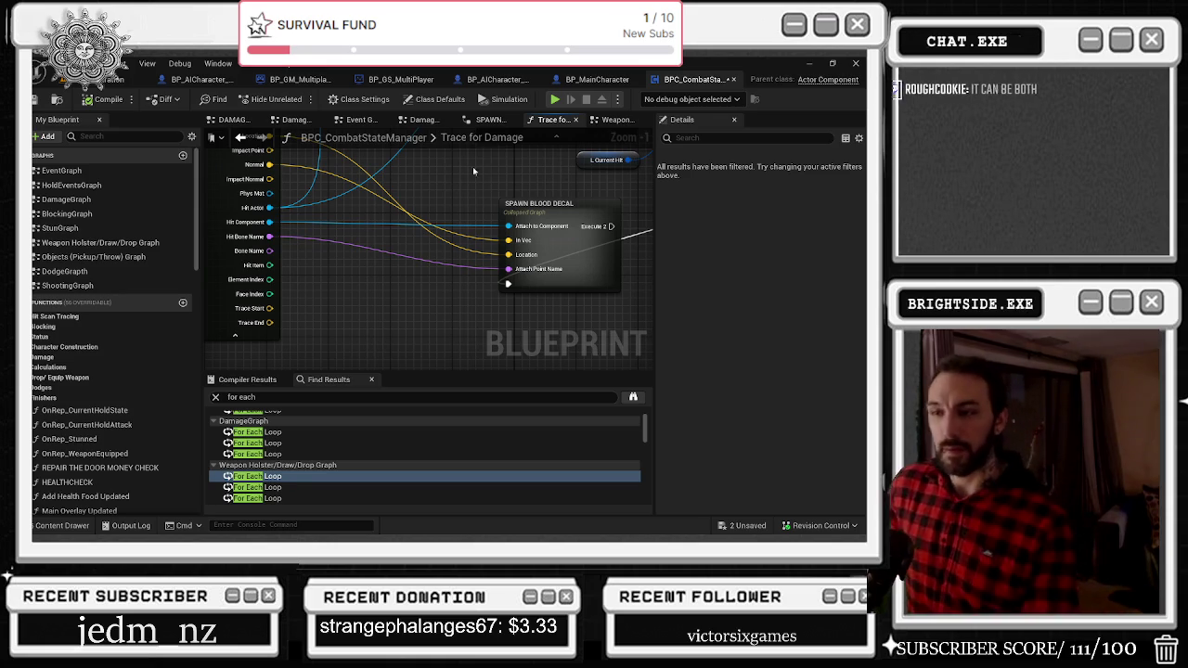
left_click_drag(542, 163, 568, 197)
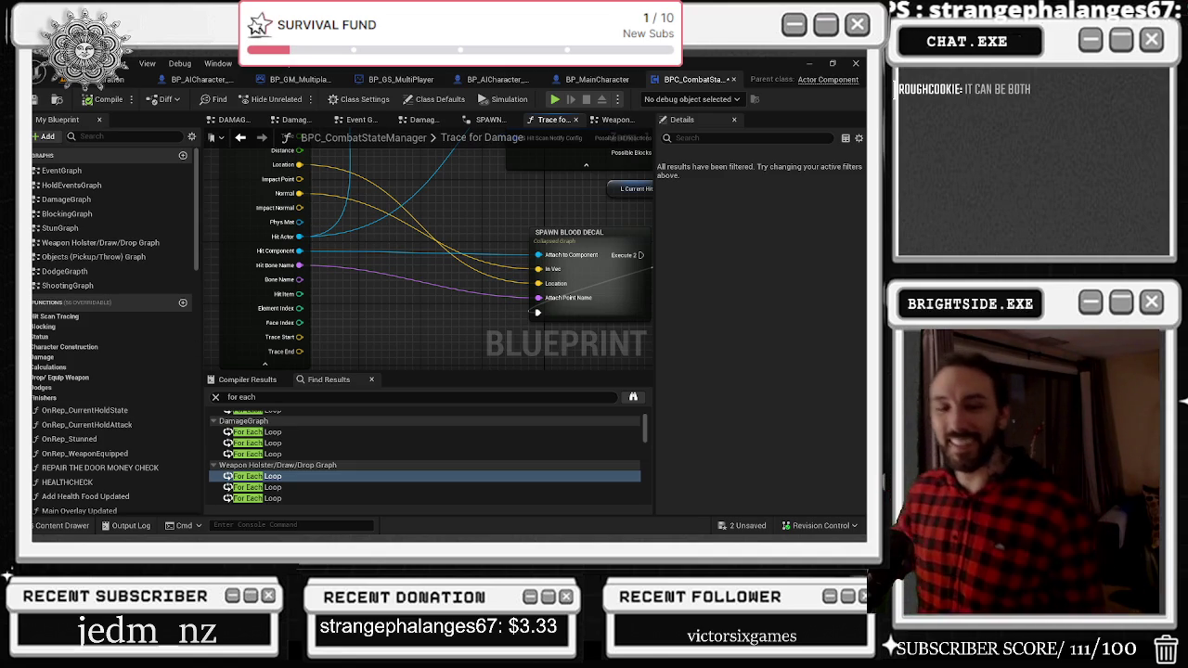
mouse_move(92, 302)
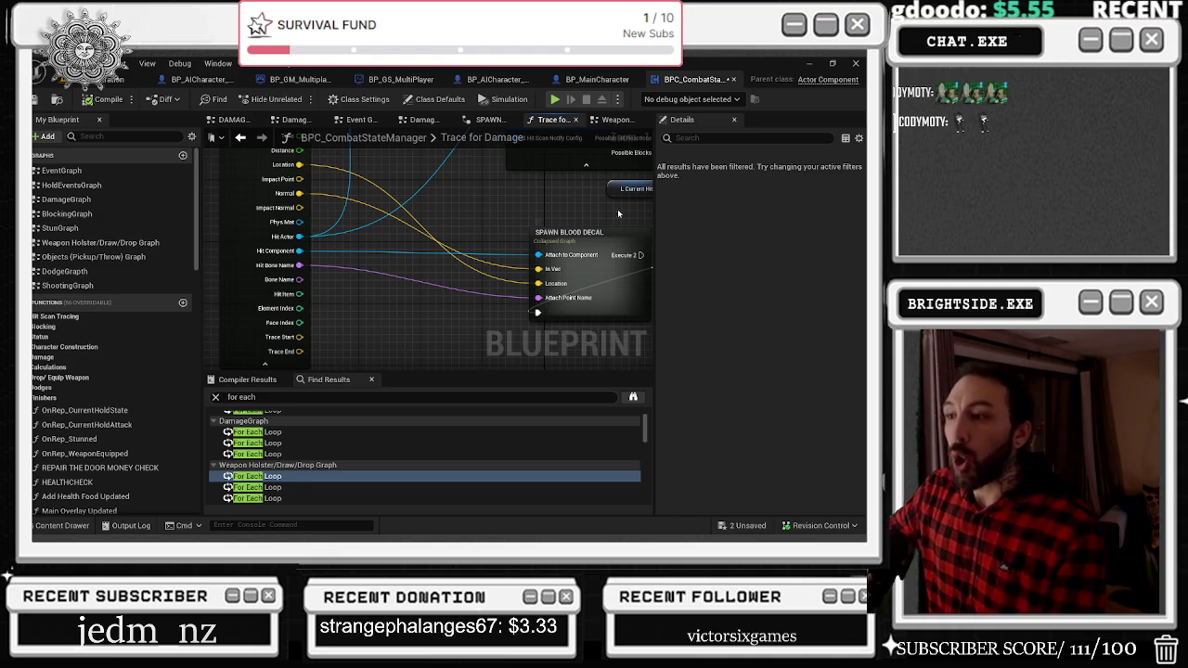
mouse_move(623, 213)
left_mouse_down()
mouse_move(589, 394)
mouse_move(577, 332)
mouse_move(515, 358)
mouse_move(389, 325)
left_mouse_up()
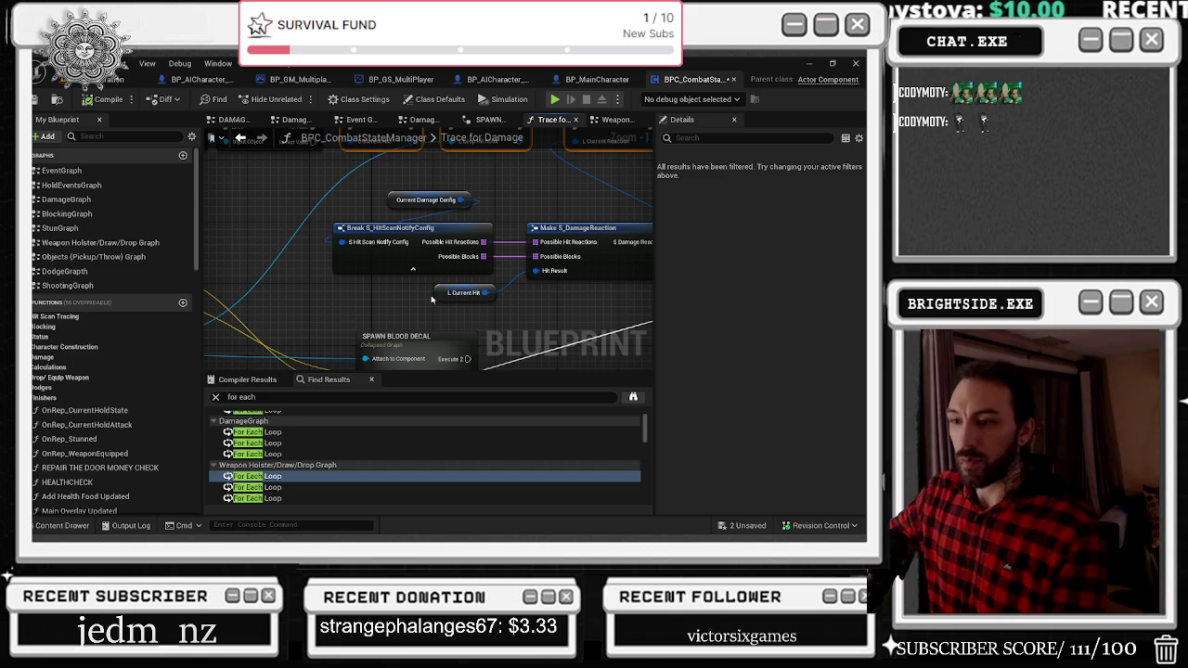
mouse_move(507, 192)
left_mouse_down()
mouse_move(552, 161)
mouse_move(544, 252)
mouse_move(472, 339)
mouse_move(372, 344)
mouse_move(362, 334)
mouse_move(365, 200)
mouse_move(464, 156)
mouse_move(520, 186)
mouse_move(528, 230)
mouse_move(345, 315)
left_mouse_up()
Inside SPAWN BLOOD DECAL, raise Random Float in Range and move Spawn Decal Attached down-left.
double_click(403, 276)
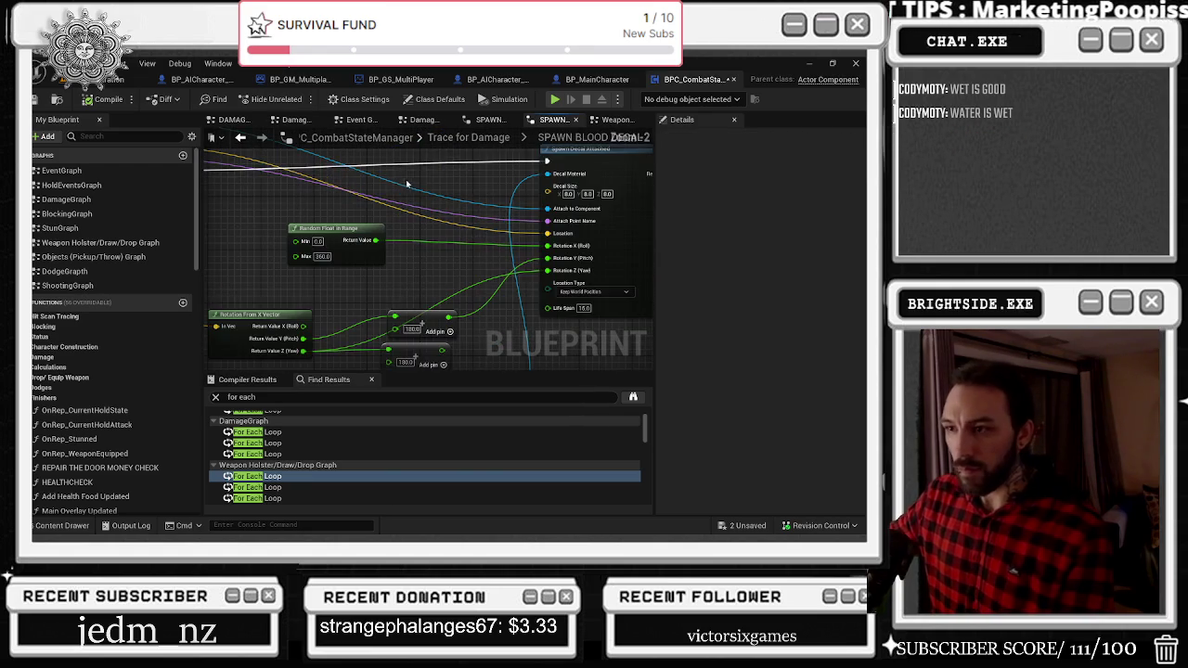
mouse_move(462, 183)
left_mouse_down()
mouse_move(491, 158)
mouse_move(520, 223)
mouse_move(576, 268)
mouse_move(400, 247)
mouse_move(411, 257)
mouse_move(562, 265)
mouse_move(363, 194)
mouse_move(290, 265)
mouse_move(303, 294)
left_mouse_up()
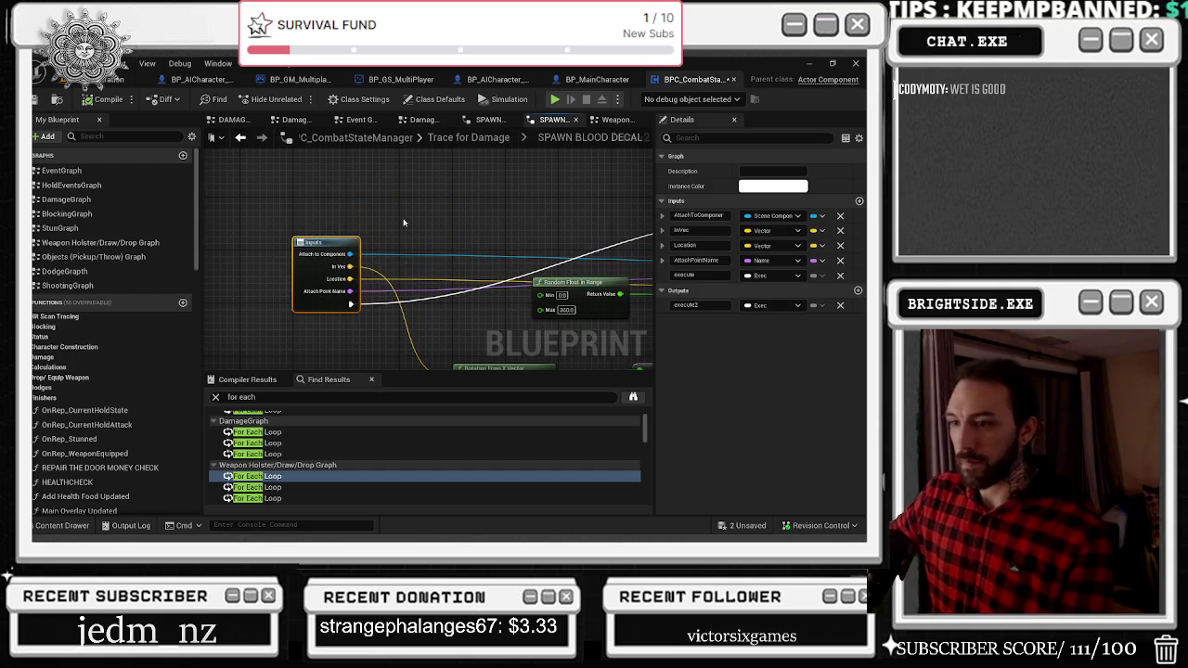
left_click_drag(403, 220, 133, 267)
scroll(548, 232, "down", 3)
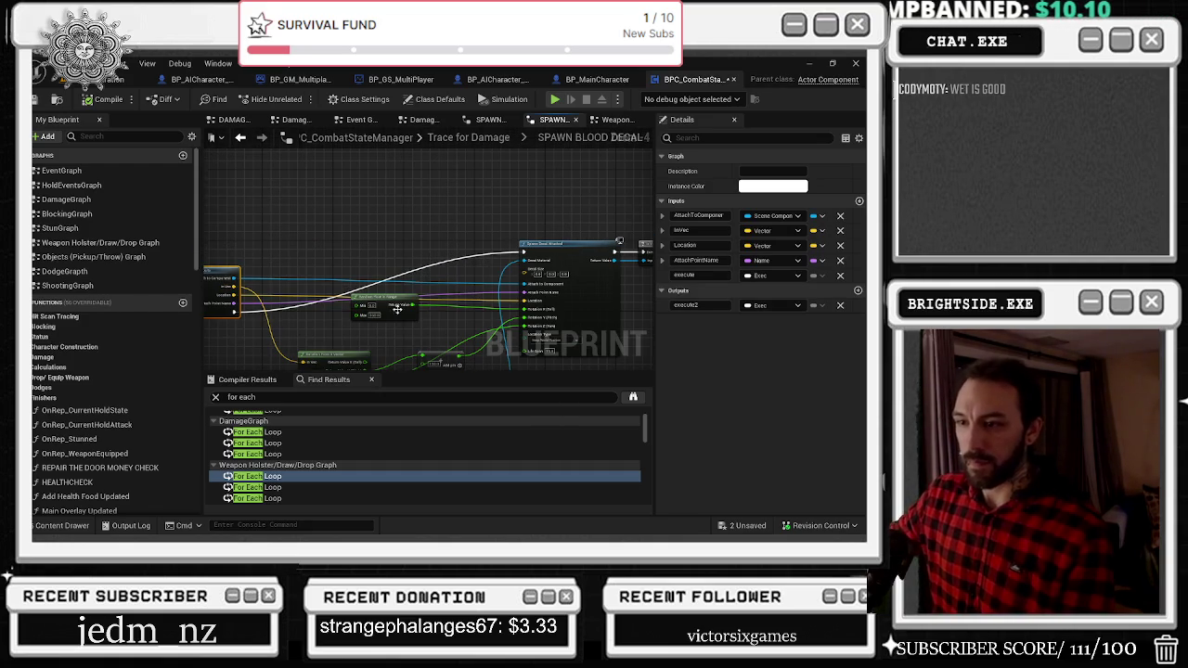
mouse_move(384, 296)
left_mouse_down()
mouse_move(408, 269)
mouse_move(431, 179)
left_mouse_up()
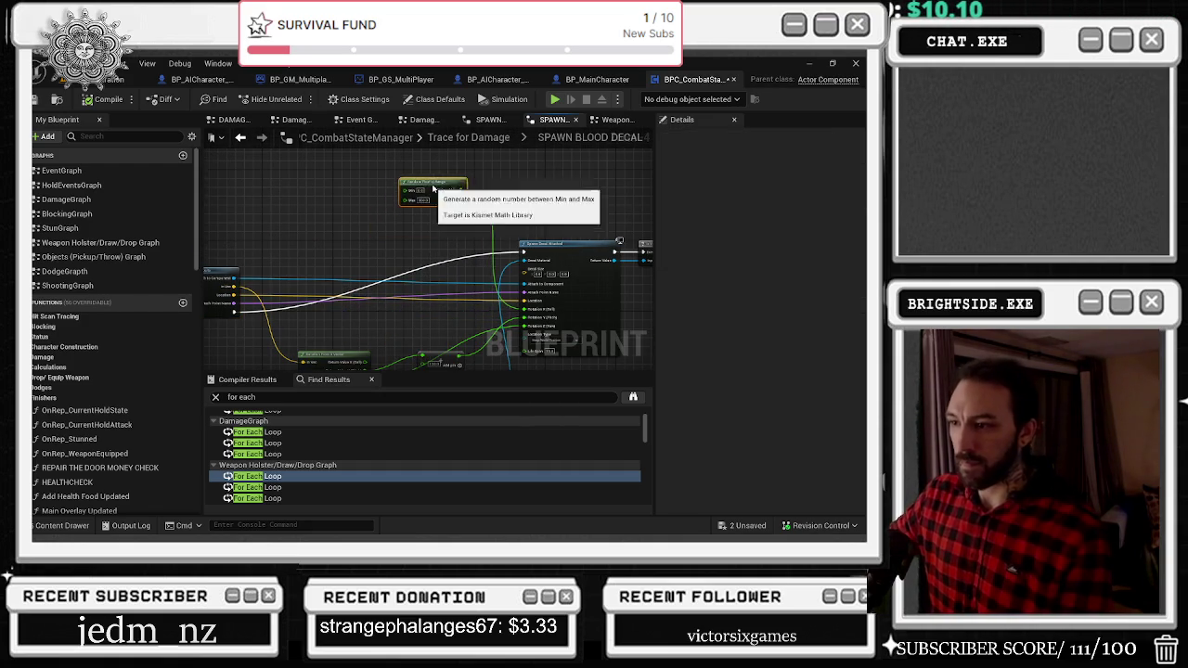
left_click_drag(567, 254, 548, 321)
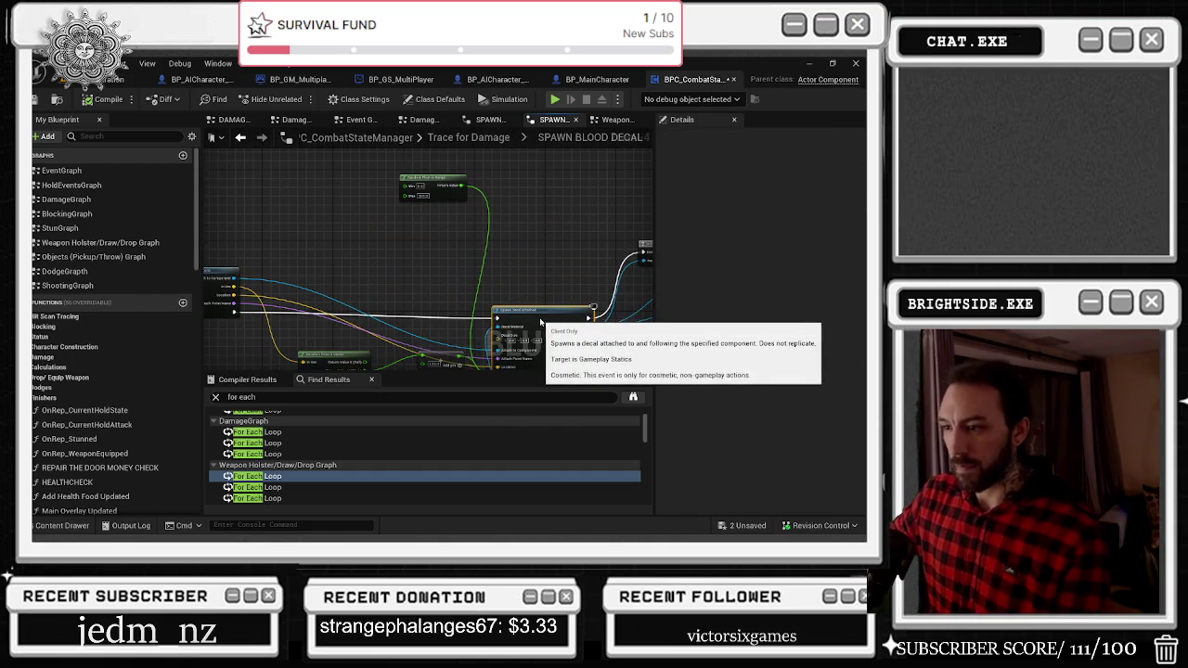
Duplicate the Add node and align the Rotation From X Vector, Random Float and Add nodes, selecting the fade-out node.
mouse_move(470, 153)
left_mouse_down()
mouse_move(437, 235)
mouse_move(437, 172)
left_mouse_up()
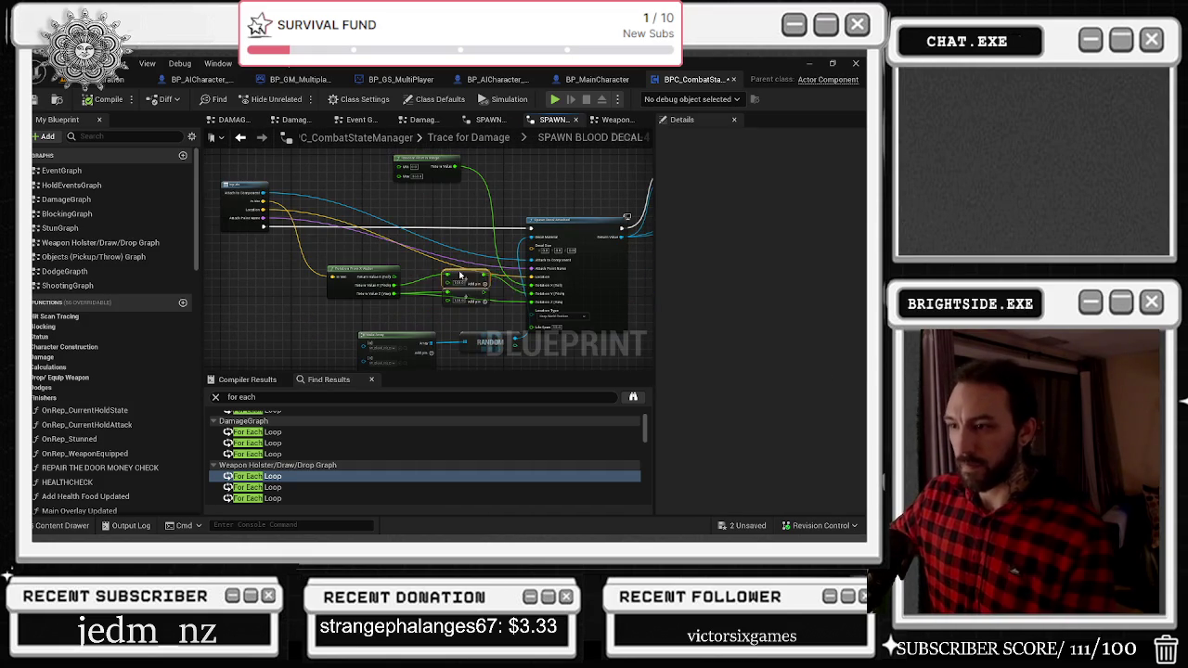
key("ctrl+c")
key("ctrl+v")
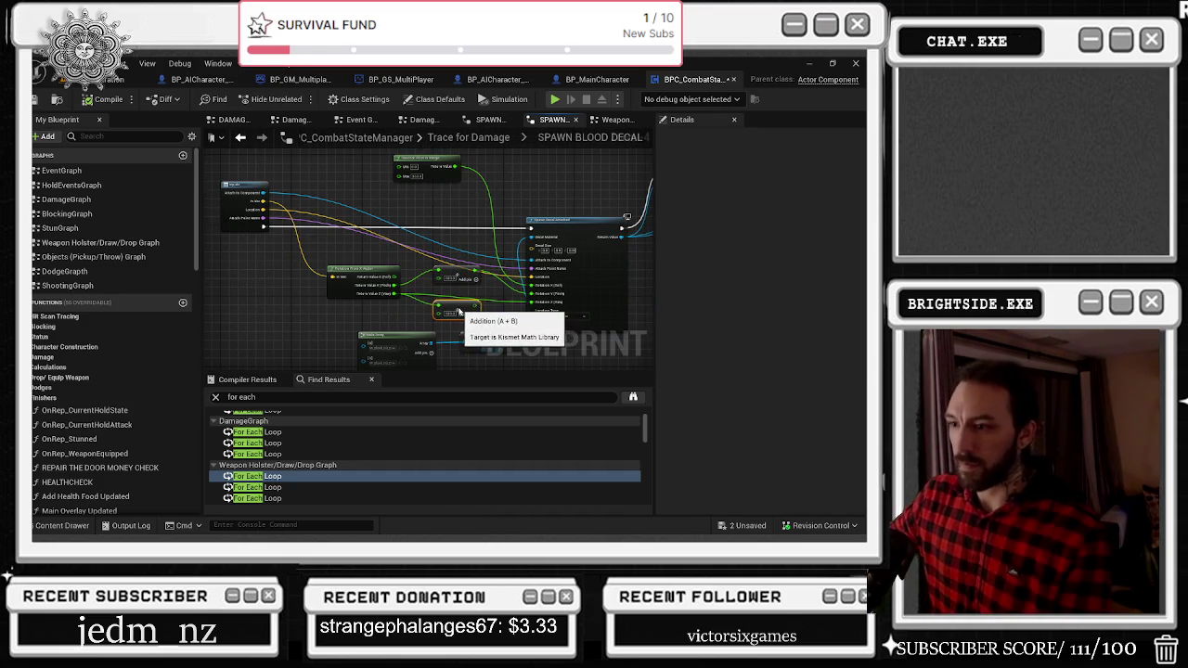
mouse_move(380, 271)
left_mouse_down()
mouse_move(334, 279)
mouse_move(364, 278)
left_mouse_up()
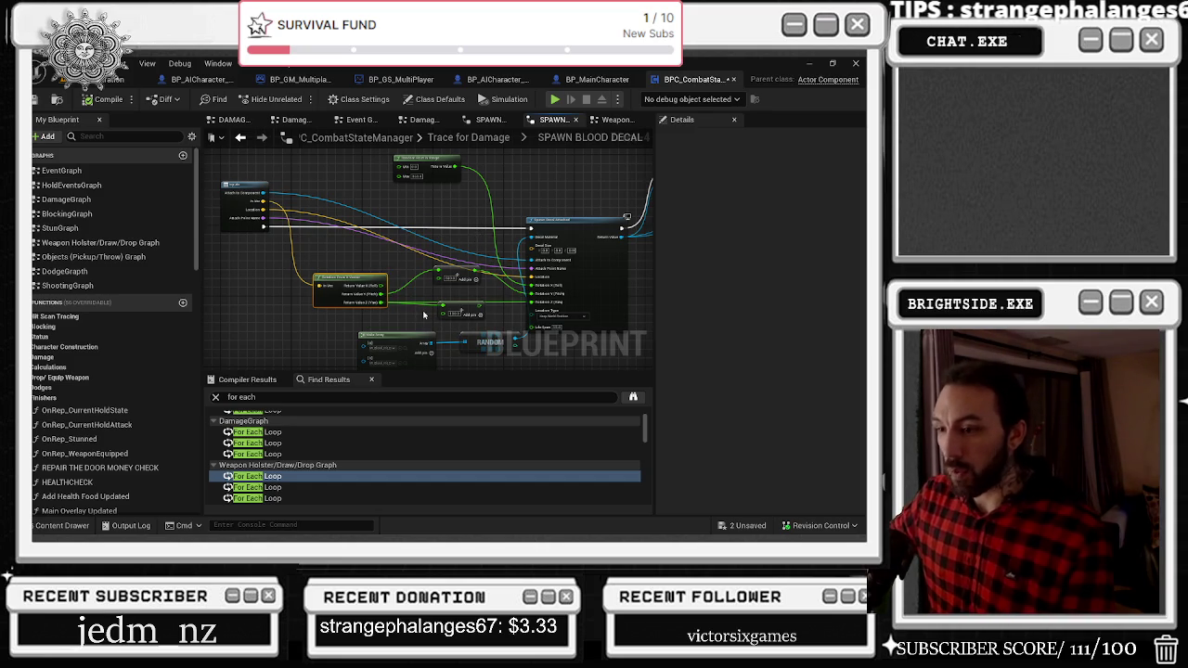
left_click_drag(339, 272, 328, 273)
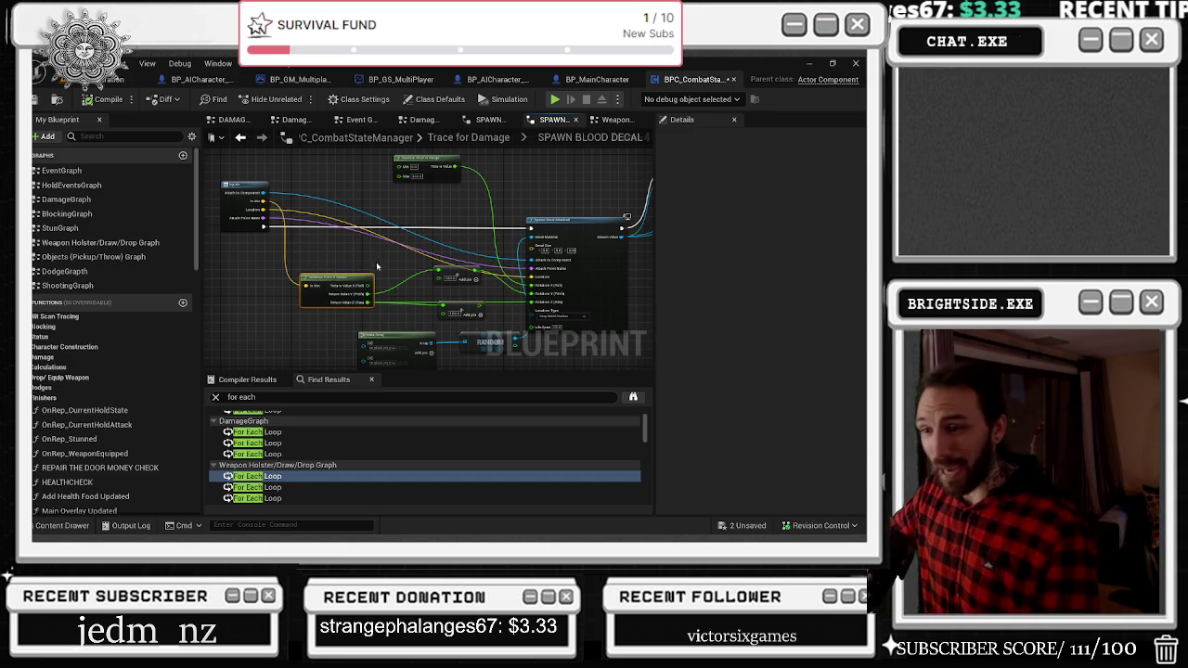
left_click_drag(420, 166, 437, 174)
left_click_drag(457, 271, 458, 278)
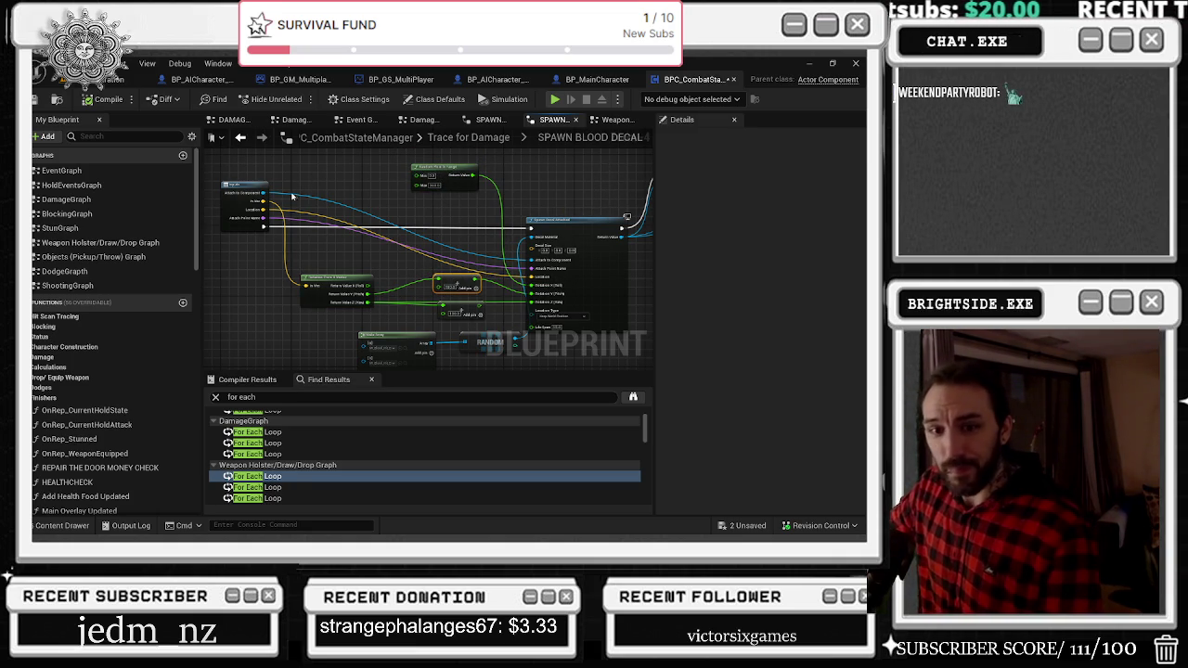
mouse_move(472, 197)
left_mouse_down()
mouse_move(378, 217)
mouse_move(234, 223)
left_mouse_up()
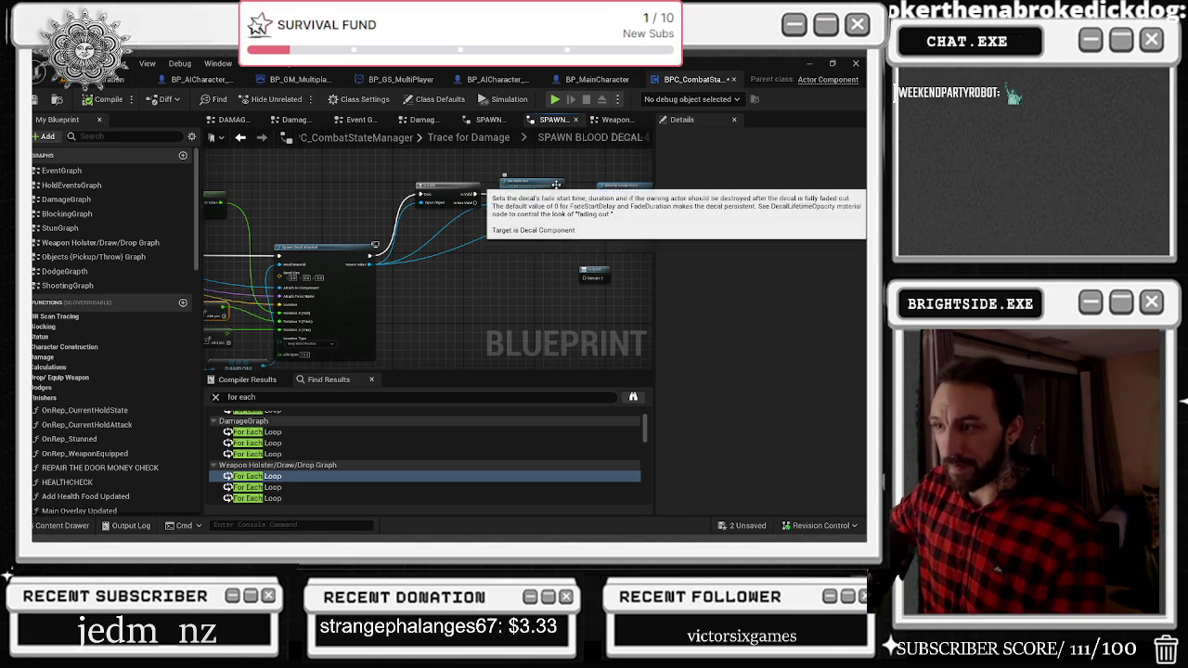
left_click(601, 192)
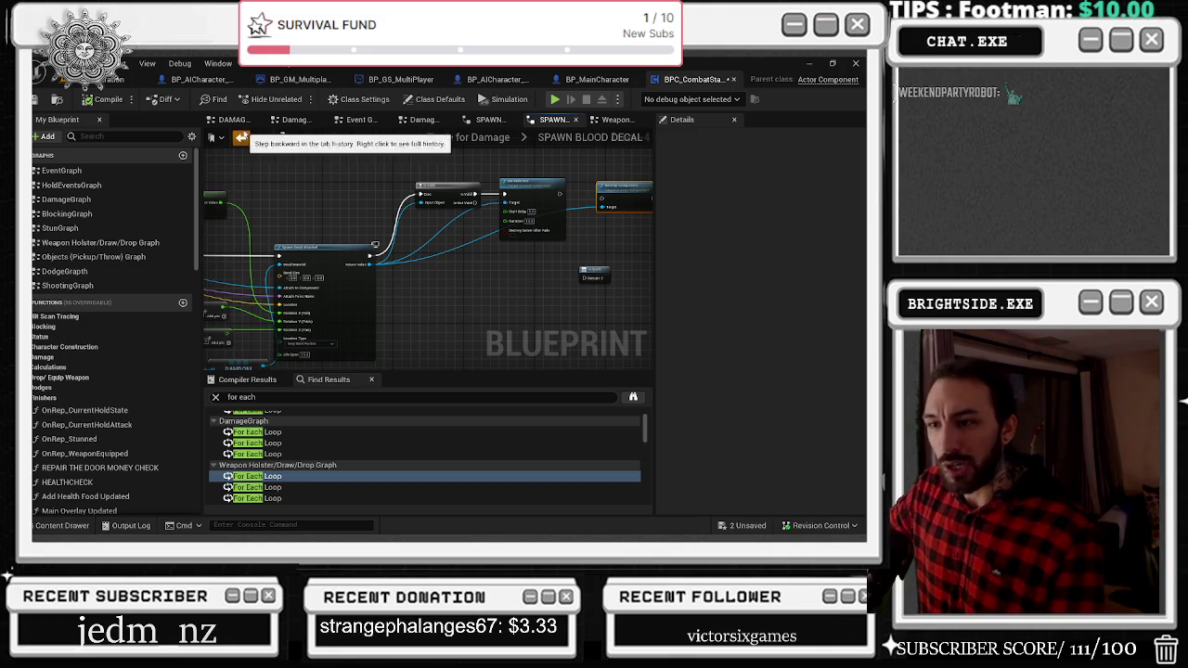
Back in Trace for Damage, pull the Sequence node out from between the two Branches.
left_click(241, 137)
scroll(357, 236, "down", 1)
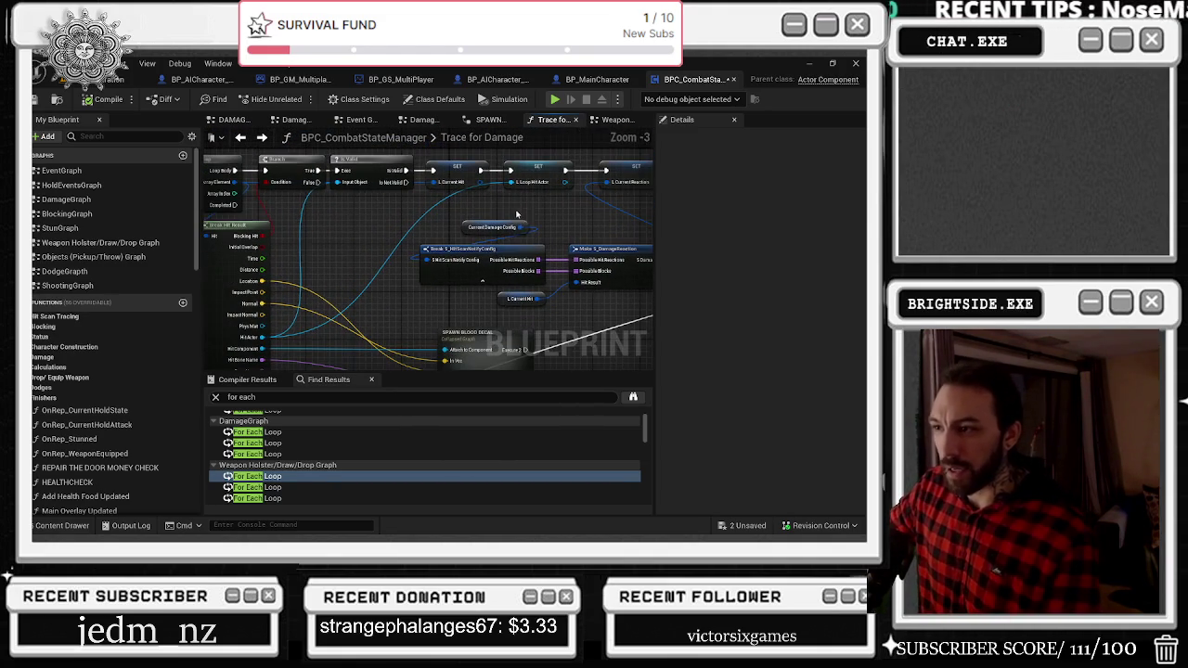
scroll(404, 225, "down", 1)
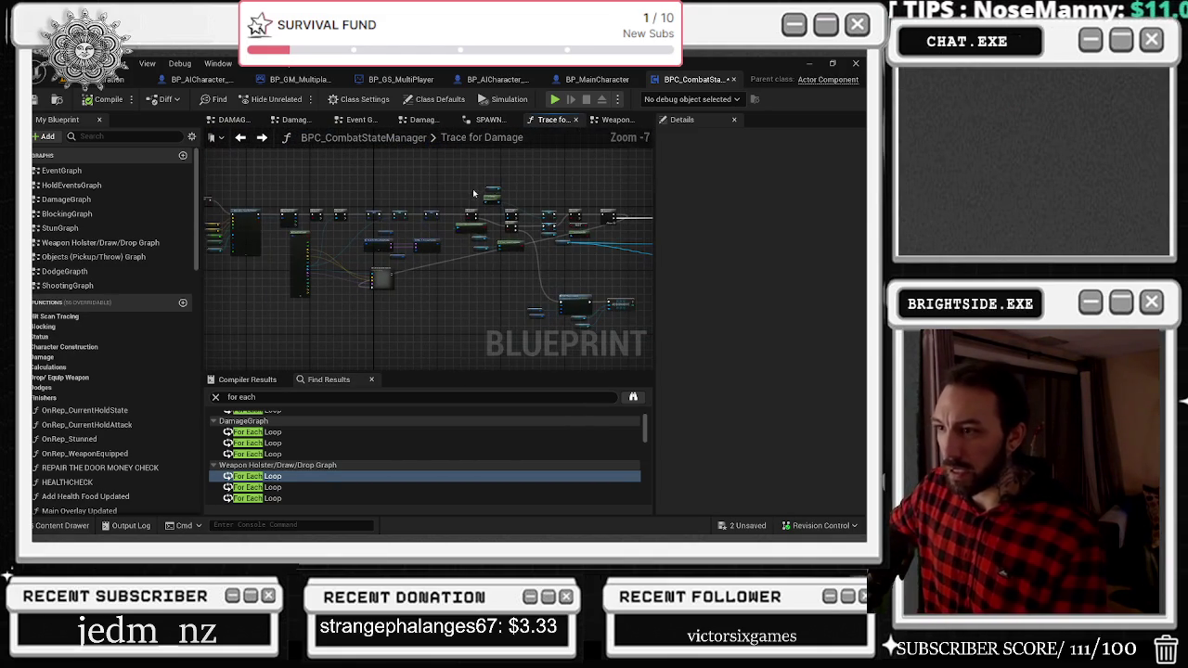
left_click_drag(523, 296, 551, 362)
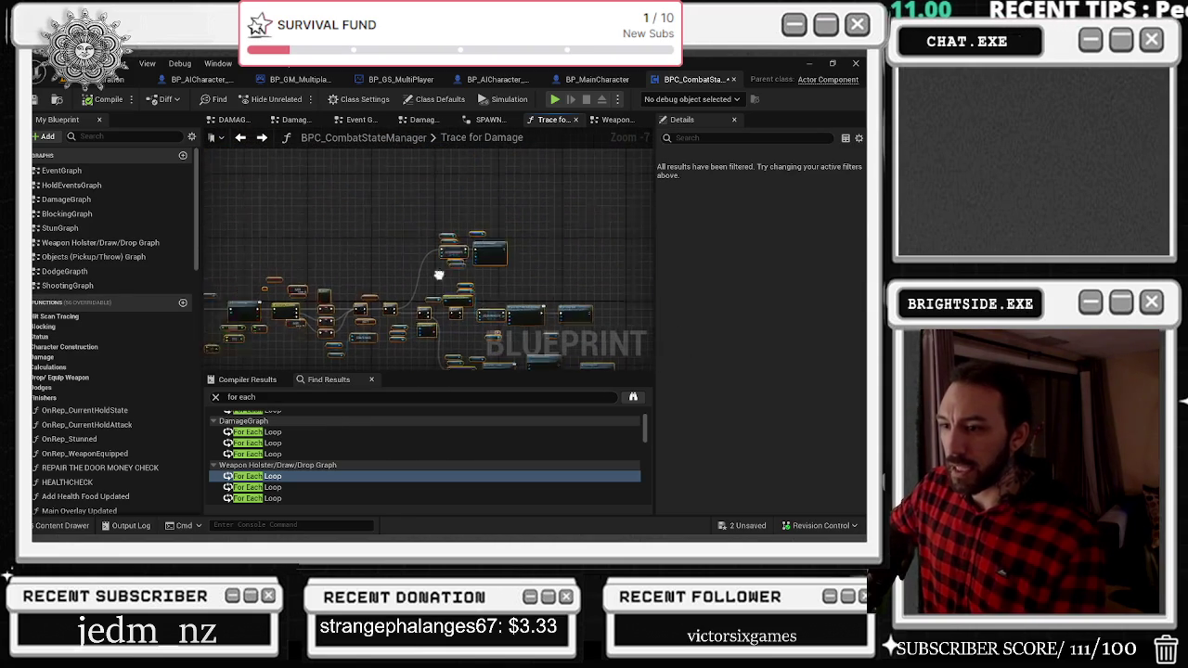
left_click_drag(370, 228, 445, 249)
scroll(379, 238, "up", 2)
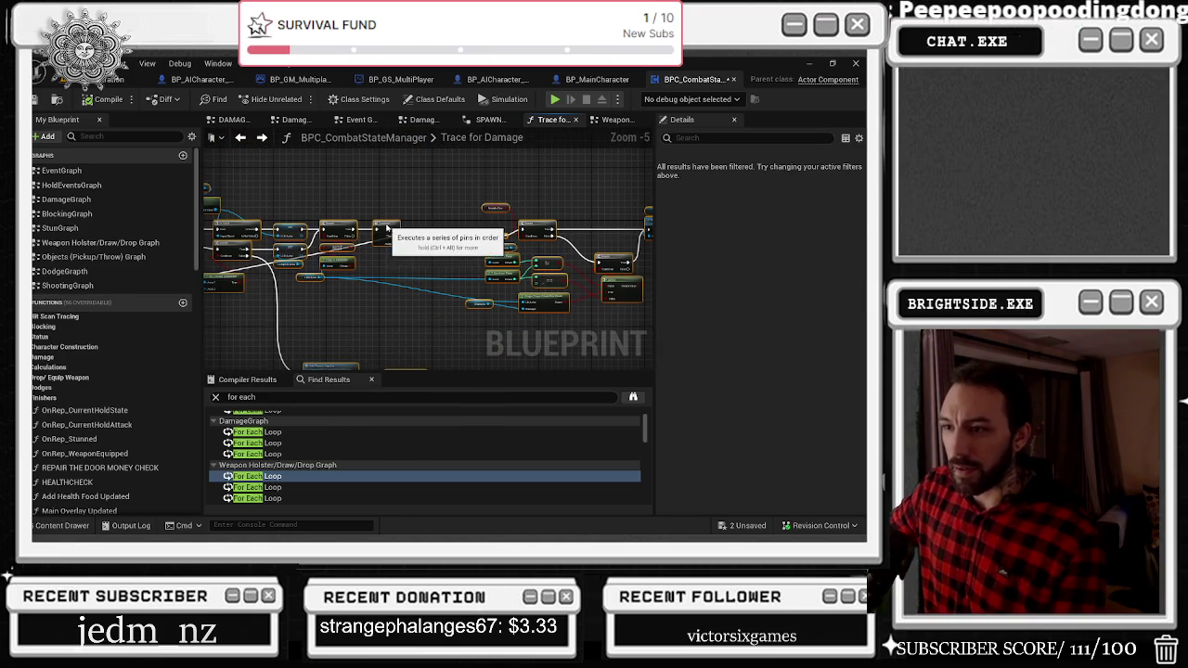
scroll(414, 255, "up", 2)
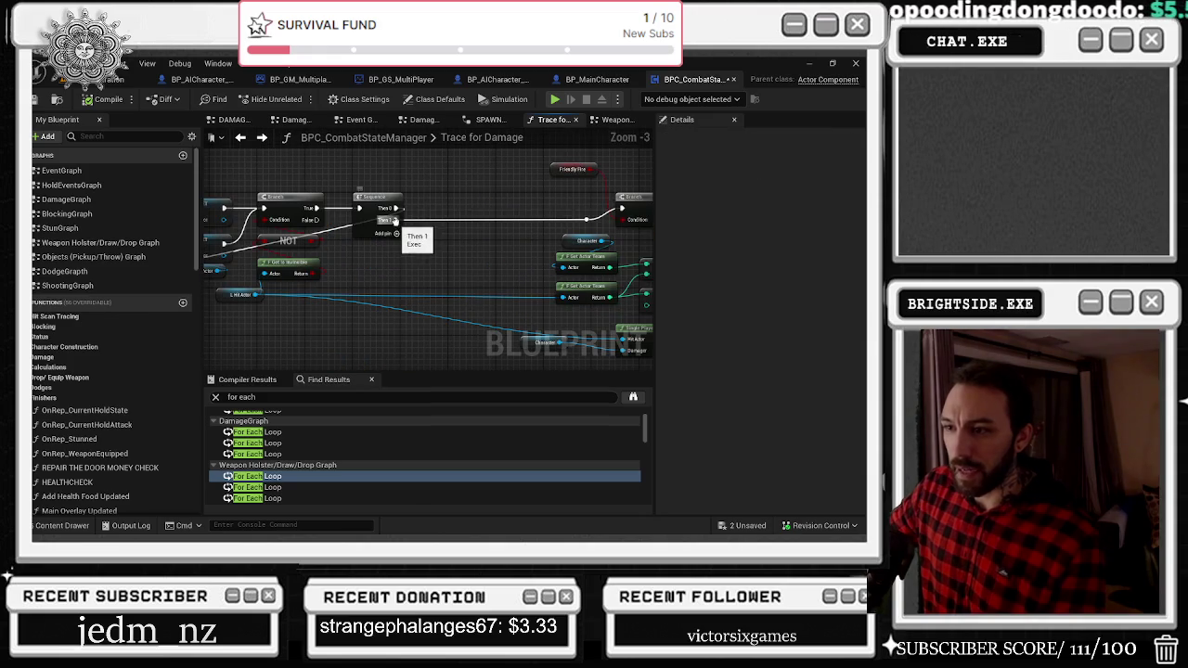
mouse_move(394, 218)
left_mouse_down()
mouse_move(316, 208)
mouse_move(377, 243)
mouse_move(371, 220)
left_mouse_up()
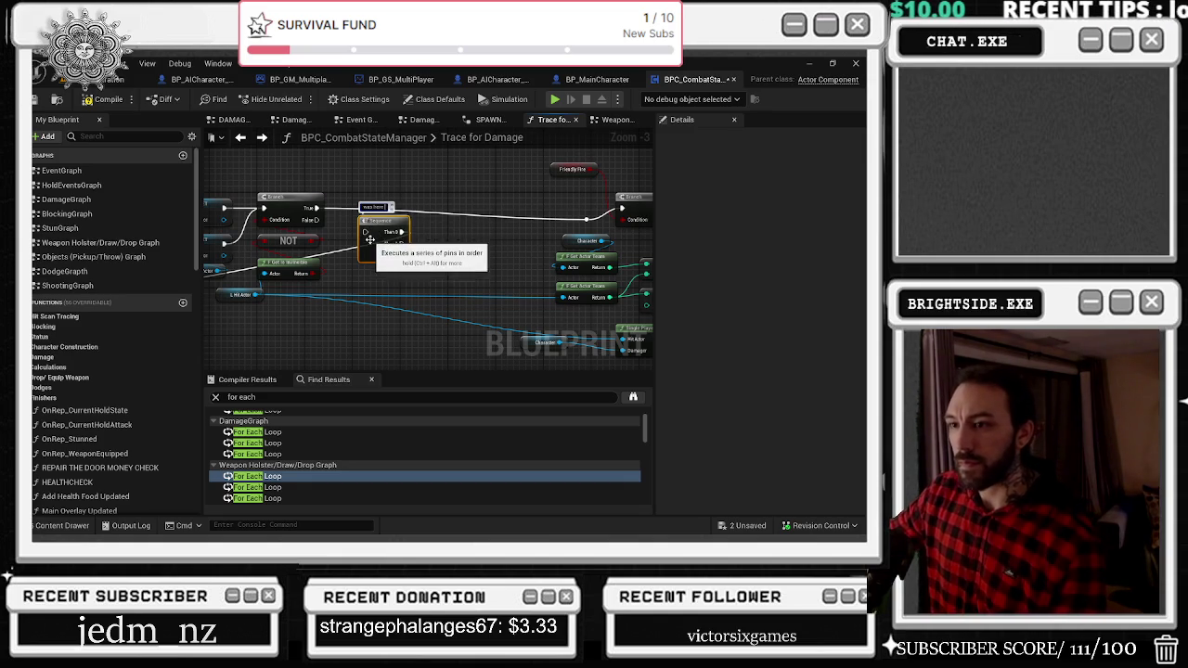
Pan the graph to centre the hit-result nodes and the SPAWN BLOOD DECAL node.
left_click_drag(401, 249, 526, 239)
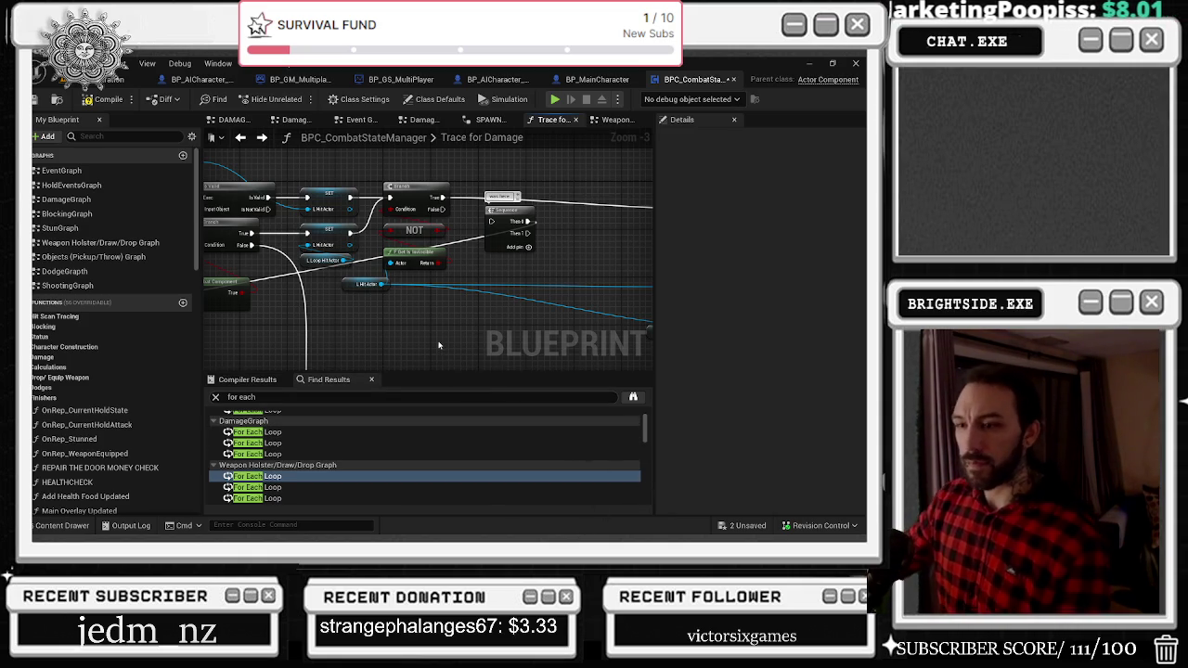
scroll(439, 345, "down", 1)
left_click_drag(474, 263, 638, 229)
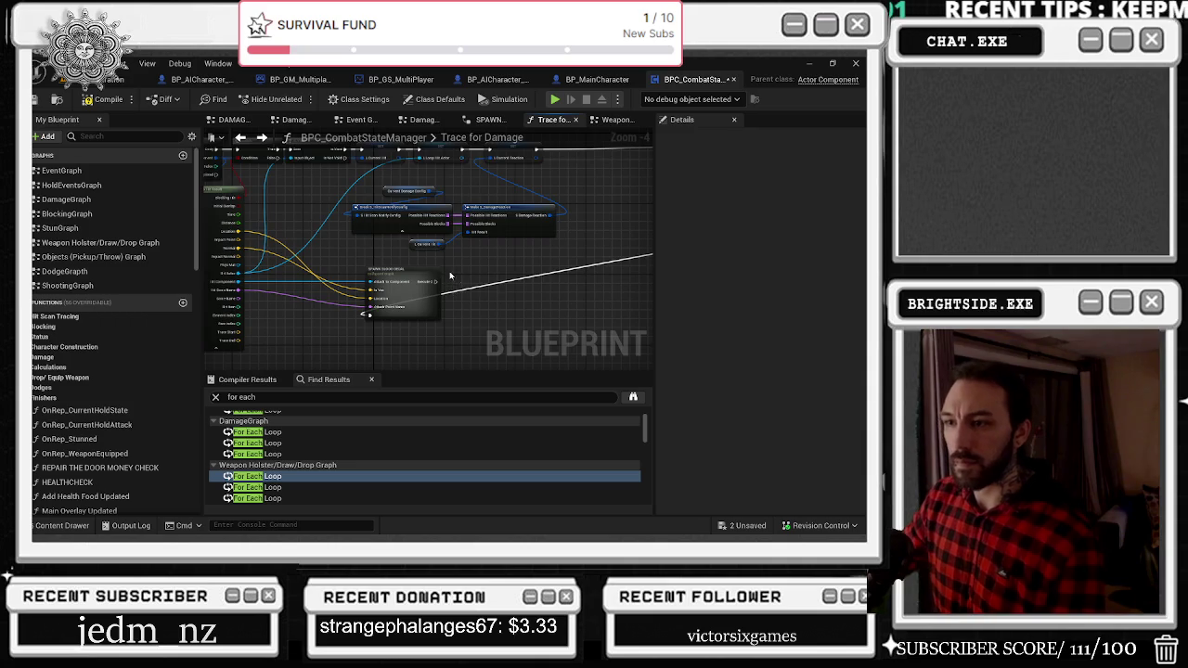
left_click_drag(450, 280, 431, 316)
mouse_move(315, 258)
left_mouse_down()
mouse_move(406, 263)
mouse_move(344, 244)
left_mouse_up()
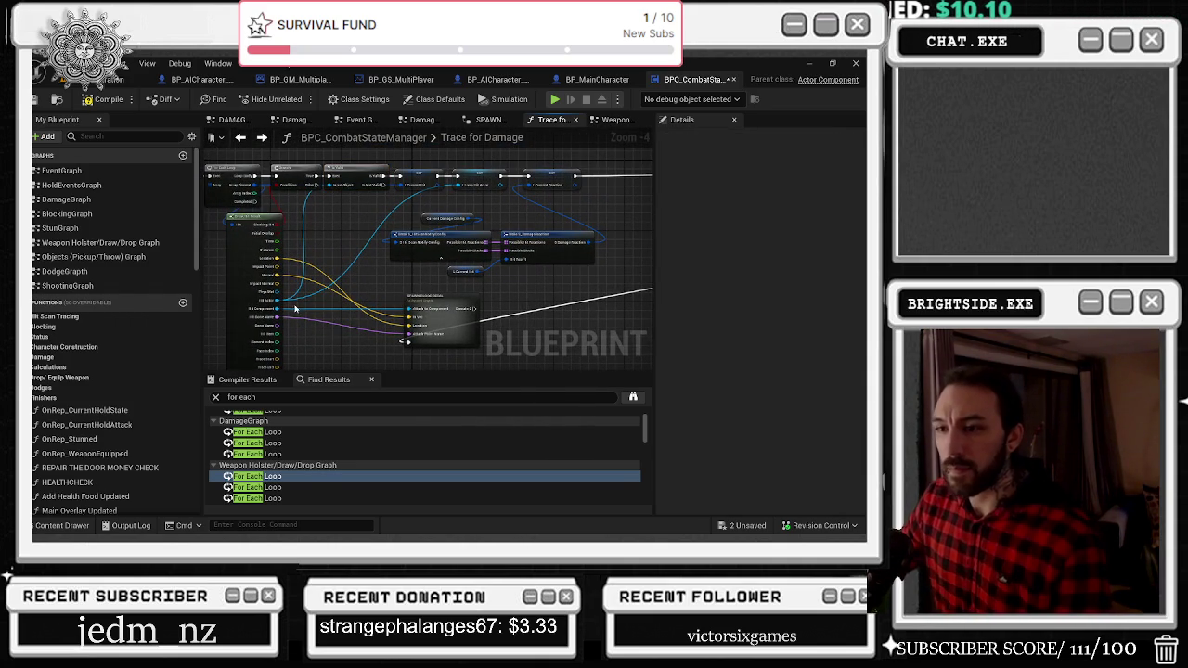
Move SPAWN BLOOD DECAL to the right, cancelling an unwanted new connection.
mouse_move(467, 308)
left_mouse_down()
mouse_move(594, 308)
mouse_move(552, 306)
left_mouse_up()
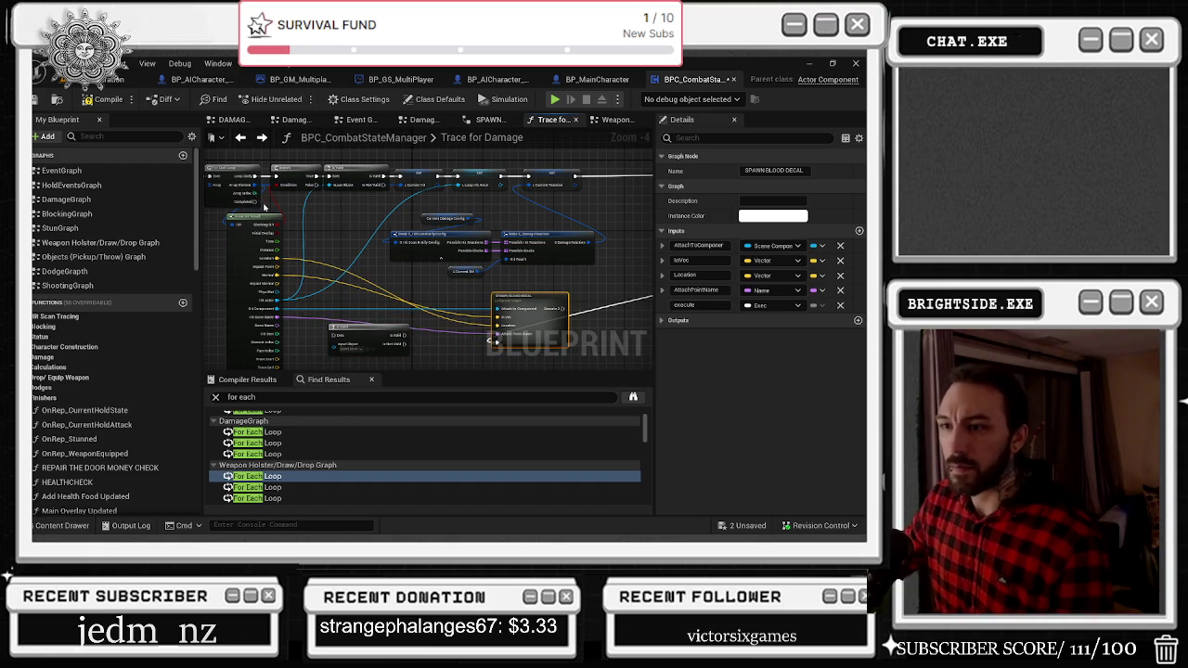
mouse_move(330, 348)
left_mouse_down()
mouse_move(291, 241)
mouse_move(309, 314)
left_mouse_up()
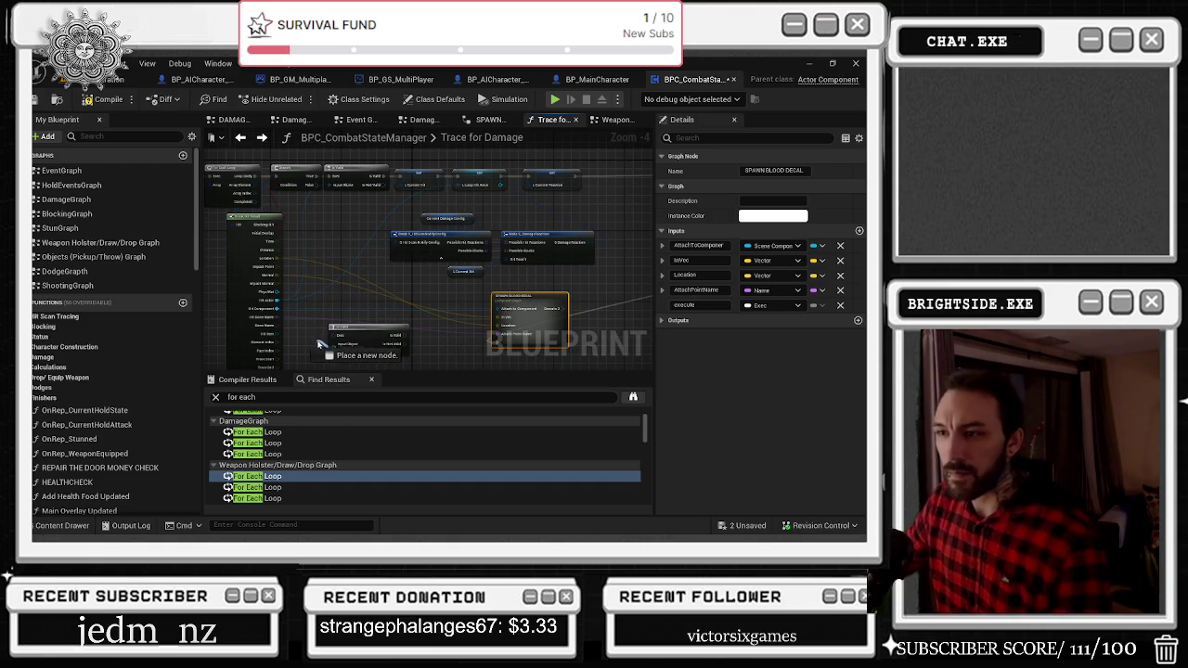
left_click_drag(325, 344, 325, 344)
left_click(309, 217)
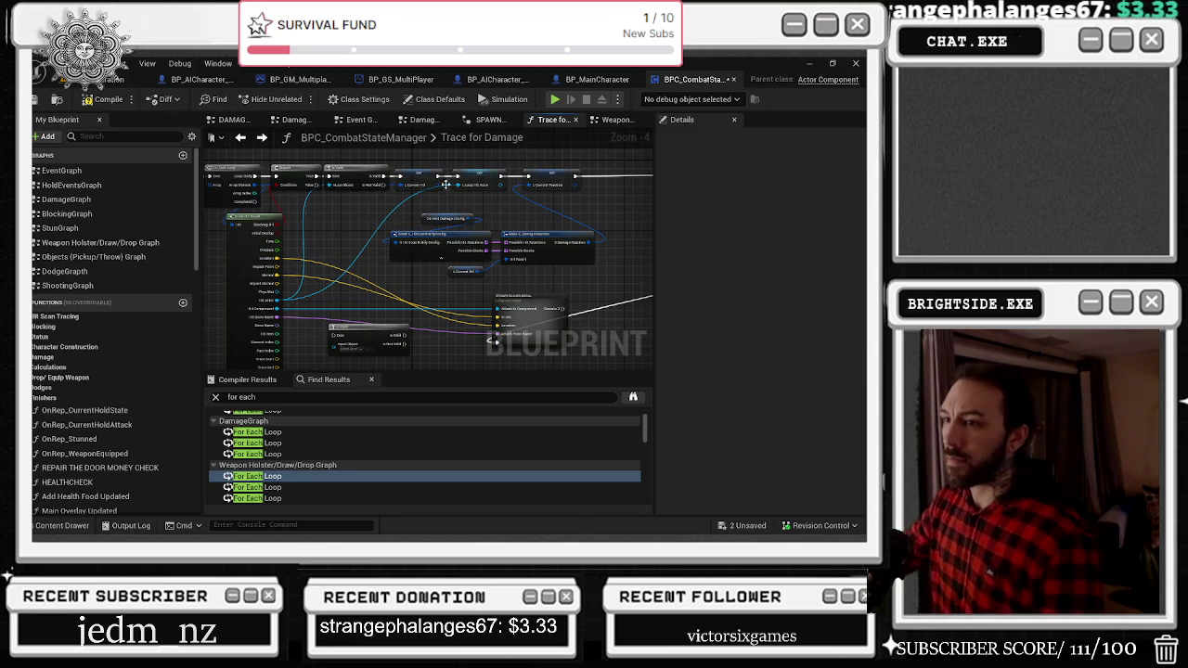
Inspect the L_CurrentReaction and L_LoopHitActor SET nodes and nudge Break Hit Result left.
left_click_drag(513, 189, 433, 226)
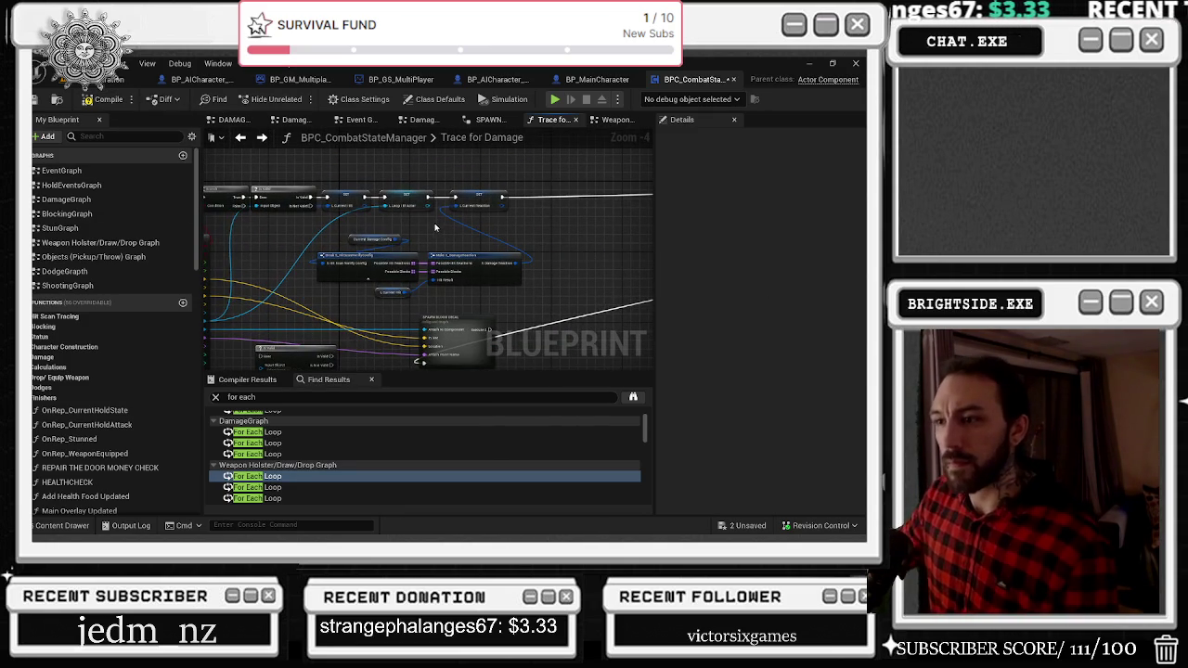
scroll(446, 242, "up", 1)
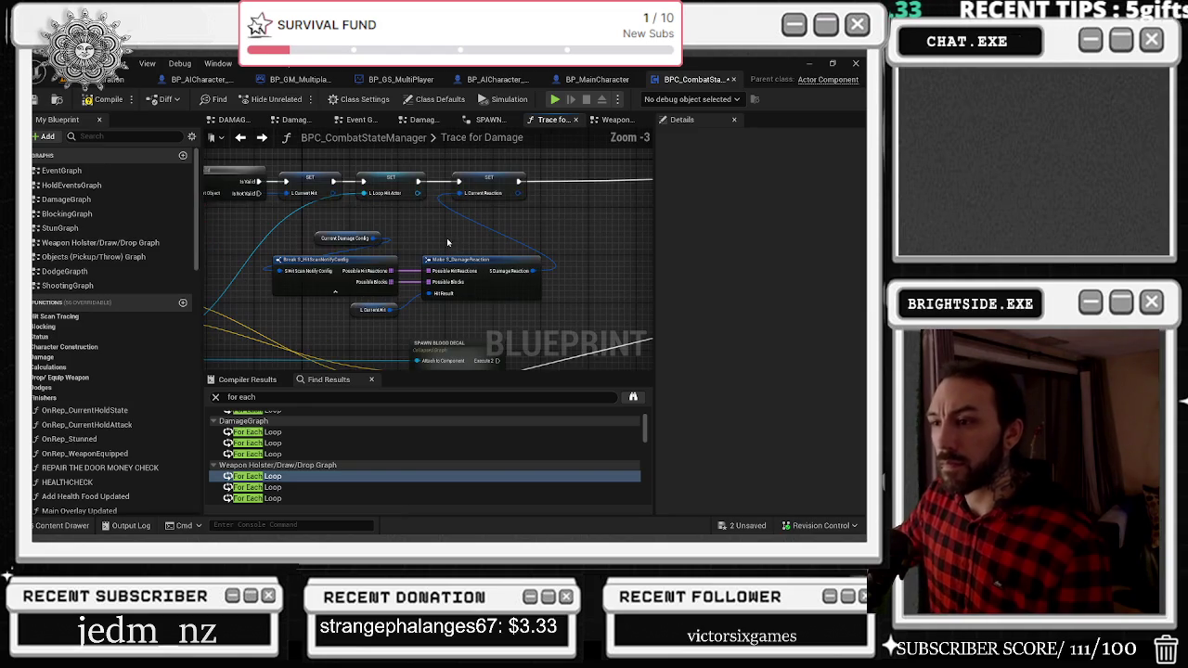
left_click_drag(326, 247, 464, 315)
mouse_move(574, 183)
left_mouse_down()
mouse_move(499, 212)
mouse_move(543, 221)
left_mouse_up()
left_click(498, 213)
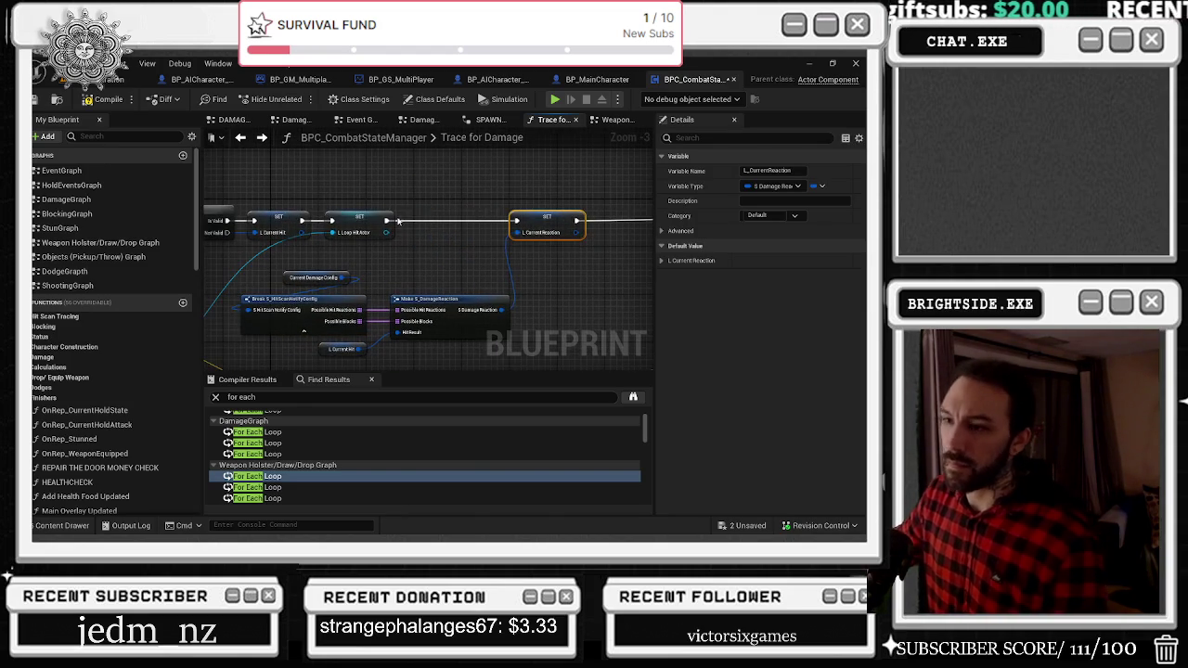
left_click(370, 218)
left_click_drag(369, 218, 610, 168)
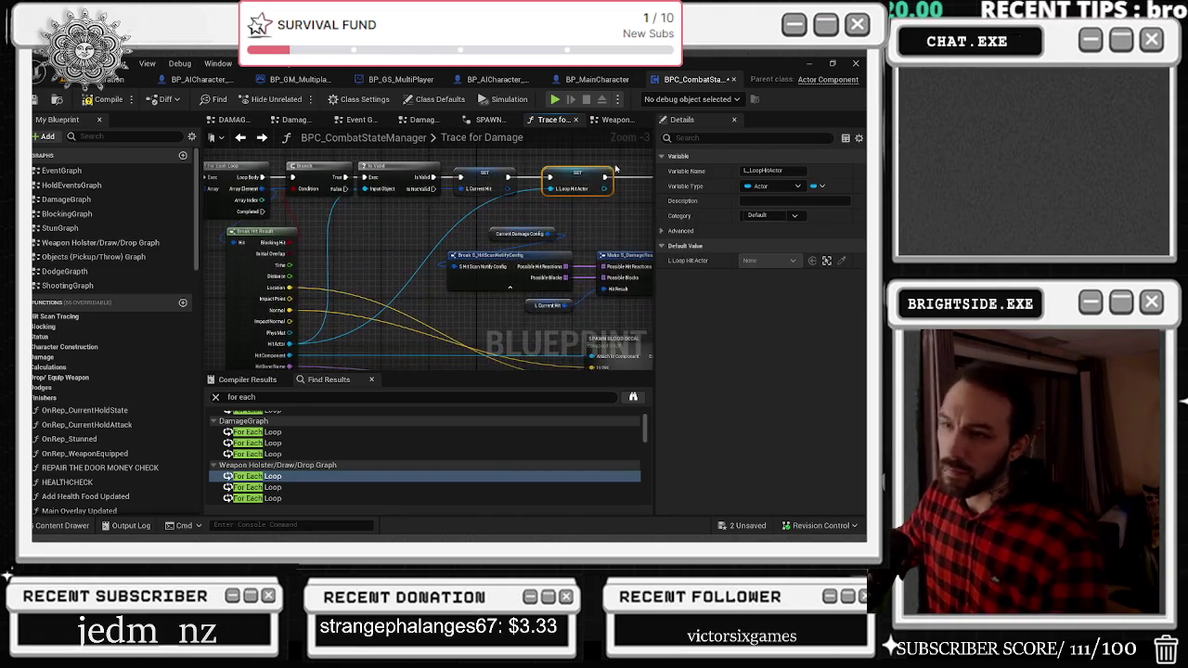
left_click_drag(284, 234, 256, 234)
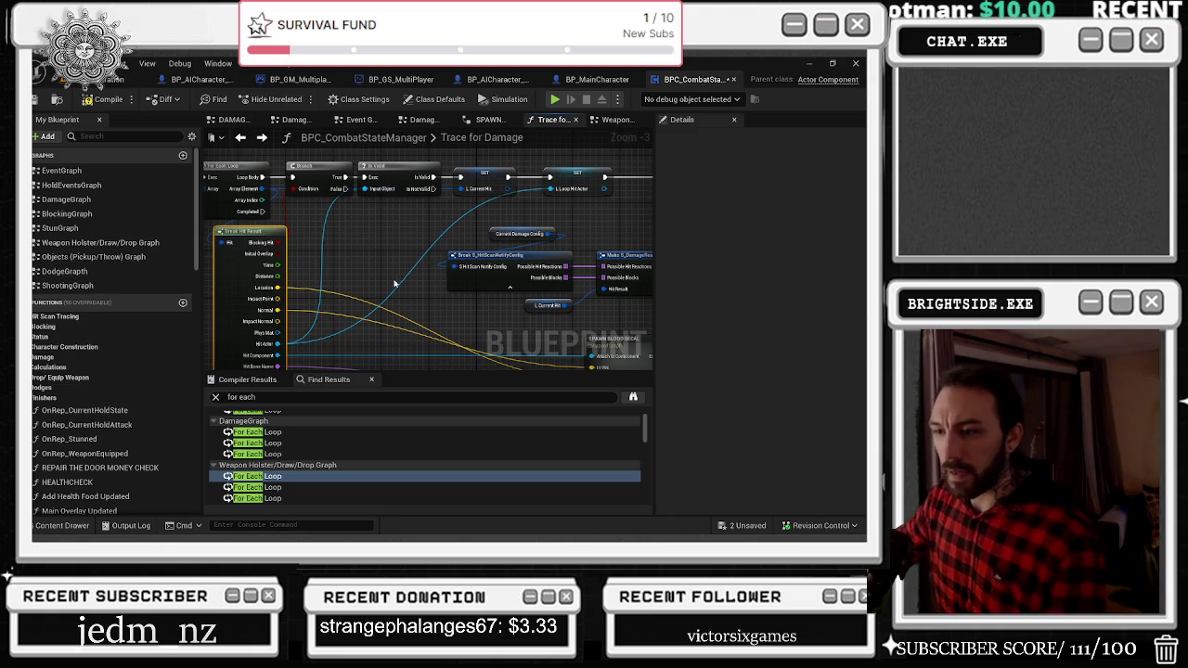
Route the Hit Actor wire through a reroute point into the Is Valid node.
left_click_drag(287, 261, 306, 339)
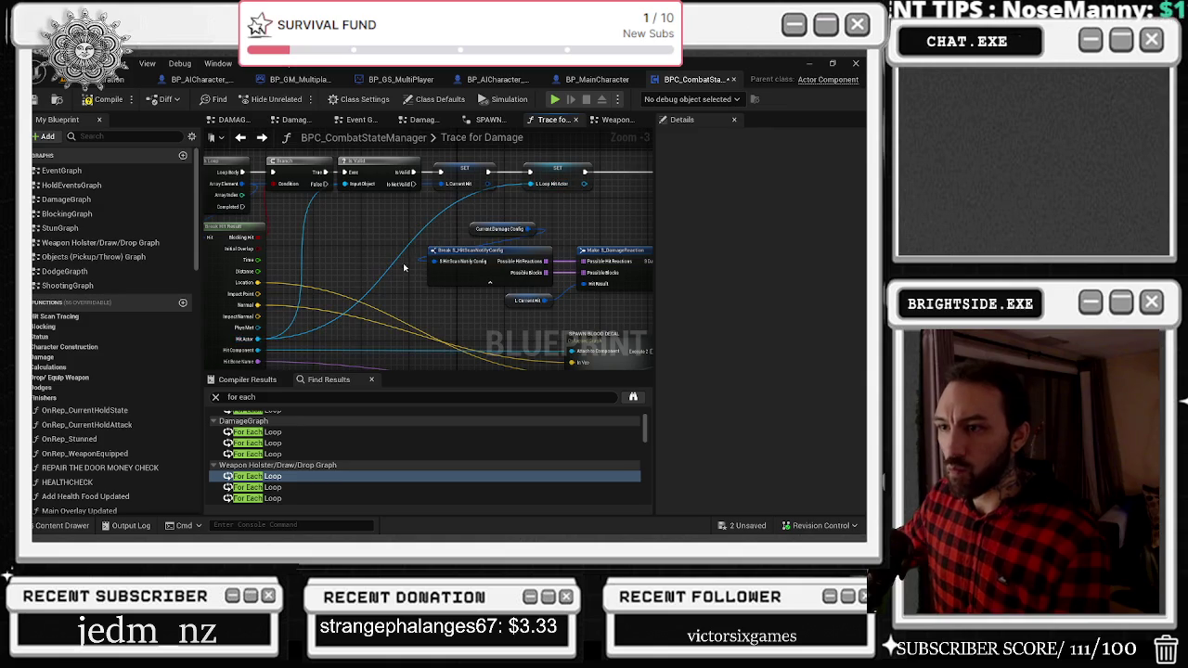
mouse_move(380, 323)
left_mouse_down()
mouse_move(352, 268)
mouse_move(337, 350)
mouse_move(323, 347)
mouse_move(388, 328)
mouse_move(401, 366)
mouse_move(464, 310)
mouse_move(467, 247)
mouse_move(546, 285)
mouse_move(436, 288)
mouse_move(390, 307)
left_mouse_up()
double_click(344, 232)
Shift the Is Valid node right so it sits beside SPAWN BLOOD DECAL.
left_click_drag(734, 200, 397, 220)
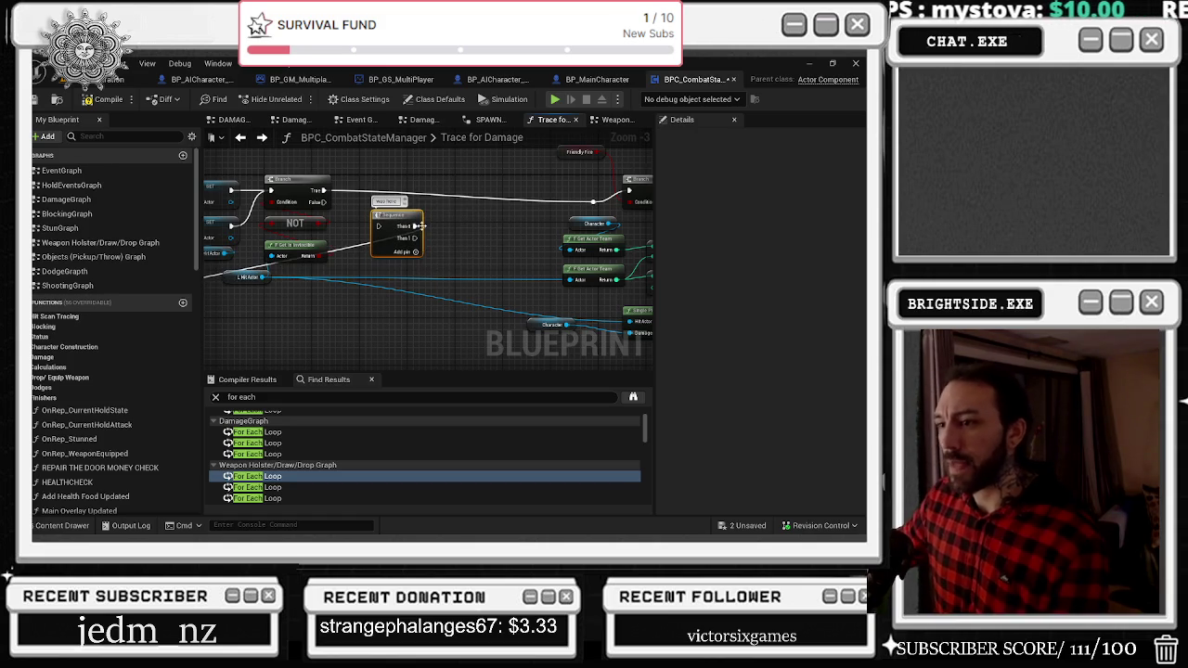
left_click_drag(404, 216, 660, 194)
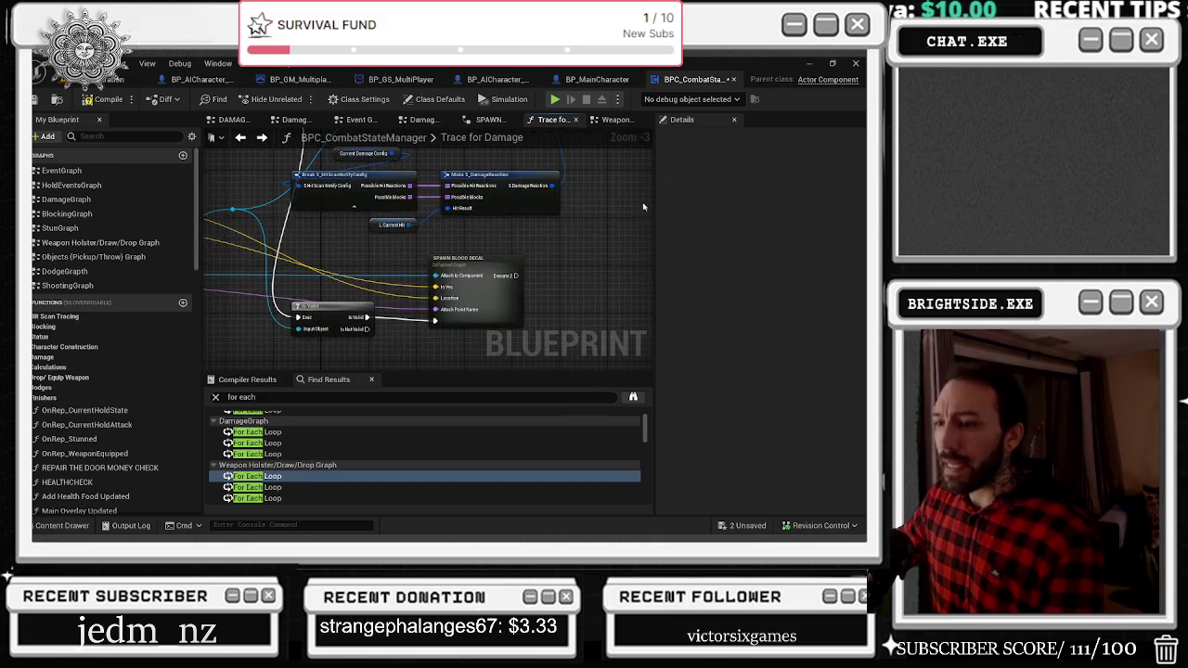
left_click_drag(361, 314, 401, 319)
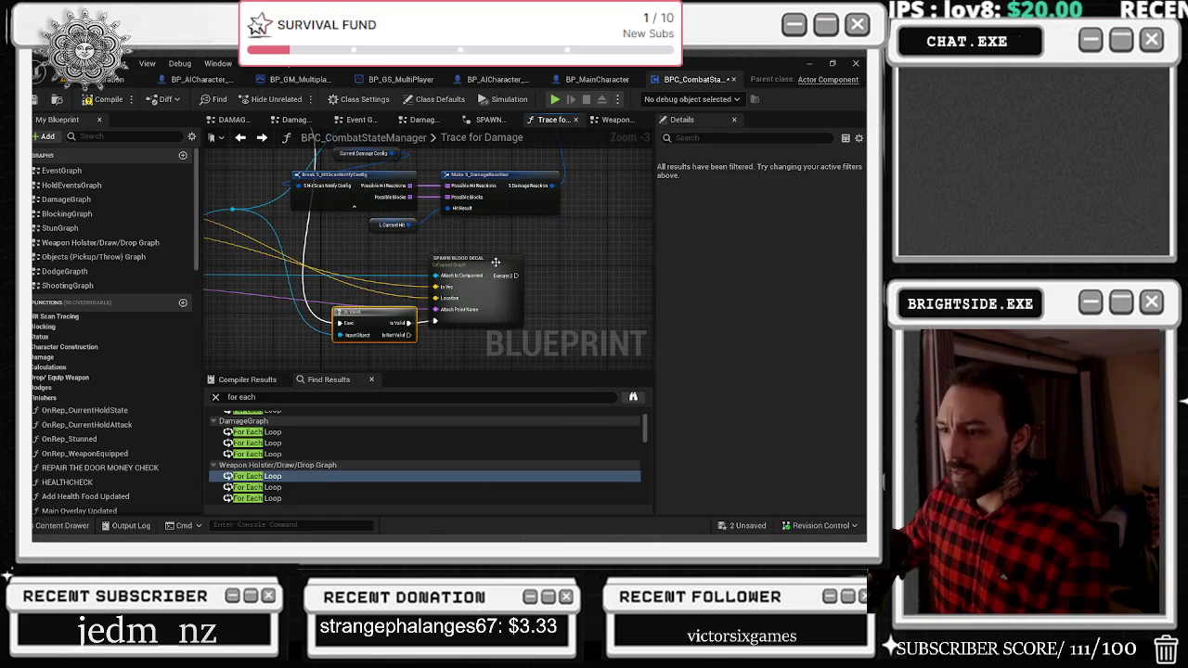
Select SPAWN BLOOD DECAL and promote its Hit Bone Name pin to a variable.
left_click(496, 264)
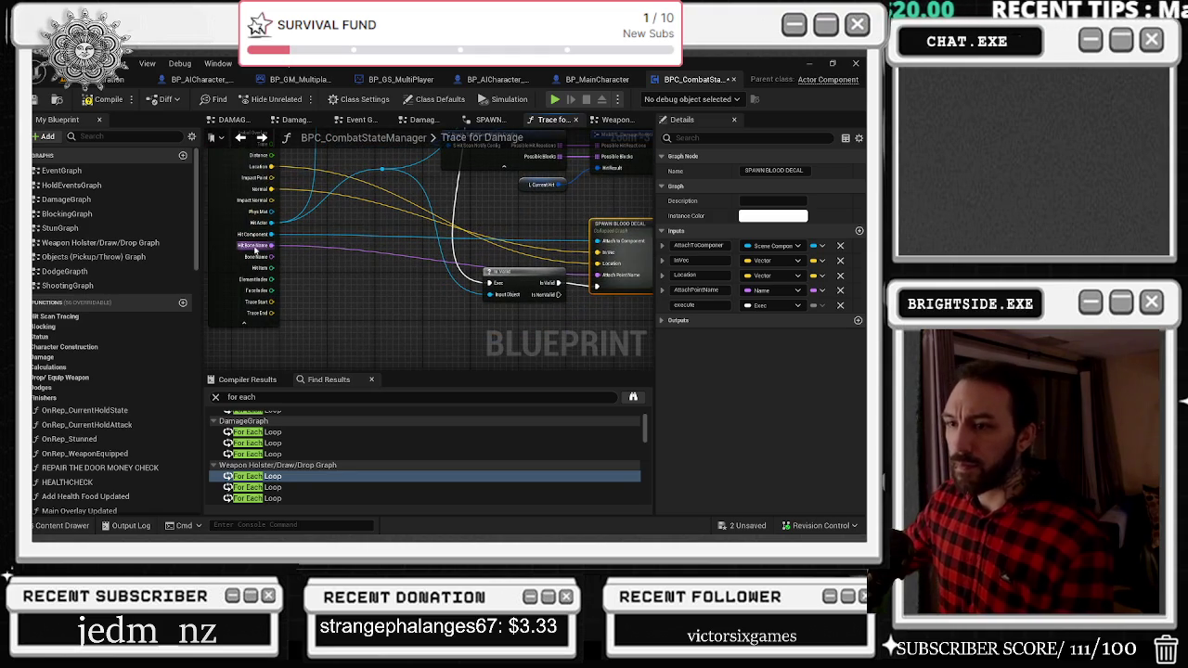
right_click(255, 246)
left_click(297, 342)
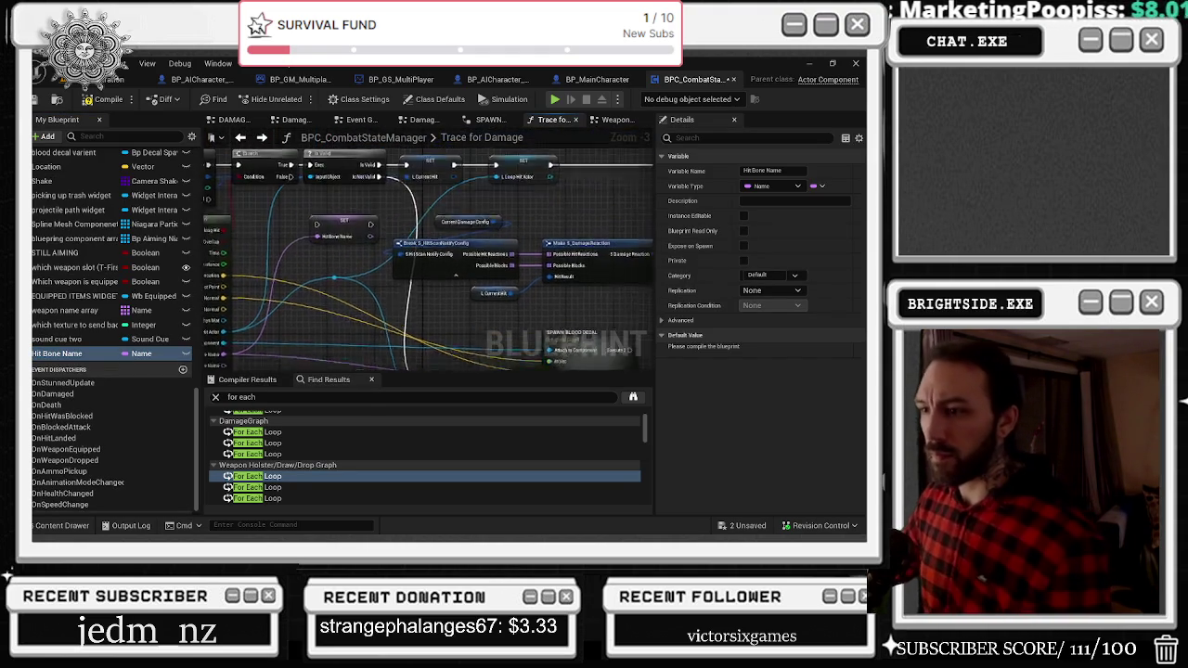
Regroup the damage config nodes and wire SET Hit Bone Name right after SET L Current Reaction.
scroll(464, 232, "down", 2)
mouse_move(552, 195)
left_mouse_down()
mouse_move(495, 231)
mouse_move(482, 268)
mouse_move(548, 265)
mouse_move(557, 252)
mouse_move(497, 252)
left_mouse_up()
left_click_drag(295, 276, 243, 275)
left_click(415, 283)
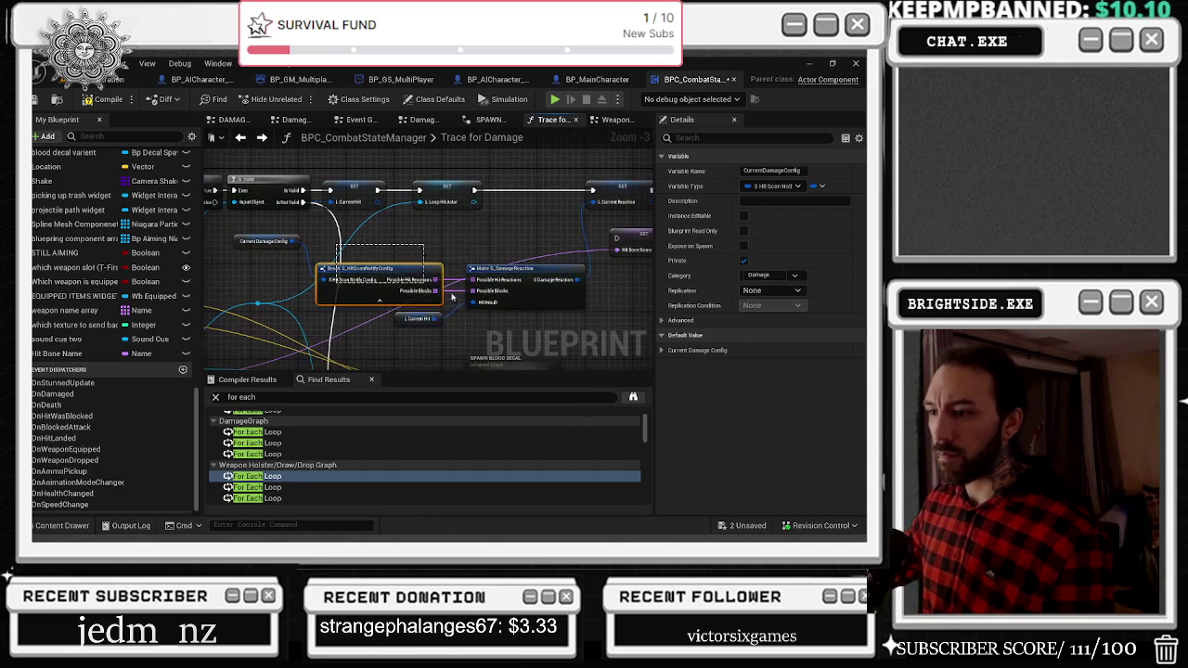
left_click_drag(401, 312, 588, 243)
mouse_move(516, 269)
left_mouse_down()
mouse_move(509, 251)
mouse_move(611, 210)
left_mouse_up()
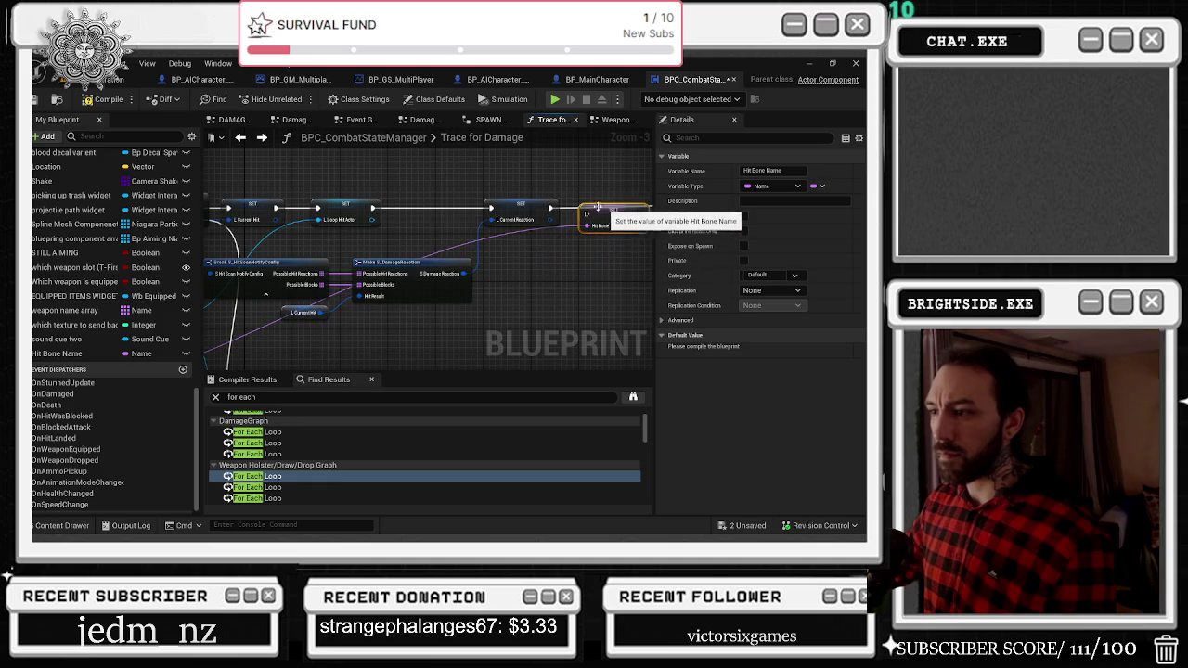
left_click(531, 213)
left_click_drag(536, 208, 403, 212)
left_click_drag(502, 221, 495, 221)
left_click_drag(401, 215, 443, 214)
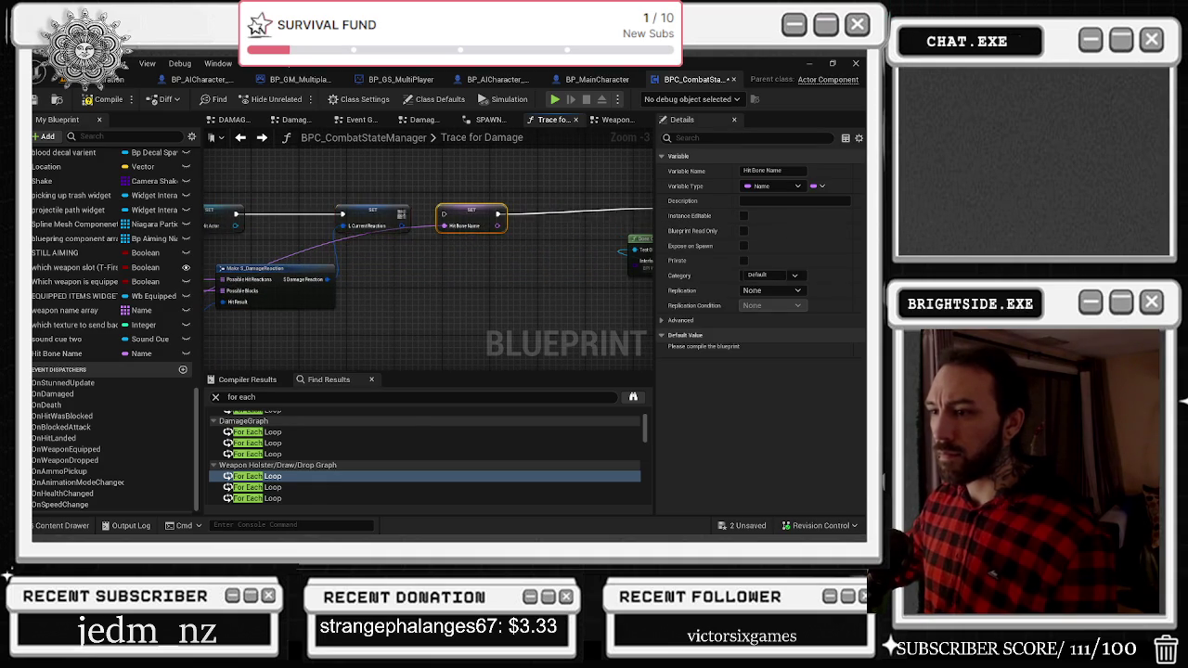
Reroute the bone name wire down to SPAWN BLOOD DECAL and move Is Valid and the decal node right.
double_click(350, 241)
mouse_move(343, 243)
left_mouse_down()
mouse_move(419, 291)
mouse_move(393, 358)
mouse_move(419, 238)
mouse_move(586, 308)
left_mouse_up()
left_click_drag(572, 245, 596, 210)
mouse_move(371, 285)
left_mouse_down()
mouse_move(554, 314)
mouse_move(543, 313)
left_mouse_up()
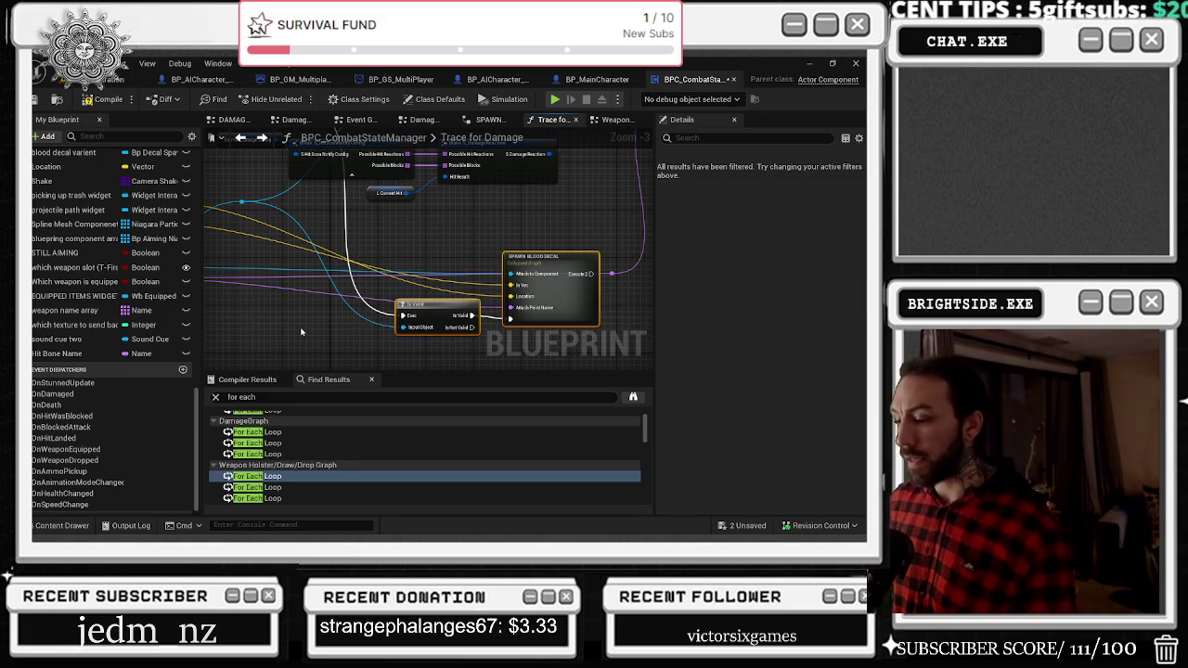
Add a reroute on the Normal wire near Is Valid and drop a Hit Bone Name getter into the graph.
left_click_drag(372, 248, 482, 255)
left_click_drag(282, 237, 281, 210)
double_click(269, 201)
mouse_move(267, 203)
left_mouse_down()
mouse_move(275, 271)
mouse_move(303, 267)
mouse_move(276, 279)
mouse_move(312, 254)
mouse_move(332, 345)
mouse_move(297, 310)
mouse_move(348, 260)
mouse_move(223, 253)
left_mouse_up()
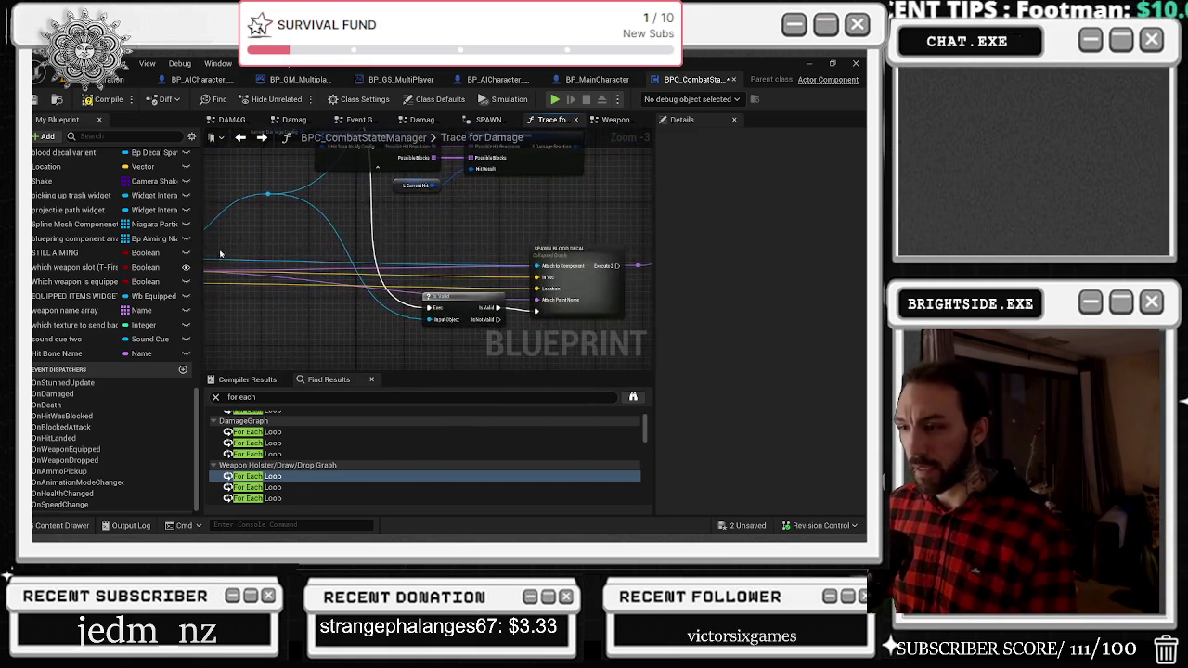
mouse_move(56, 353)
left_mouse_down()
mouse_move(420, 353)
mouse_move(472, 336)
left_mouse_up()
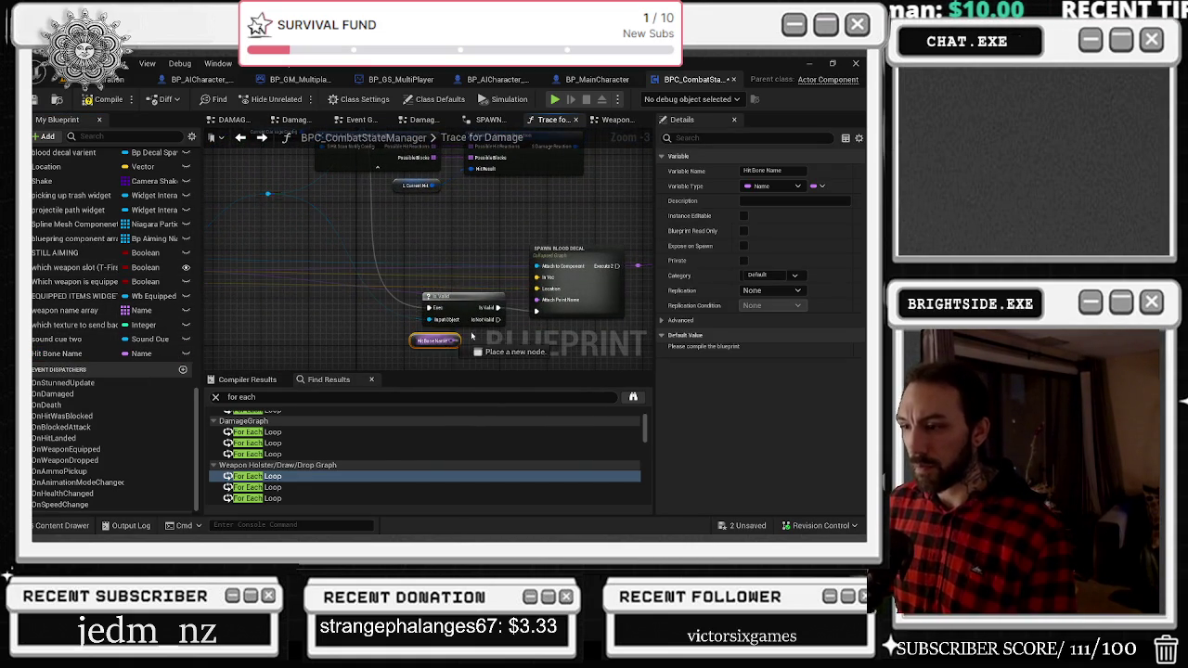
Position the Hit Bone Name getter directly under Is Valid, then select the blue wire's reroute knot.
left_click(557, 265)
mouse_move(581, 240)
left_mouse_down()
mouse_move(487, 224)
mouse_move(507, 232)
left_mouse_up()
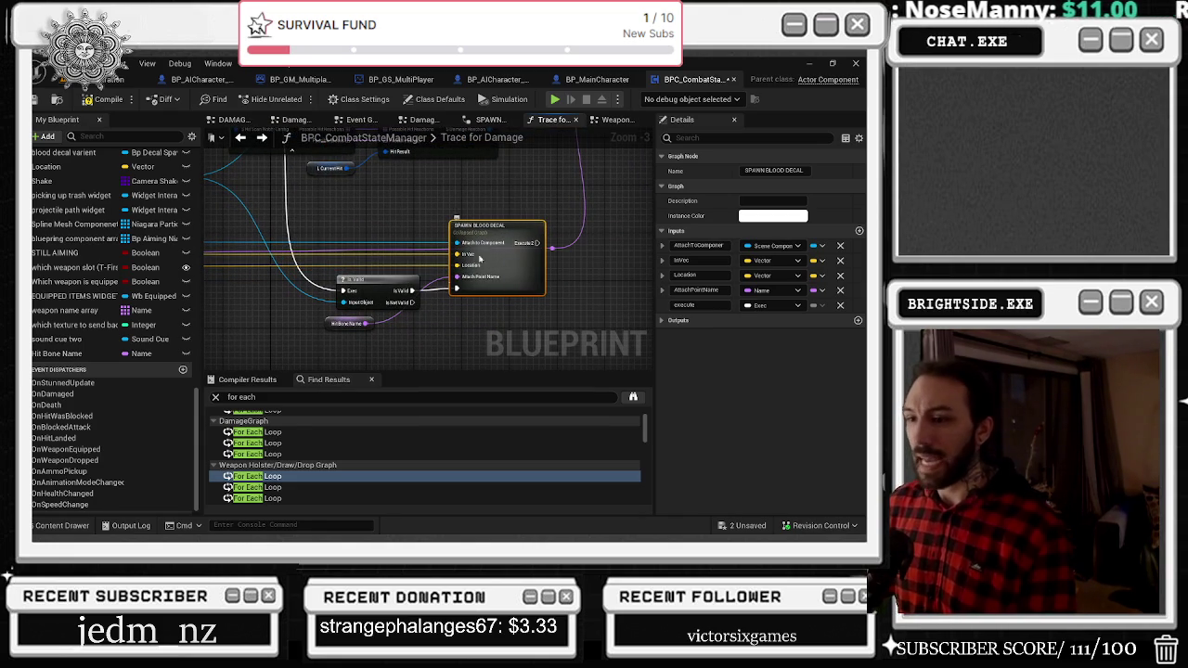
left_click_drag(345, 330, 418, 336)
left_click_drag(317, 269, 416, 303)
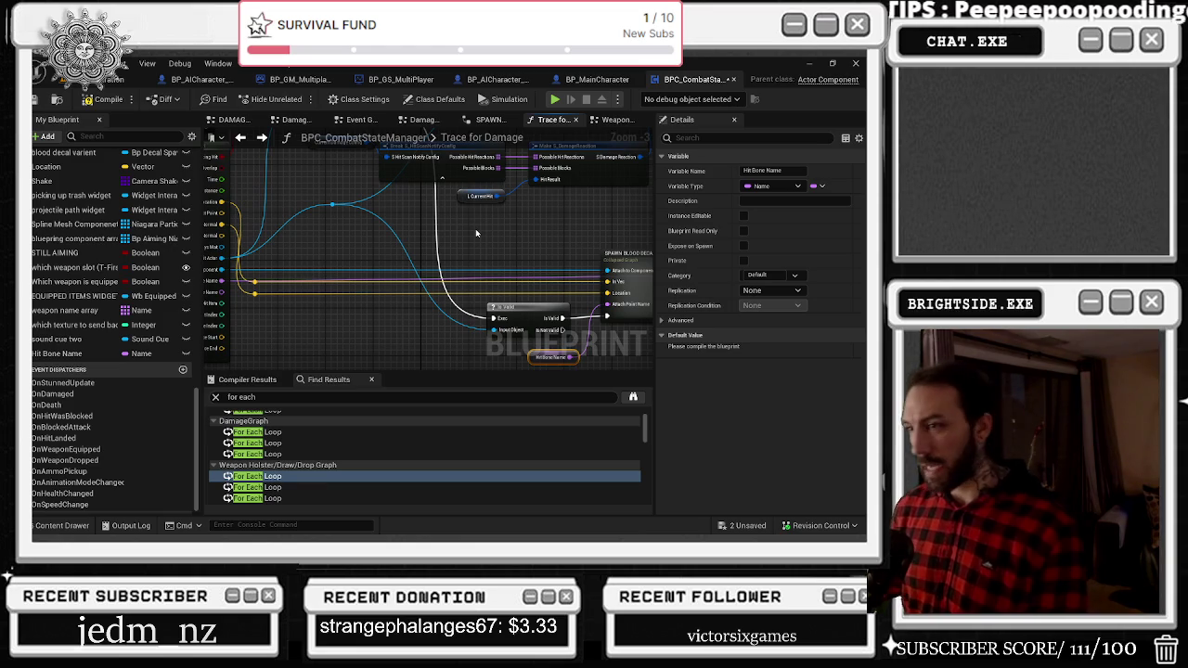
mouse_move(316, 198)
left_mouse_down()
mouse_move(347, 251)
mouse_move(318, 192)
mouse_move(334, 206)
mouse_move(347, 313)
mouse_move(358, 309)
left_mouse_up()
left_click(363, 257)
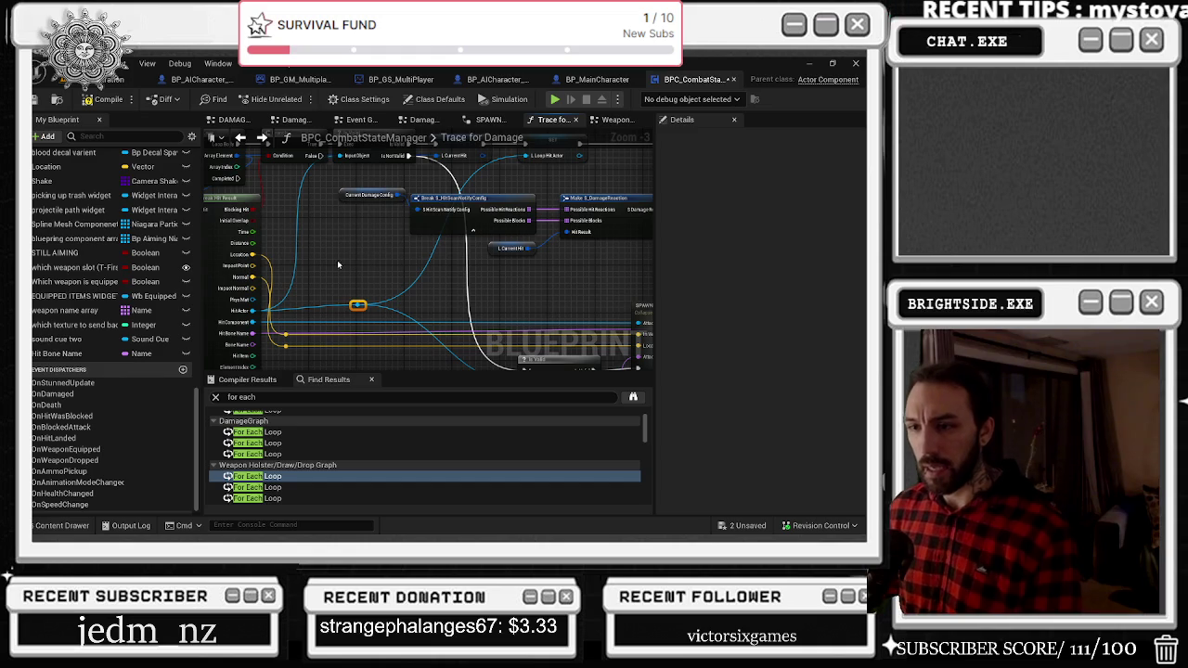
Promote the Location pin to a vector variable 'location of impact' and place its SET in the SET row.
right_click(286, 332)
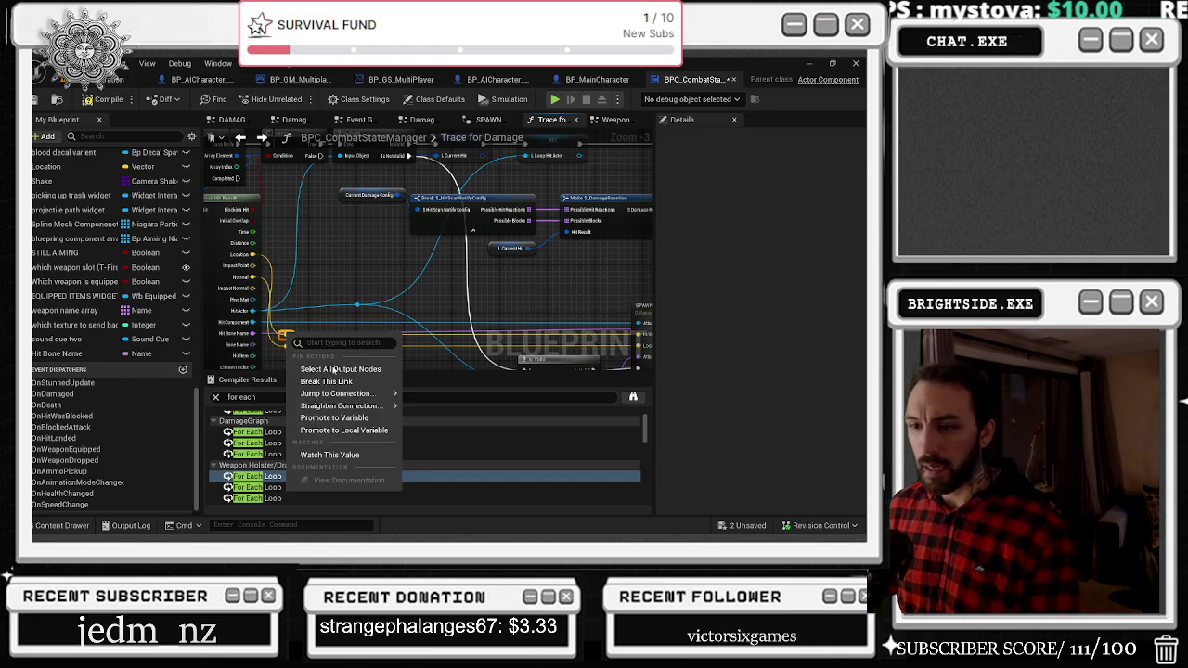
left_click(329, 419)
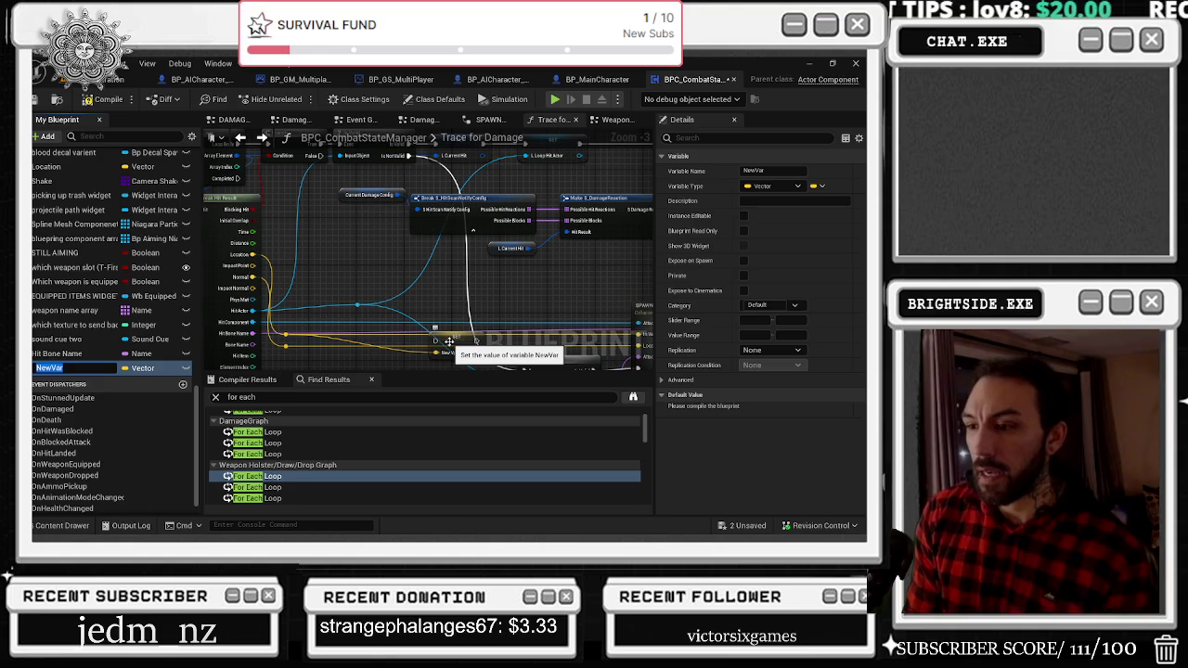
key("BackSpace")
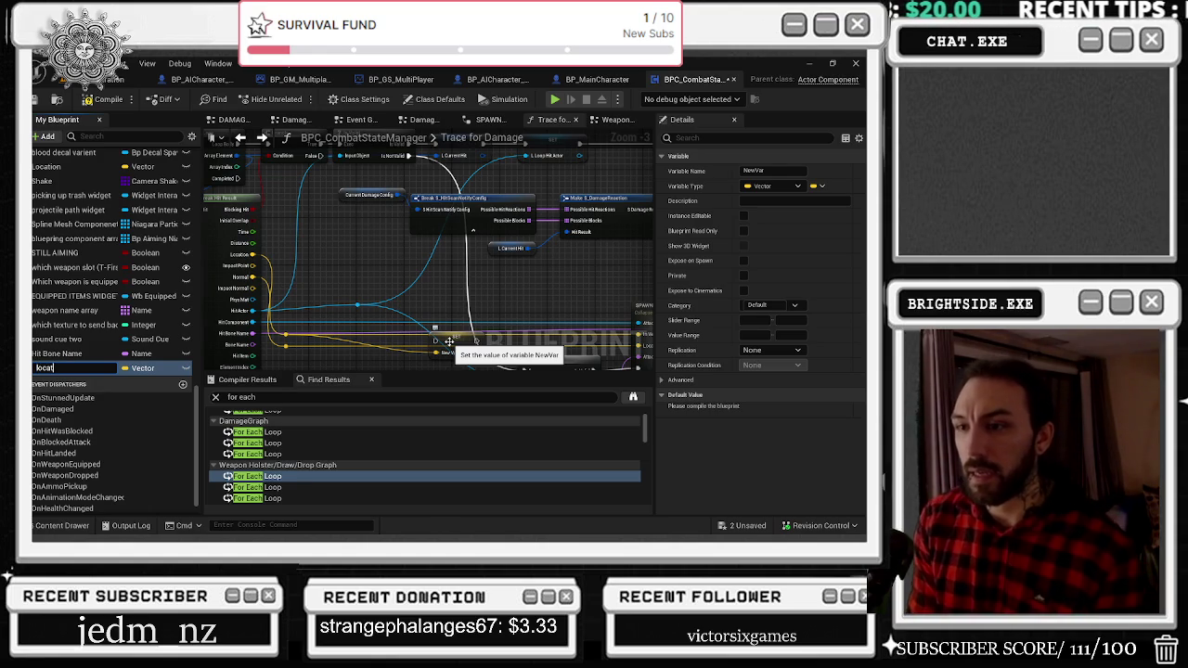
type("ion of impact")
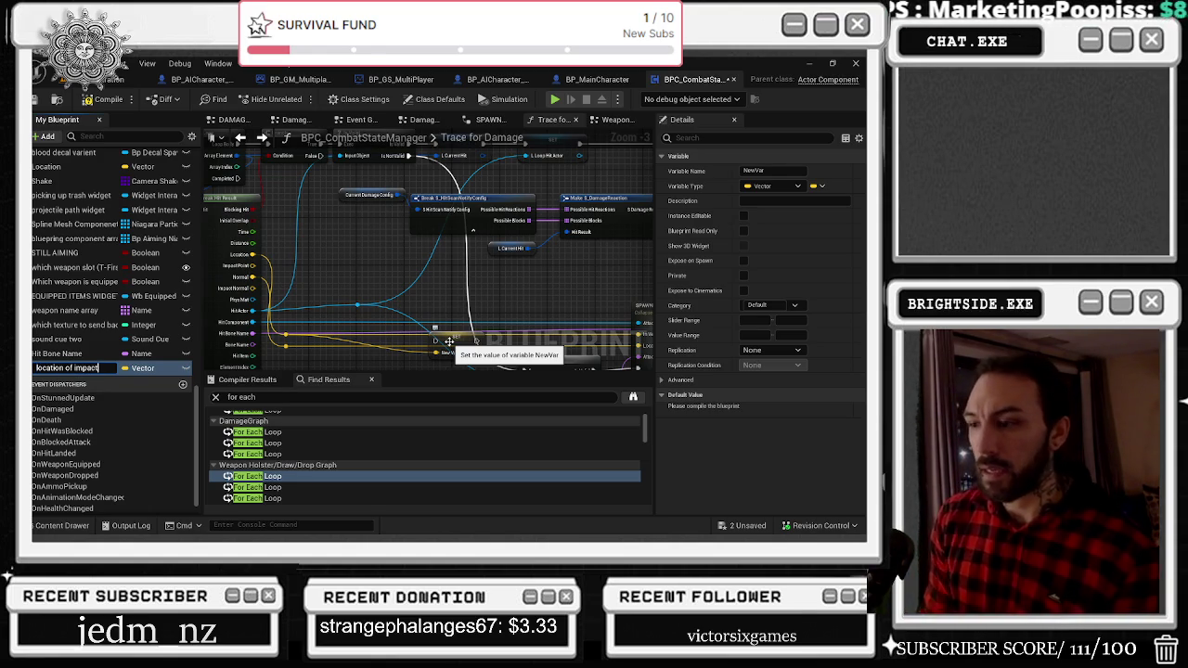
key("Return")
mouse_move(448, 342)
left_mouse_down()
mouse_move(415, 188)
mouse_move(493, 205)
left_mouse_up()
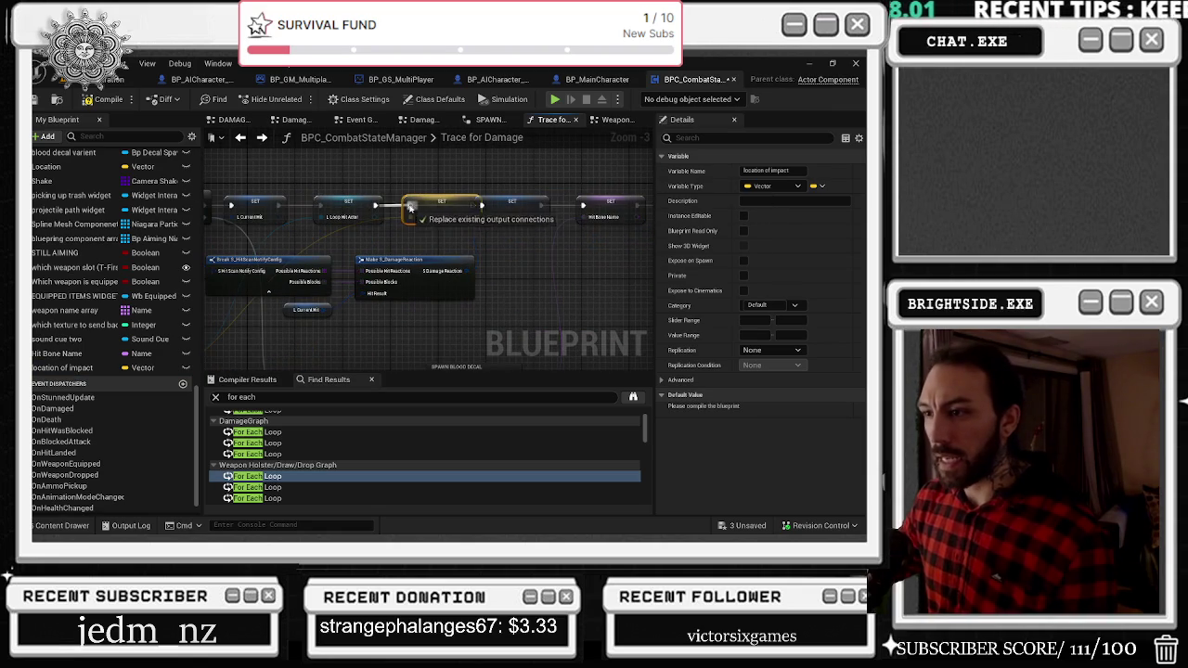
left_click(492, 205)
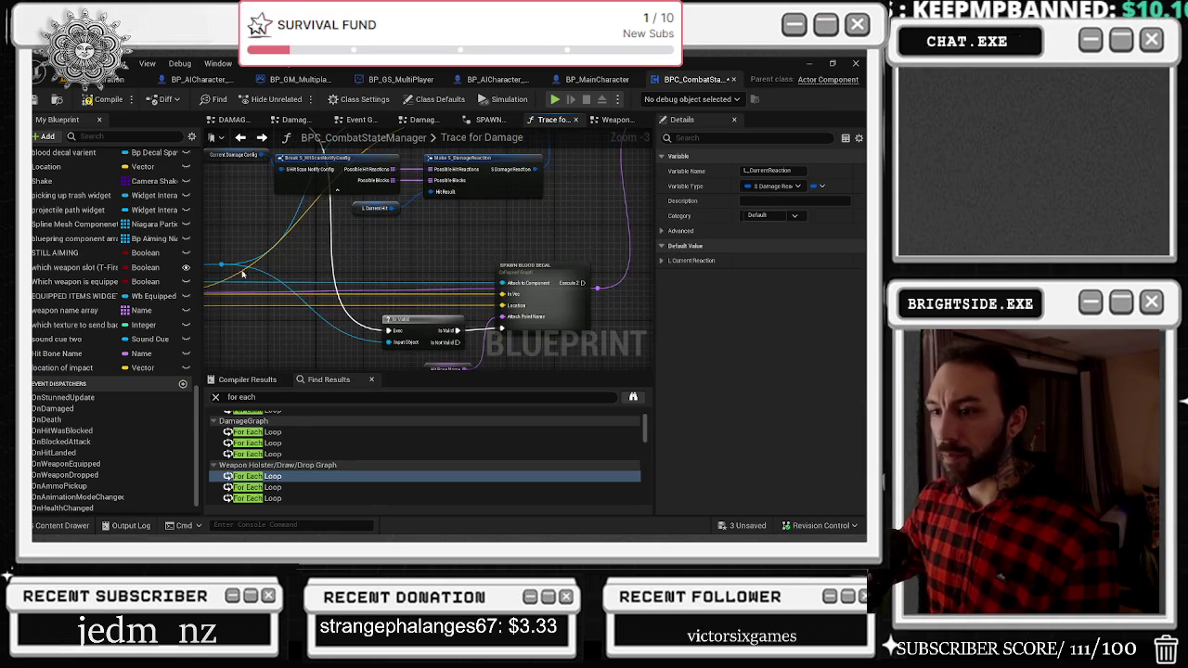
Promote the rerouted normal vector to a new variable named 'normal for decal'.
double_click(243, 269)
mouse_move(243, 269)
left_mouse_down()
mouse_move(457, 305)
mouse_move(519, 297)
mouse_move(466, 278)
left_mouse_up()
left_click_drag(314, 252, 274, 275)
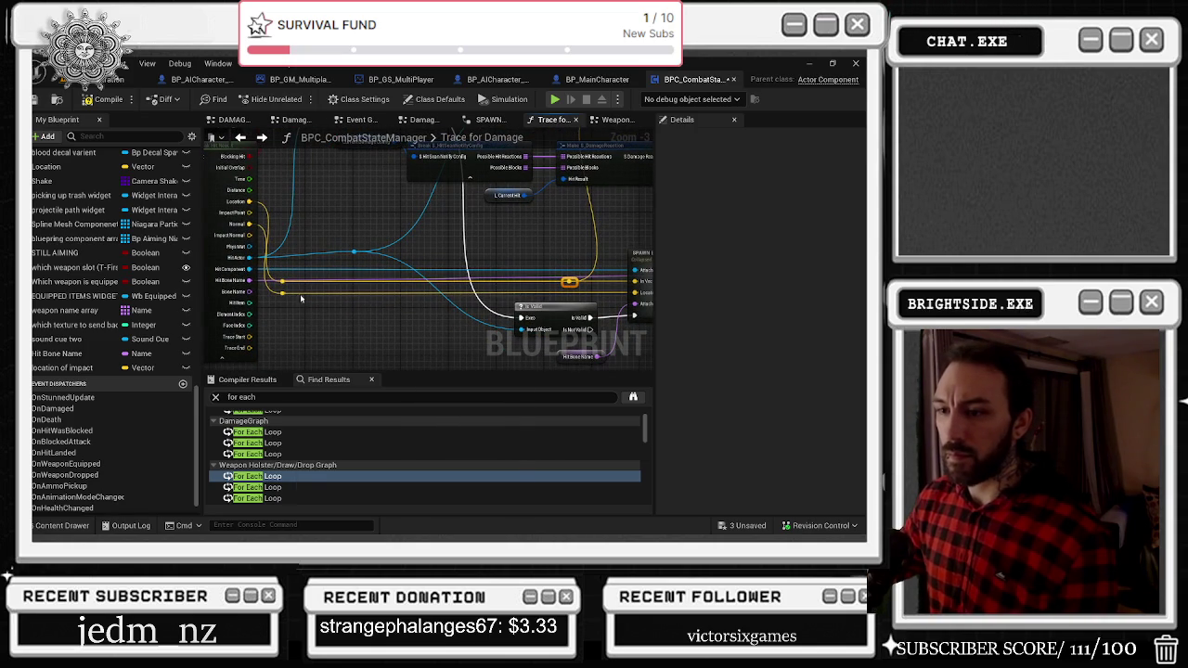
right_click(300, 298)
left_click(283, 283)
right_click(283, 294)
left_click(344, 381)
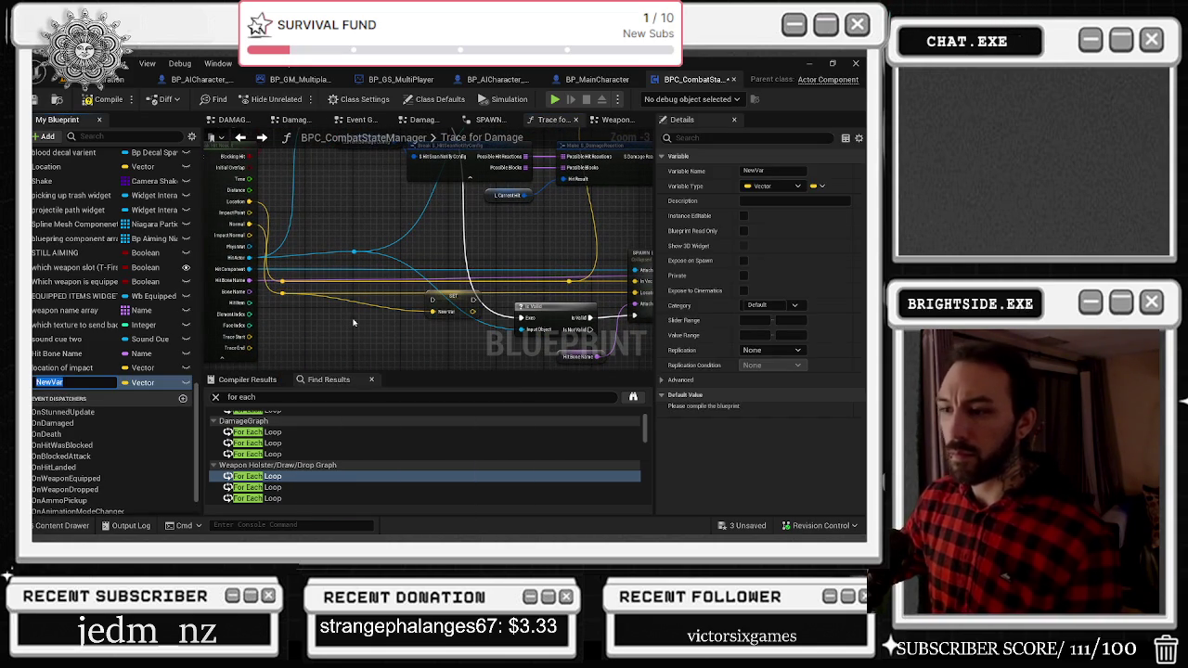
type("no")
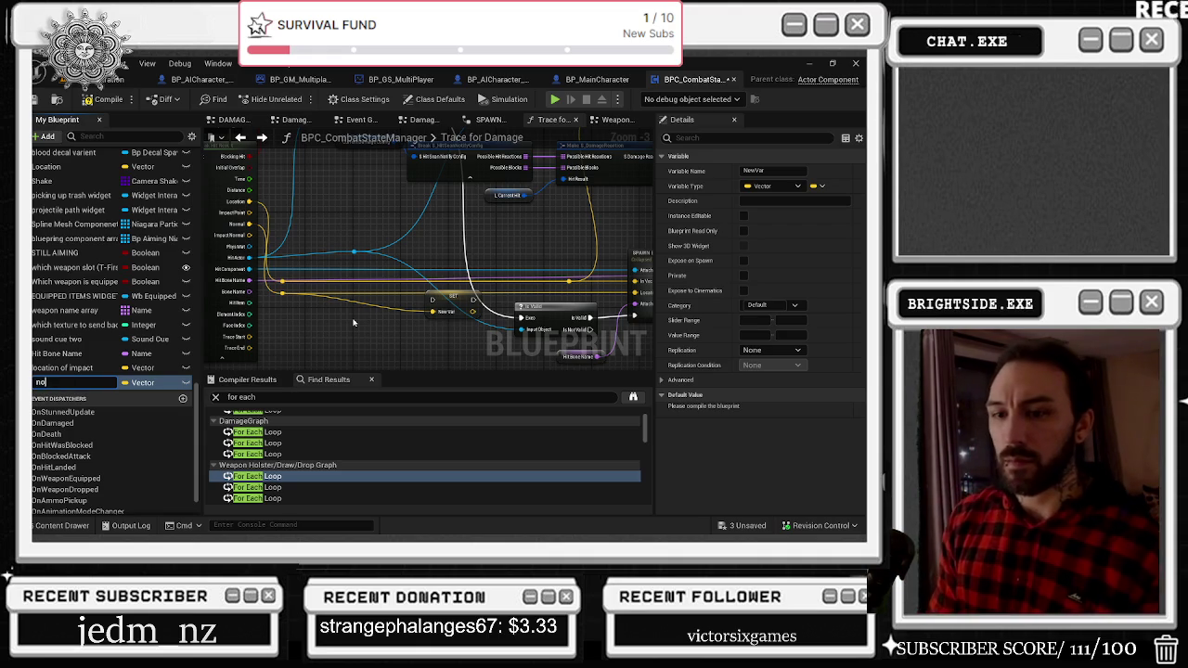
type("rmal for decal")
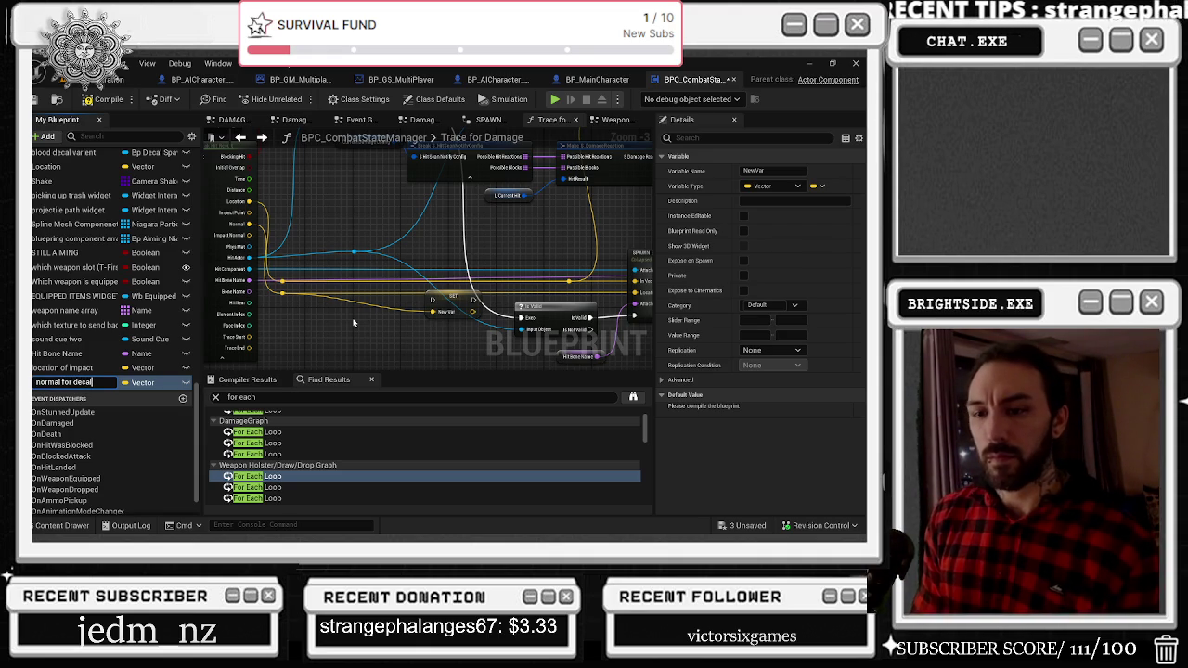
key("Return")
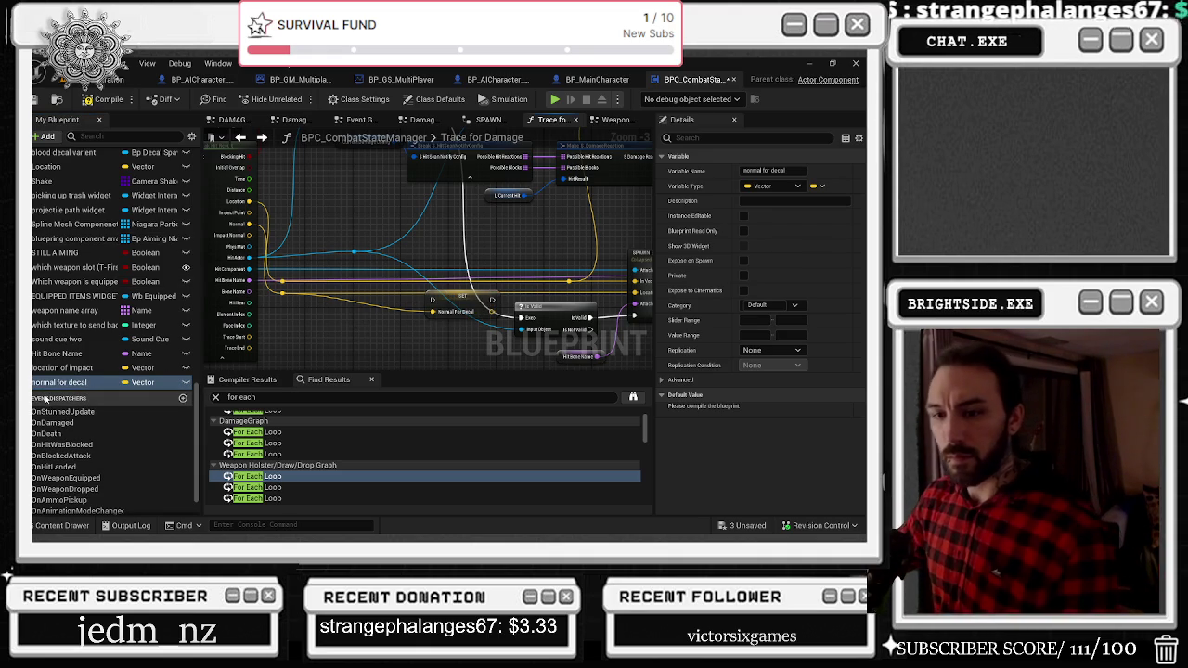
Chain SET Normal For Decal after SET Hit Bone Name and feed the normal into SPAWN BLOOD DECAL.
left_click_drag(466, 298, 443, 320)
mouse_move(477, 274)
left_mouse_down()
mouse_move(551, 296)
mouse_move(436, 293)
mouse_move(423, 269)
mouse_move(478, 267)
mouse_move(545, 295)
left_mouse_up()
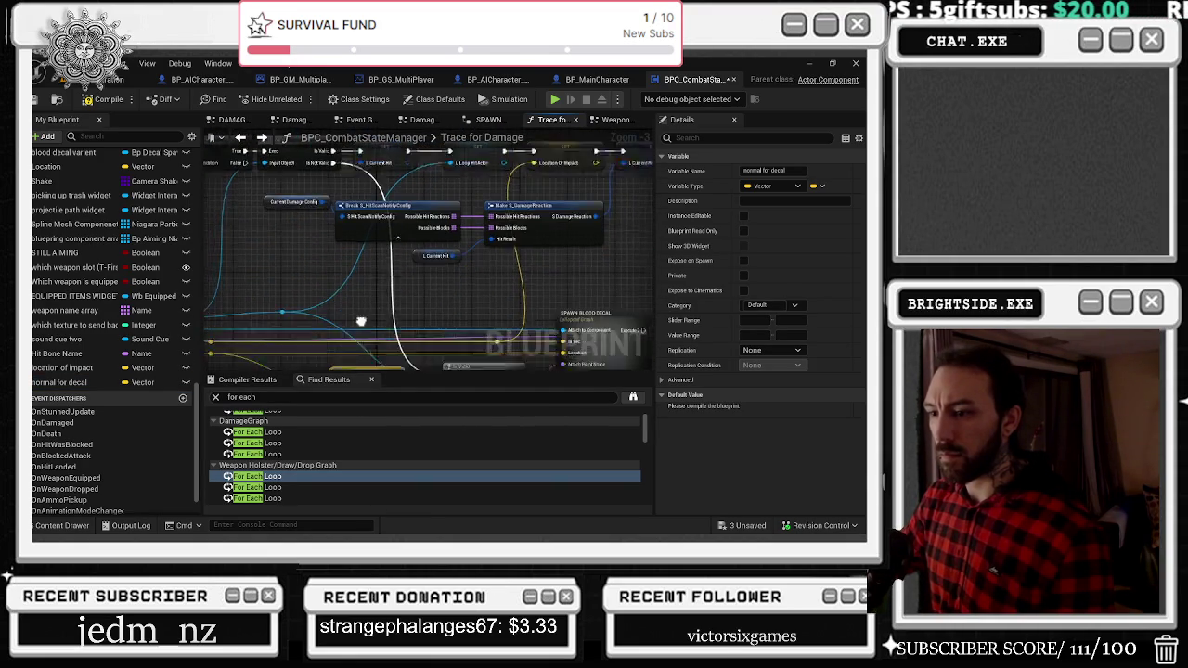
mouse_move(501, 316)
left_mouse_down()
mouse_move(362, 256)
mouse_move(503, 222)
mouse_move(557, 190)
left_mouse_up()
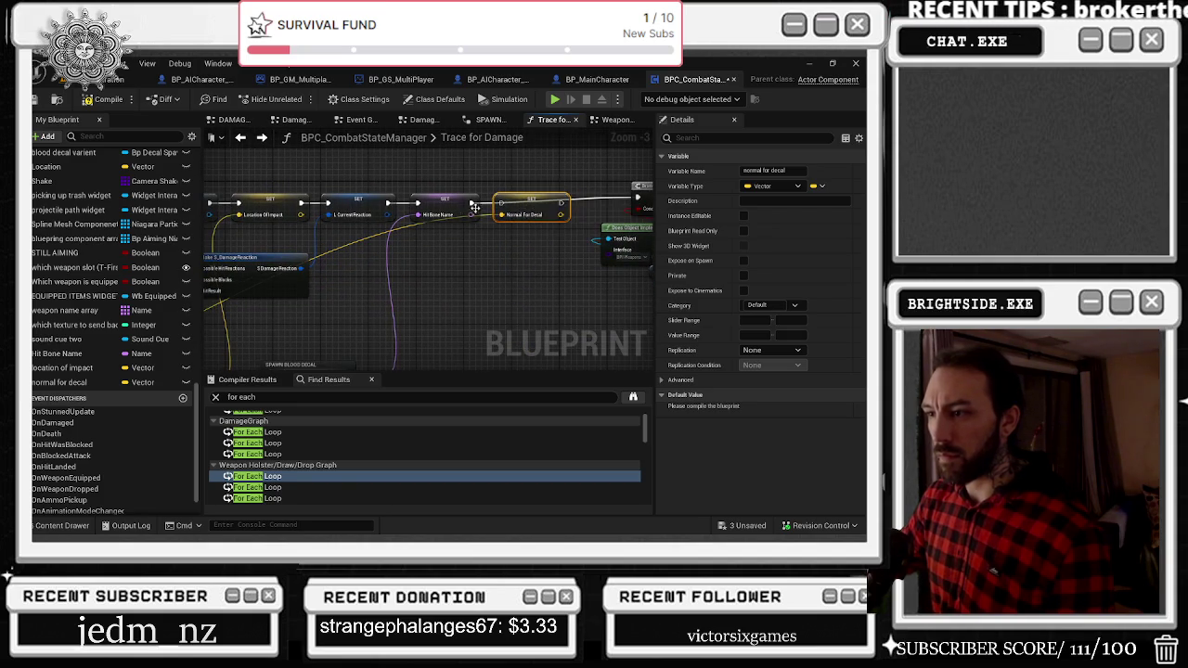
left_click_drag(470, 206, 501, 203)
left_click(522, 192)
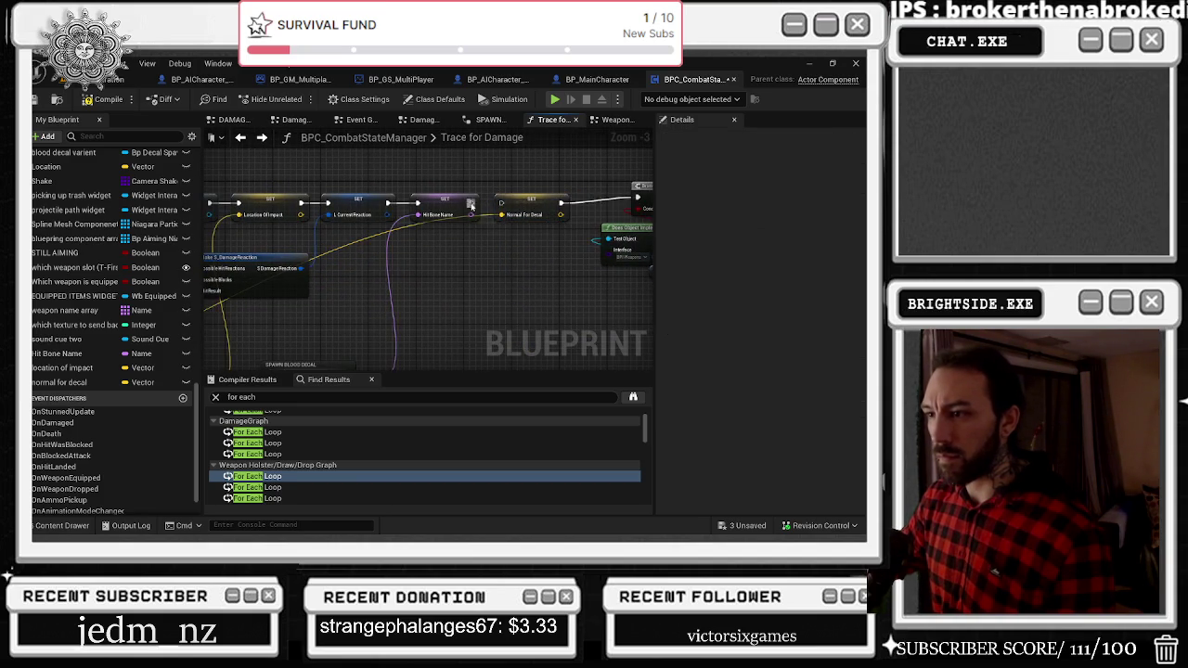
scroll(470, 206, "down", 2)
scroll(373, 304, "up", 2)
mouse_move(383, 287)
left_mouse_down()
mouse_move(373, 282)
mouse_move(618, 346)
mouse_move(647, 278)
mouse_move(448, 265)
left_mouse_up()
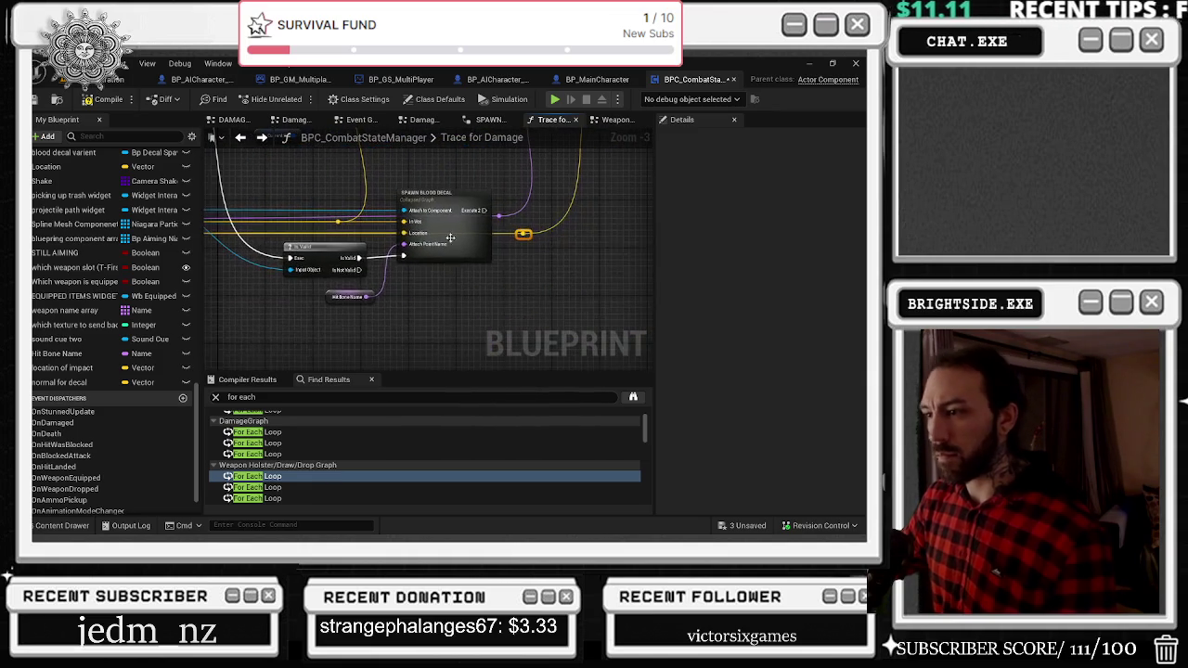
Arrange the SPAWN BLOOD DECAL and Is Valid nodes so both are in view.
left_click_drag(454, 198, 465, 199)
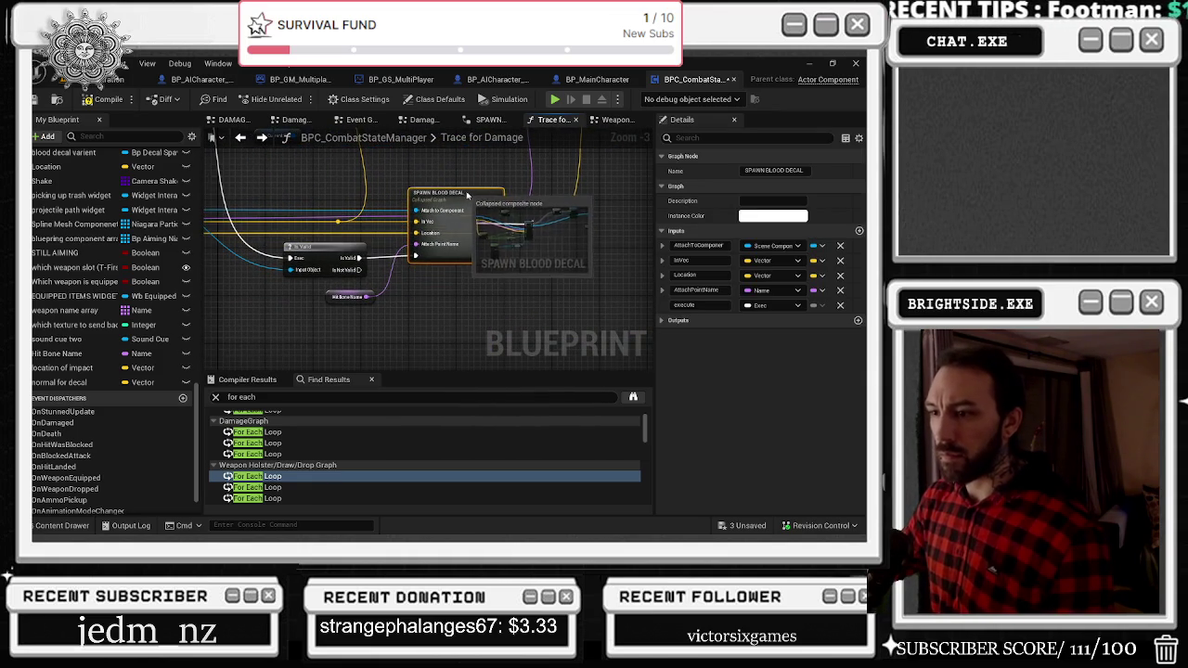
left_click_drag(400, 273, 426, 357)
right_click(371, 348)
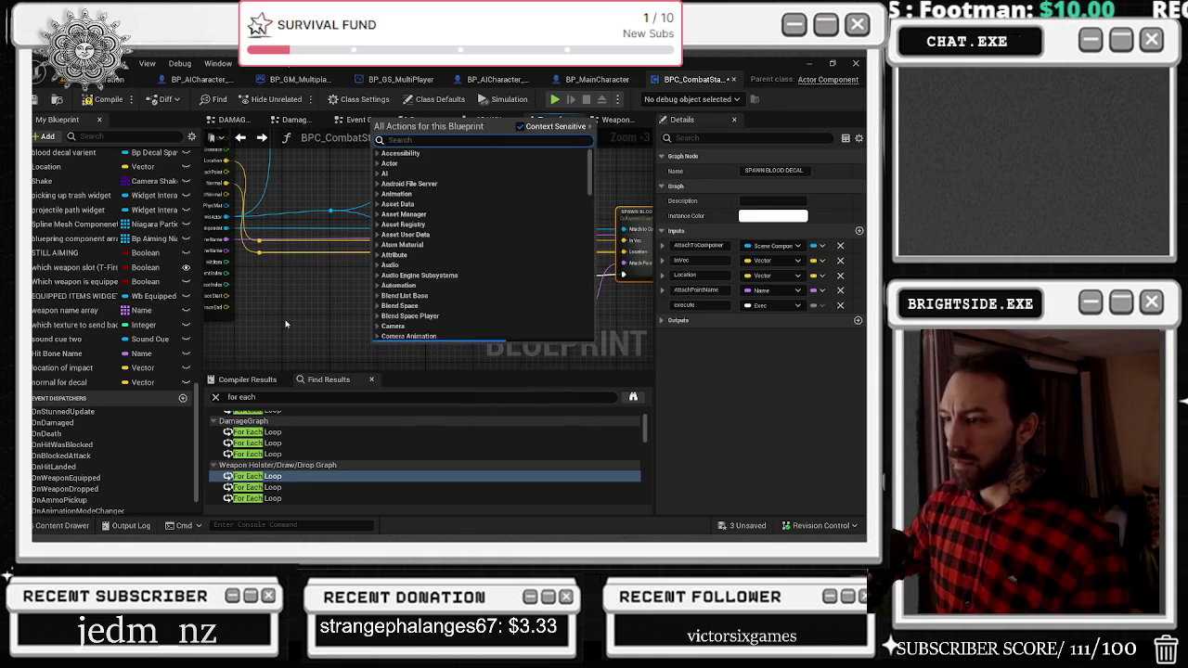
key("Escape")
left_click_drag(520, 266, 508, 266)
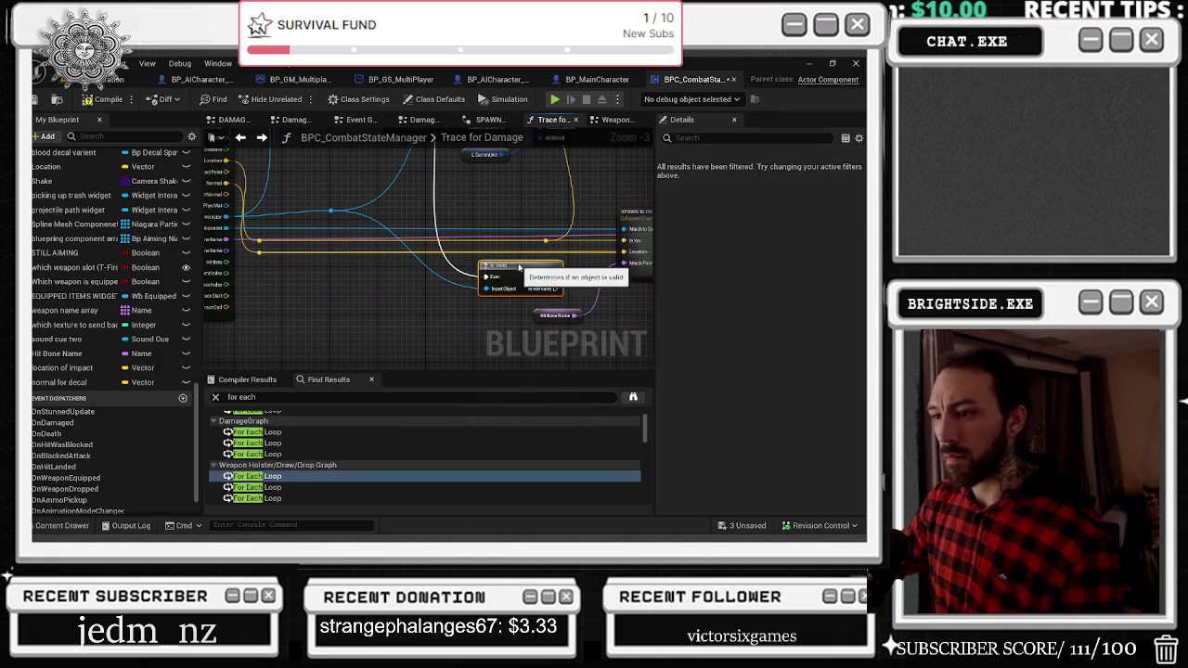
Add an Is Valid macro and a pure Is Valid node off the Input Object wire.
left_click_drag(485, 289, 455, 318)
type("is valid")
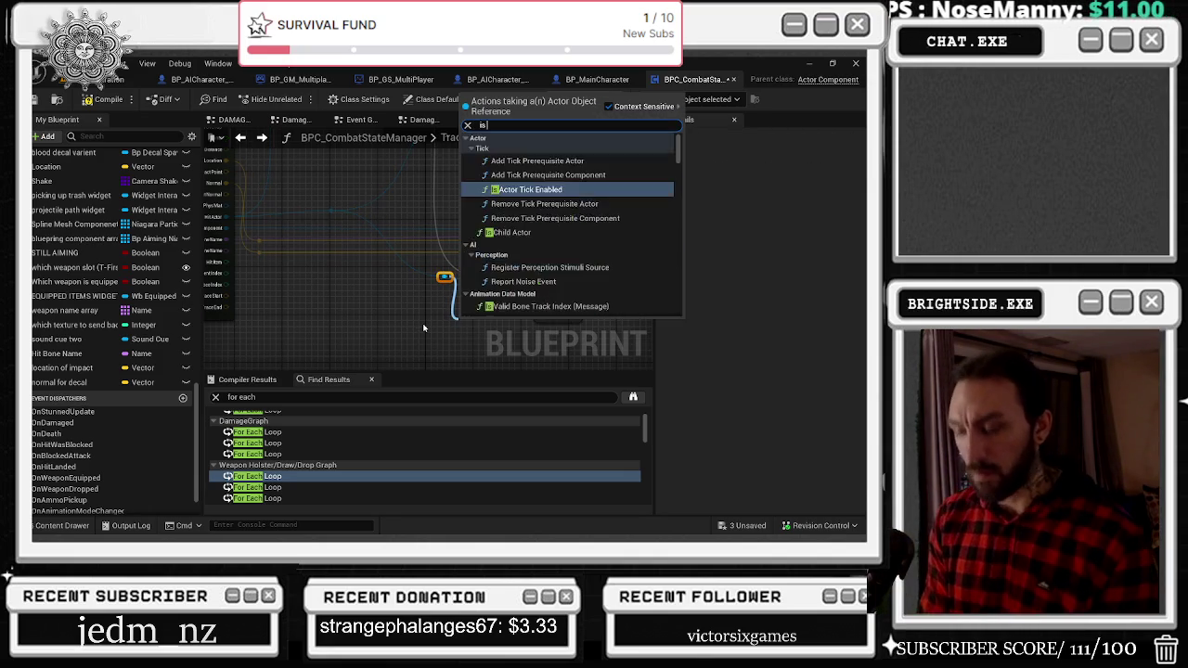
key("Down")
key("Return")
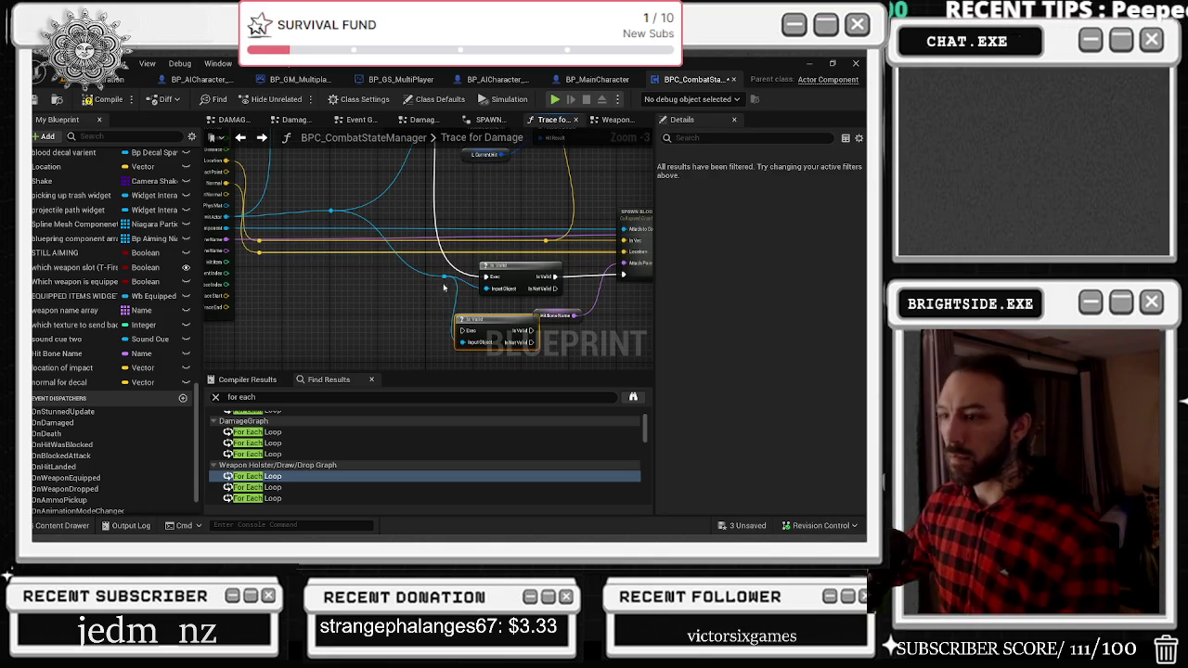
left_click_drag(446, 276, 446, 311)
type("is")
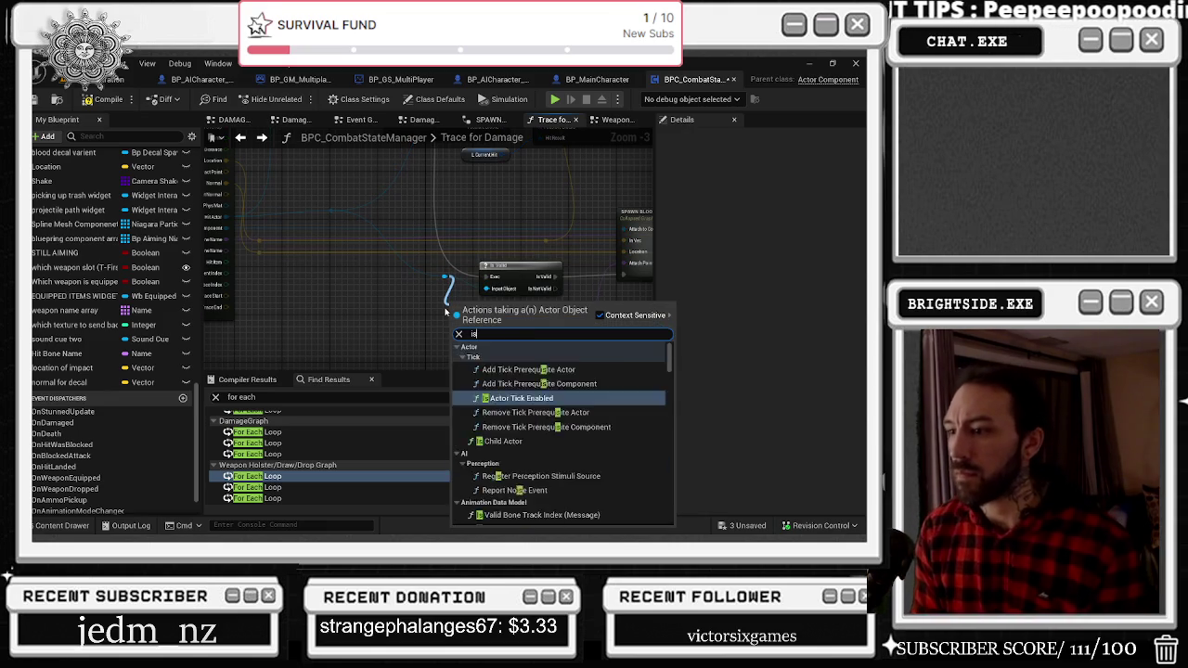
type(" valid")
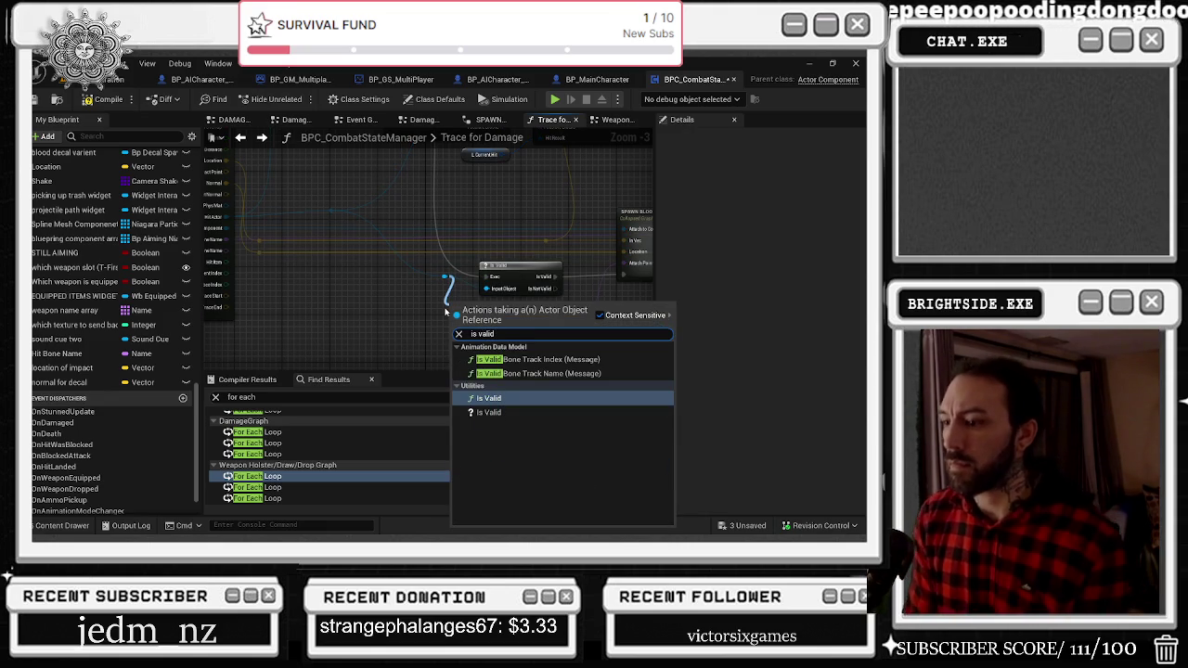
key("Return")
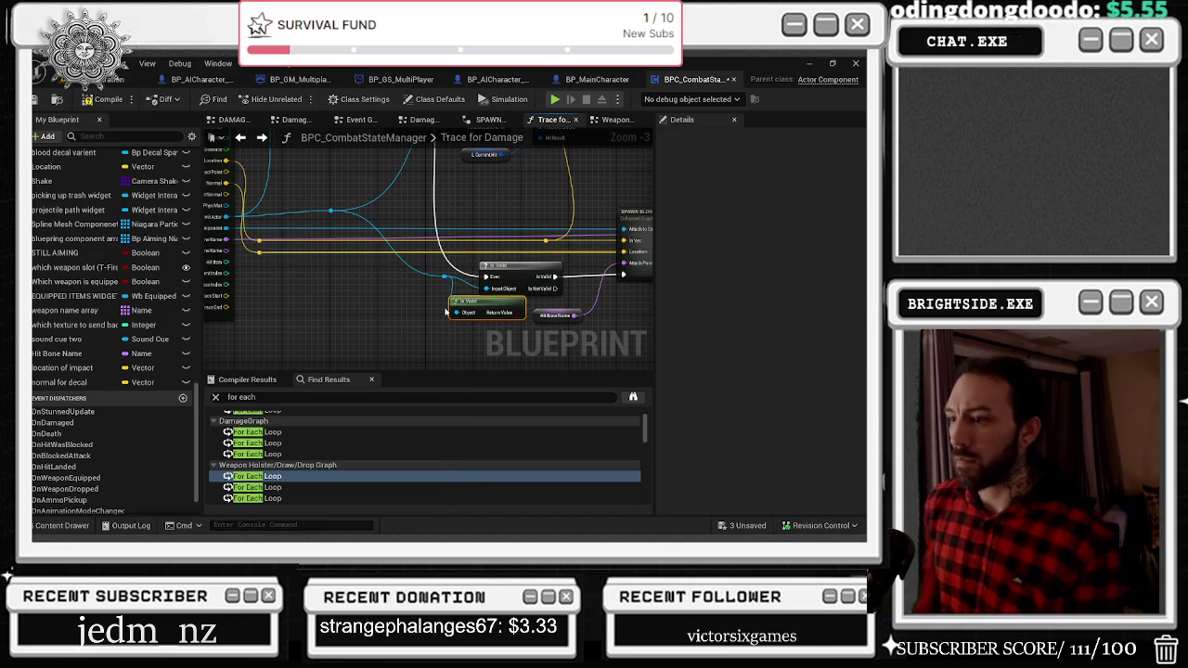
Place a Branch node beside Is Valid and line up both Is Valid nodes with it.
left_click(563, 260)
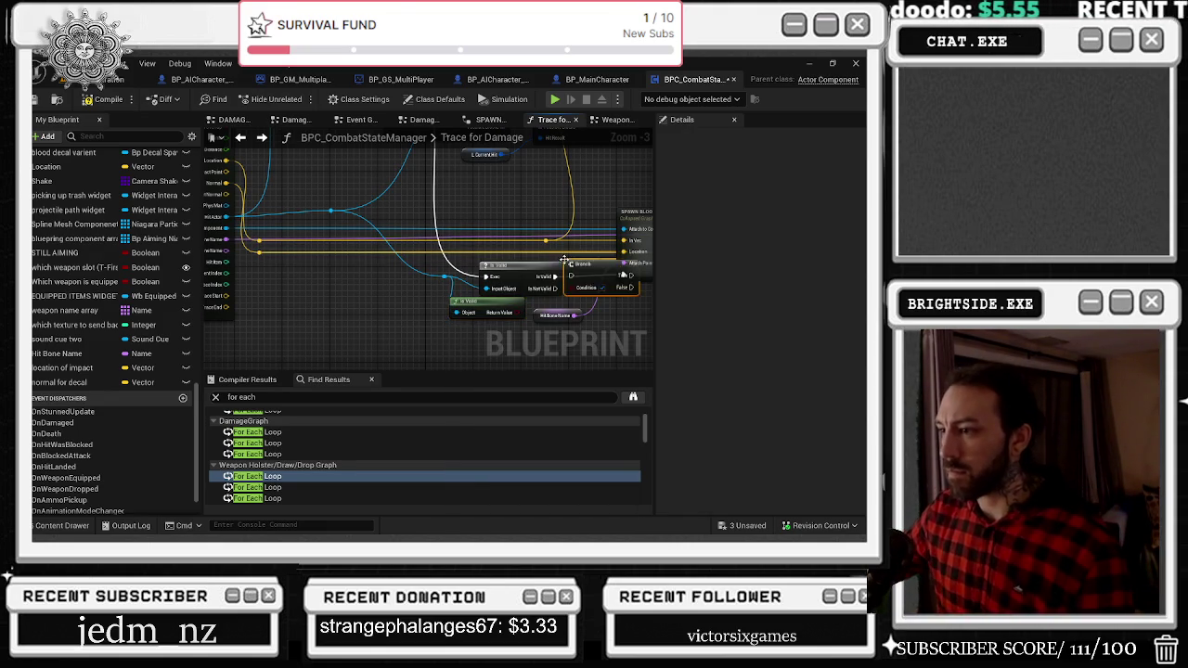
left_click_drag(584, 252, 540, 302)
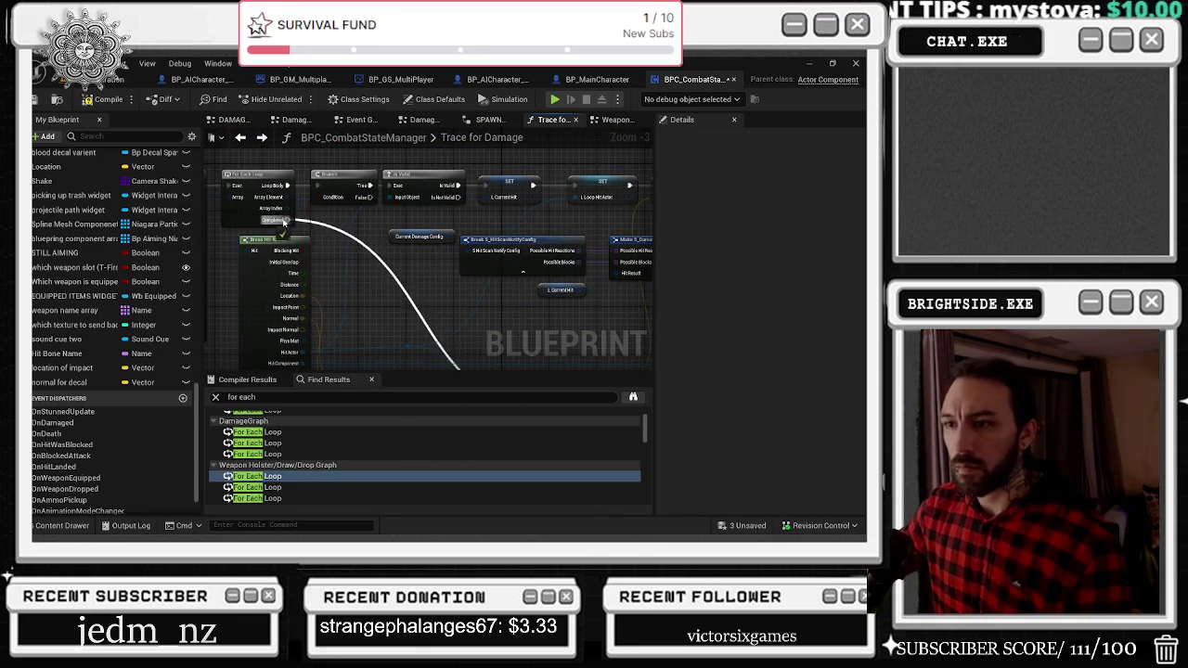
left_click_drag(455, 203, 243, 132)
mouse_move(348, 221)
left_mouse_down()
mouse_move(436, 279)
mouse_move(323, 266)
left_mouse_up()
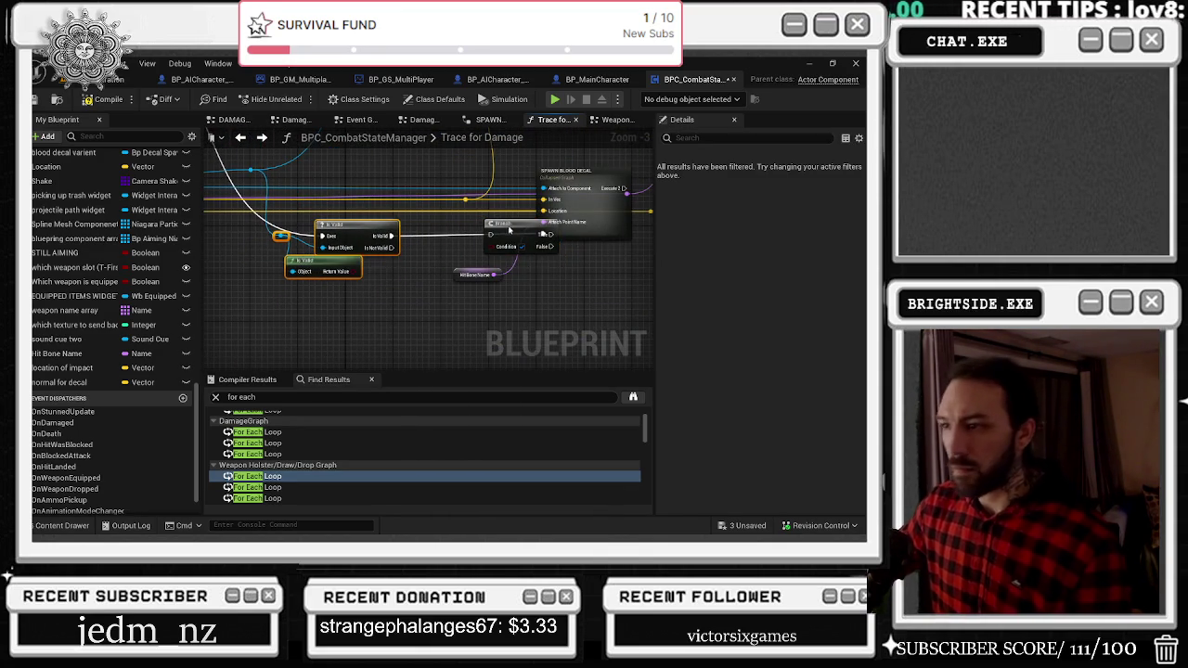
left_click_drag(510, 227, 454, 226)
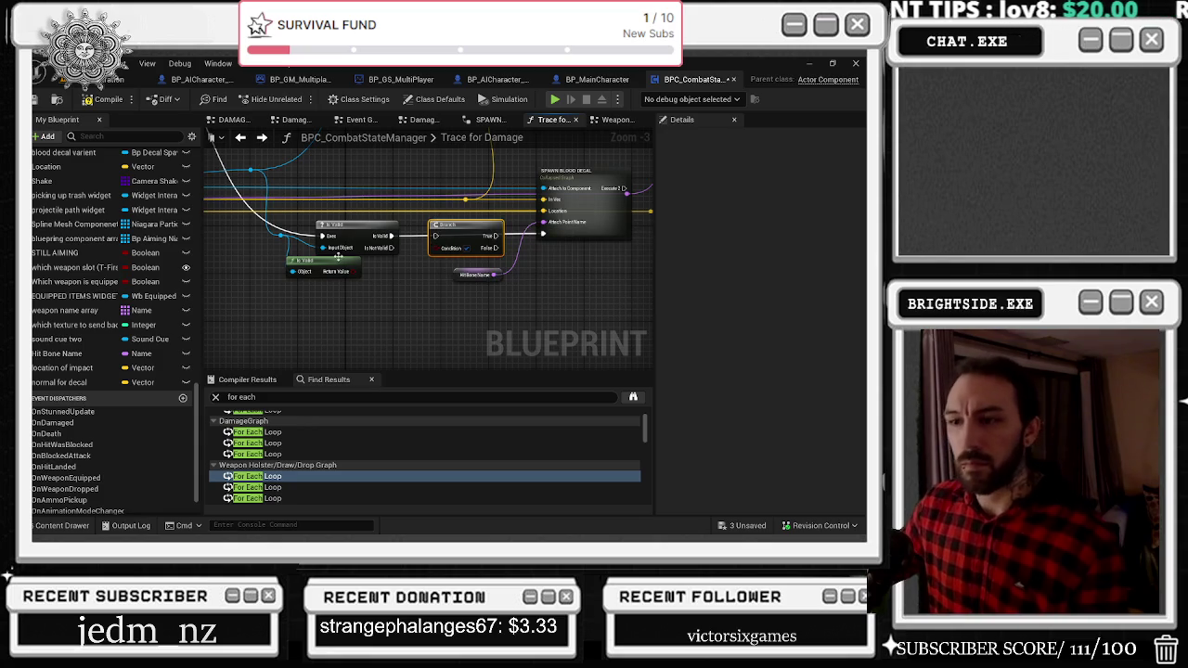
left_click_drag(359, 274, 419, 285)
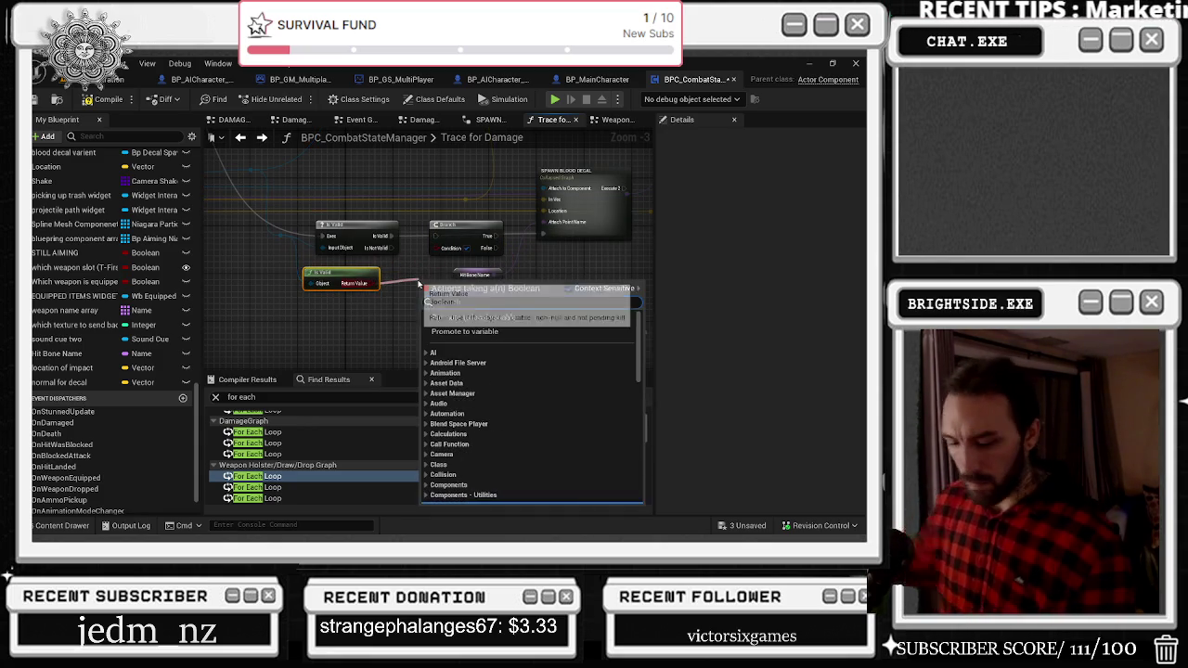
Add an AND node fed by the pure Is Valid and position the pair.
type("and")
key("Return")
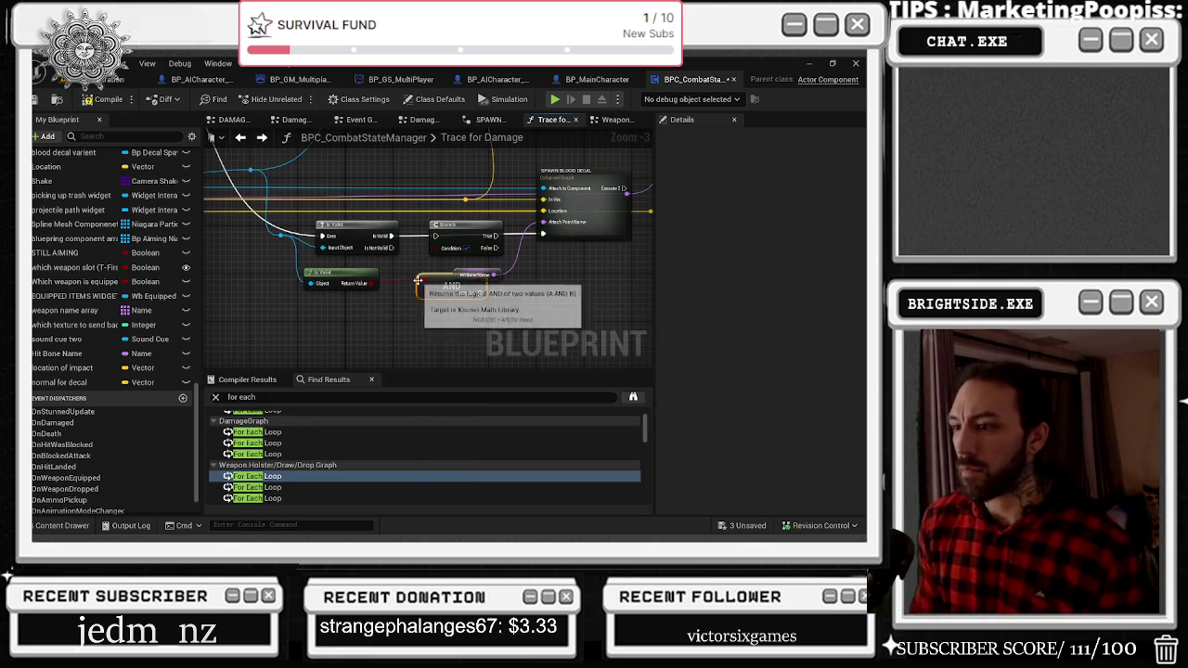
left_click_drag(428, 315, 302, 266)
mouse_move(487, 277)
left_mouse_down()
mouse_move(407, 285)
mouse_move(481, 309)
left_mouse_up()
left_click(417, 272)
left_click(474, 290)
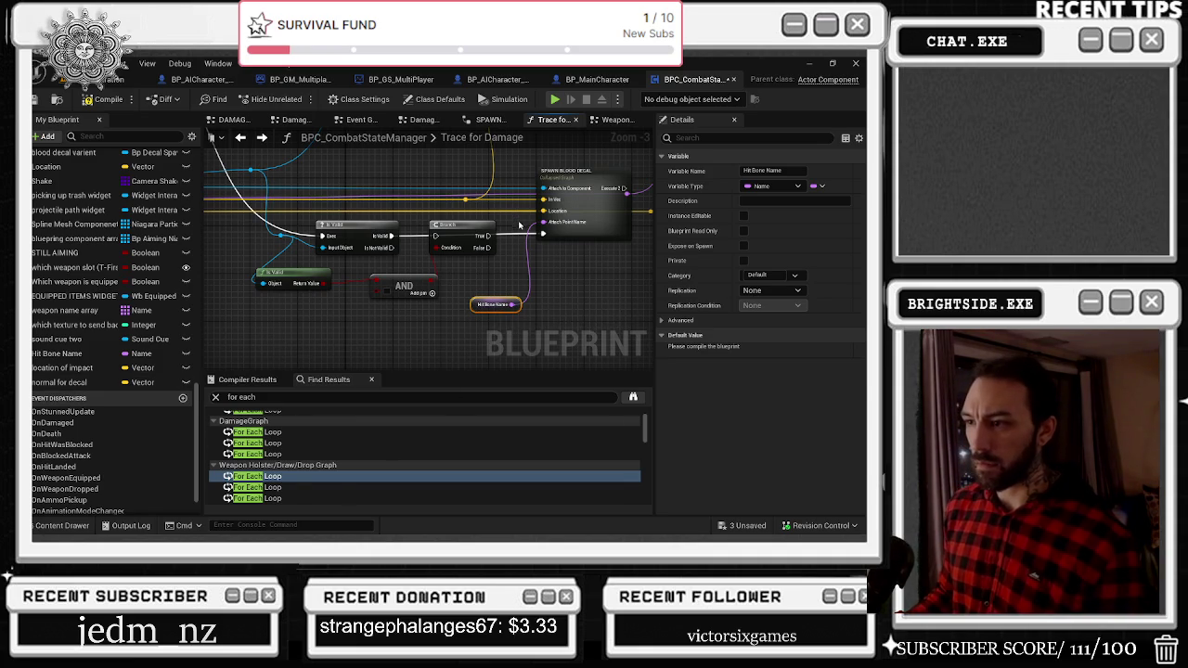
Wire the execution flow from Is Valid into the Branch's execution input.
right_click(400, 243)
key("Escape")
left_click_drag(391, 236, 436, 238)
left_click_drag(513, 304, 543, 222)
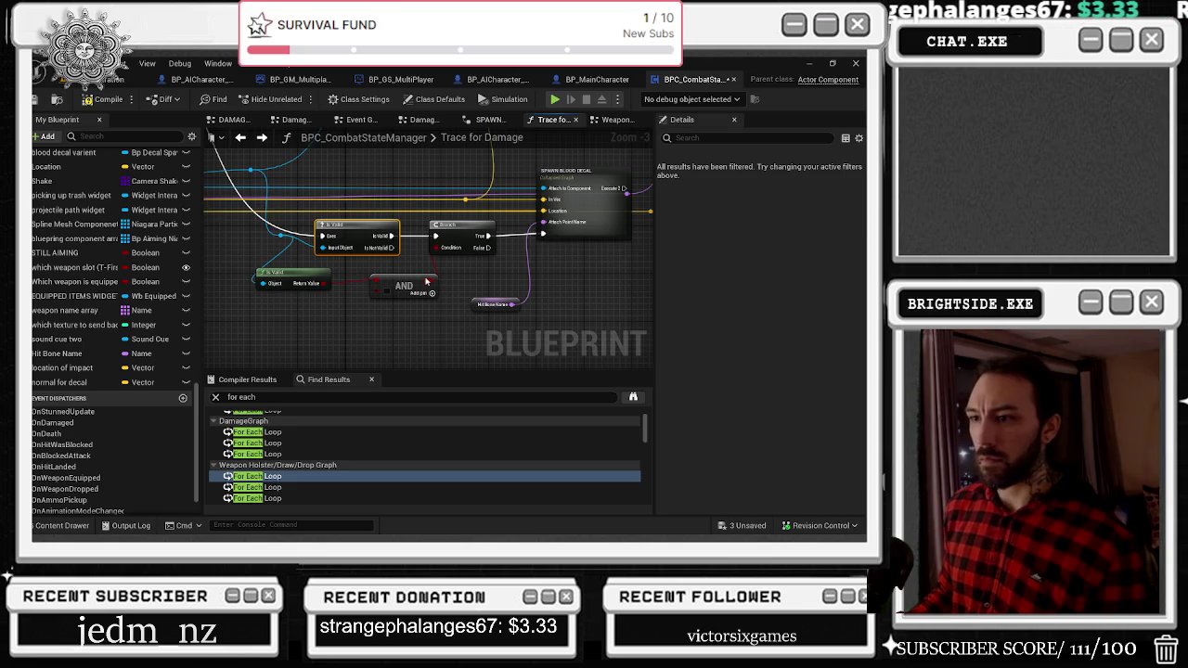
left_click_drag(325, 236, 325, 236)
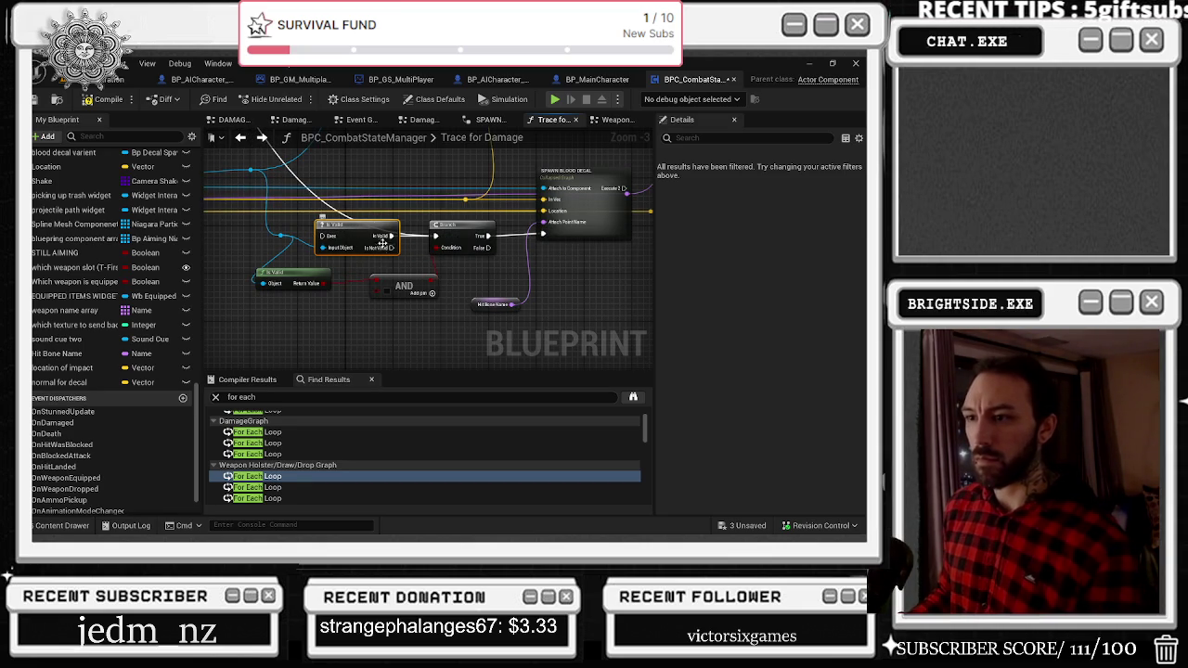
Delete the Is Valid macro, move the pure Is Valid up, and search 'rand' for the AND's second input.
key("Delete")
left_click_drag(279, 273, 321, 237)
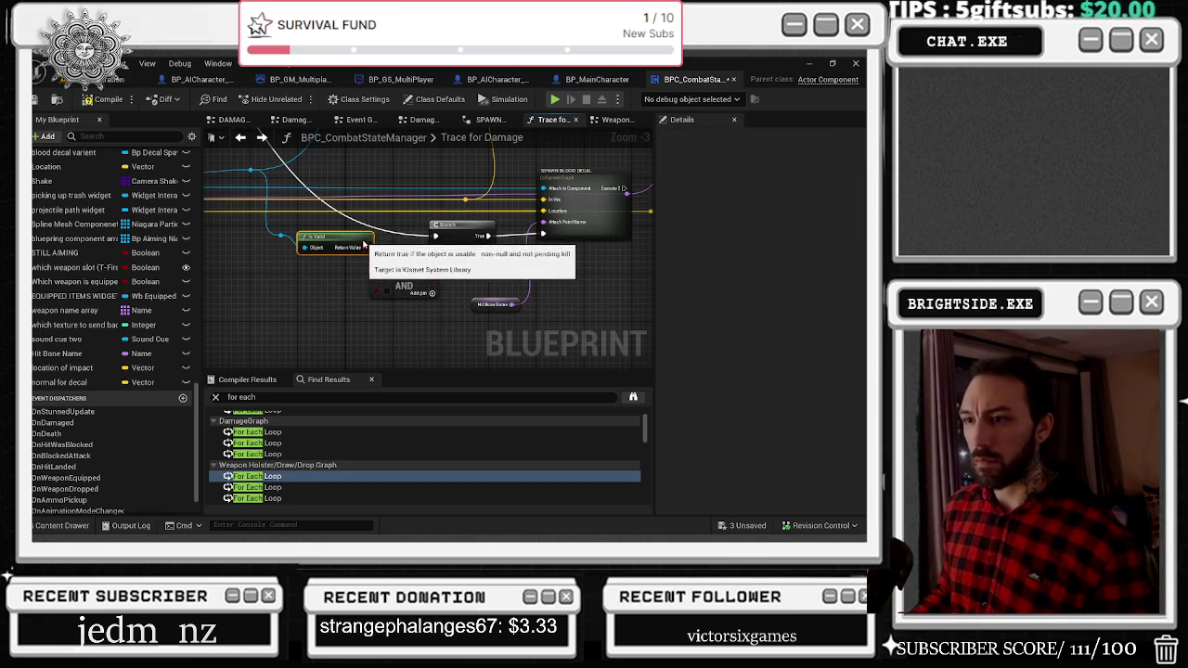
left_click_drag(382, 291, 320, 310)
type("ran")
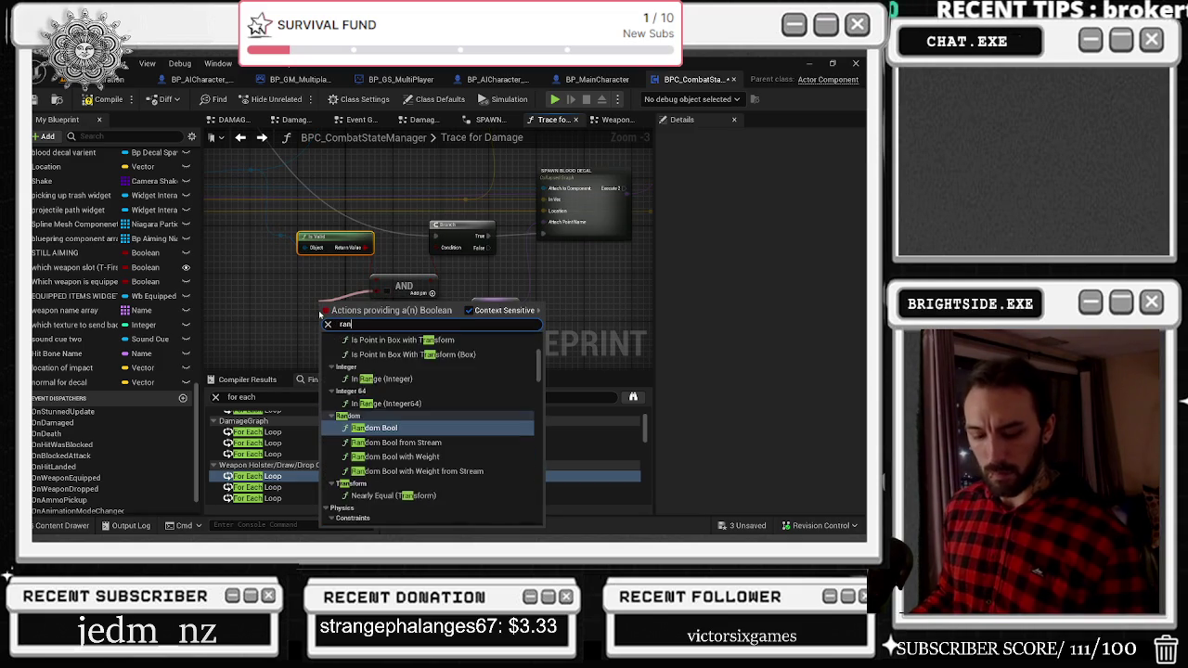
type("dom")
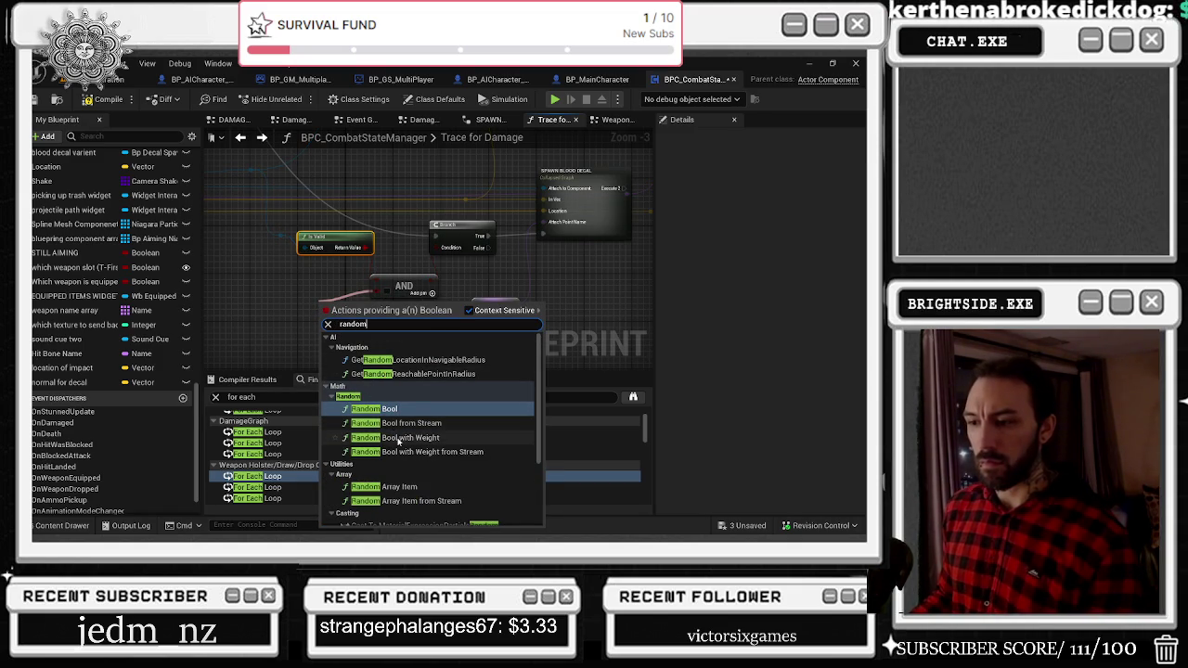
Add a Random Bool with Weight node feeding the AND and shift it left.
left_click(398, 438)
left_click_drag(357, 302, 320, 307)
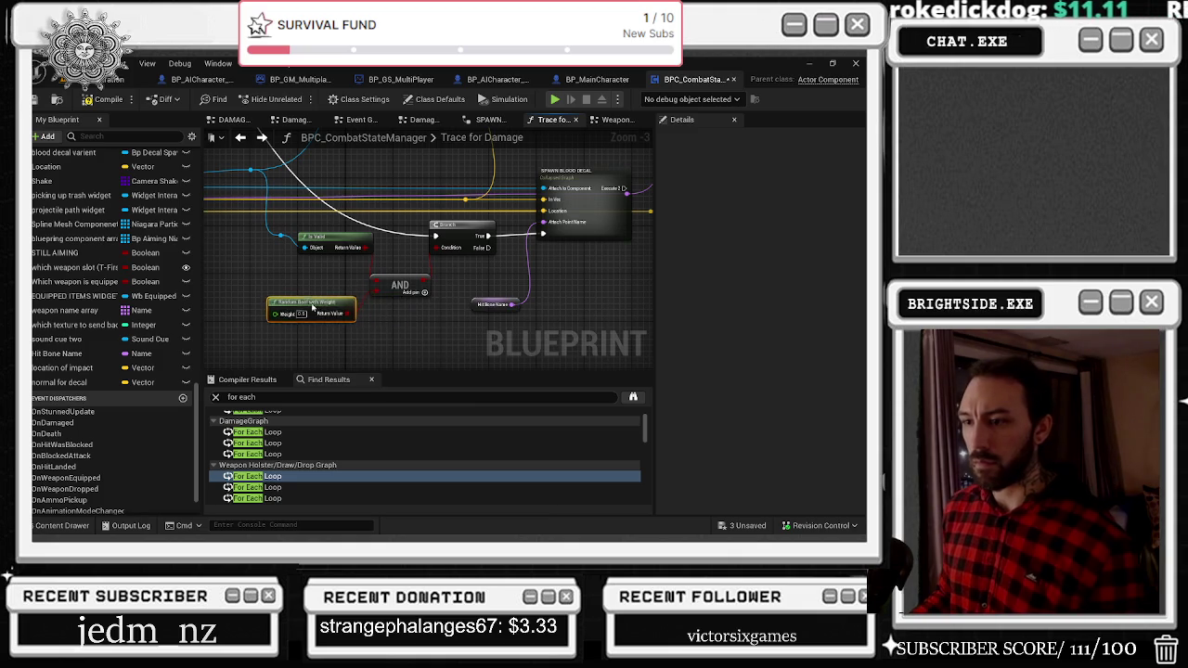
left_click_drag(429, 282, 358, 317)
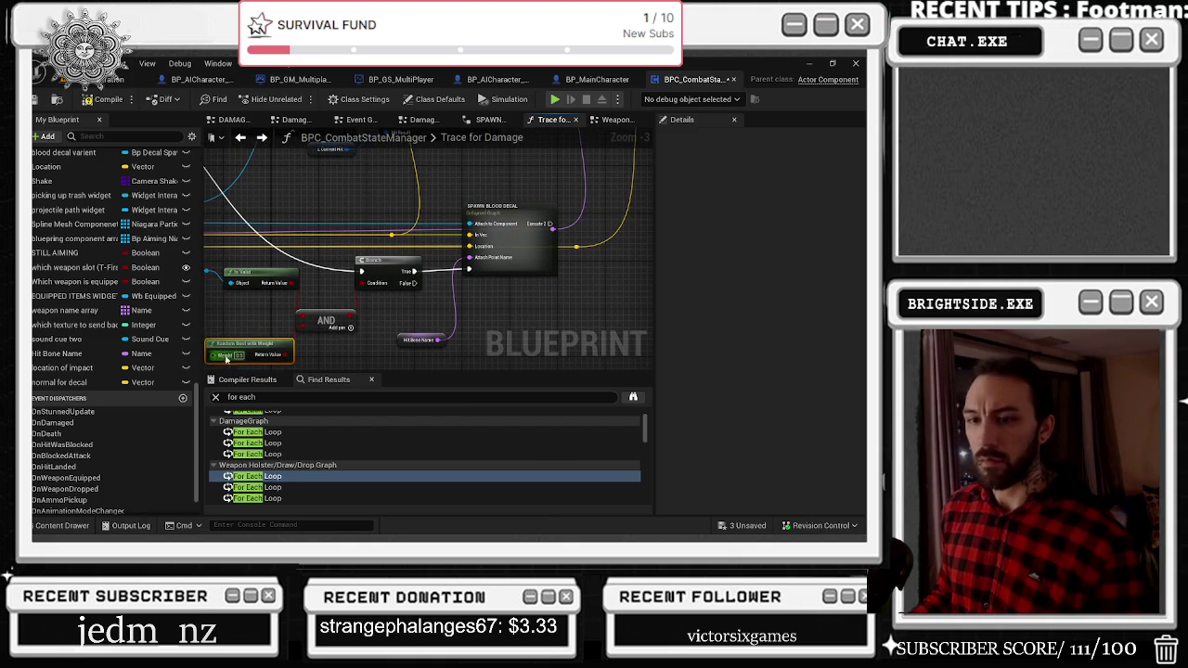
Bring the Normal For Decal and Location Of Impact getters into the graph beside the Branch.
left_click_drag(97, 382, 403, 319)
mouse_move(62, 367)
left_mouse_down()
mouse_move(402, 303)
mouse_move(464, 260)
mouse_move(473, 237)
mouse_move(483, 265)
mouse_move(429, 303)
mouse_move(449, 289)
left_mouse_up()
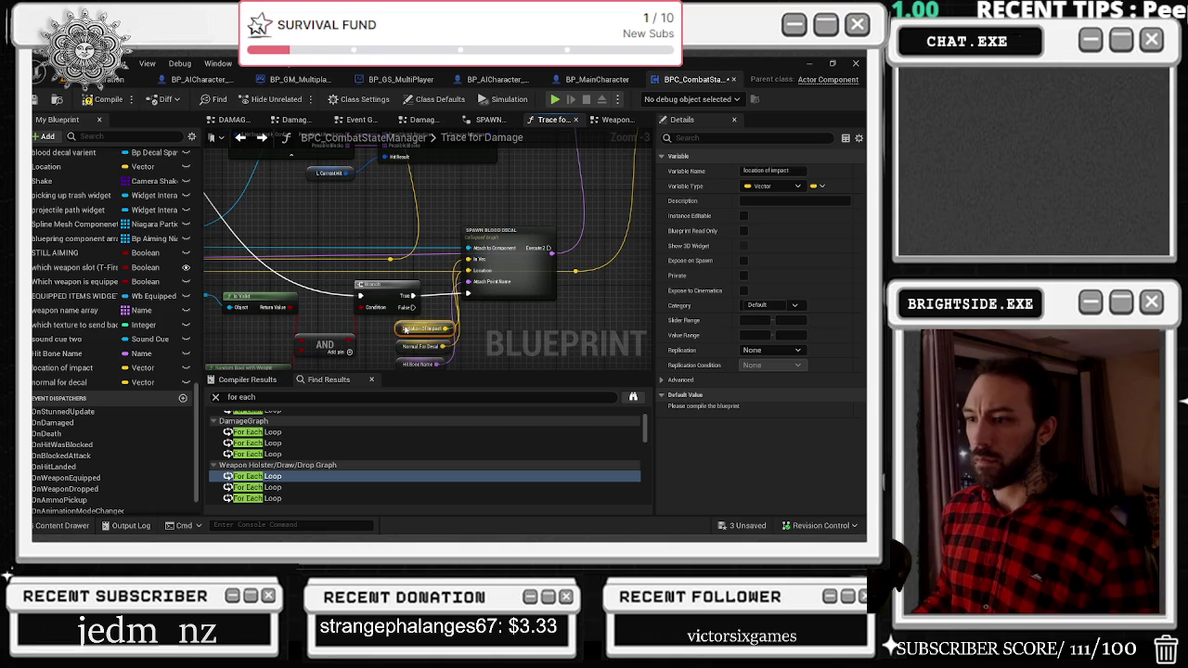
mouse_move(392, 314)
left_mouse_down()
mouse_move(417, 265)
mouse_move(386, 218)
mouse_move(469, 311)
mouse_move(455, 281)
mouse_move(296, 234)
mouse_move(310, 252)
left_mouse_up()
Undo the last wire, add a reroute point on the yellow wire, and reposition SPAWN BLOOD DECAL.
key("ctrl+z")
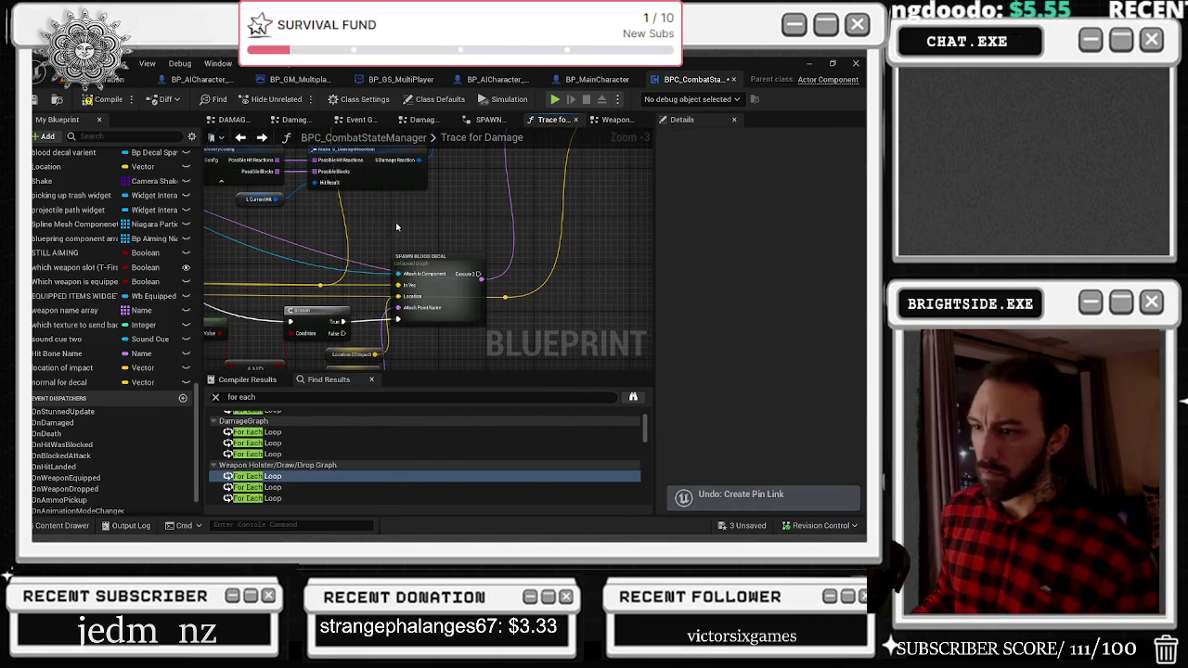
mouse_move(466, 259)
left_mouse_down()
mouse_move(458, 246)
mouse_move(649, 223)
mouse_move(618, 238)
mouse_move(544, 236)
left_mouse_up()
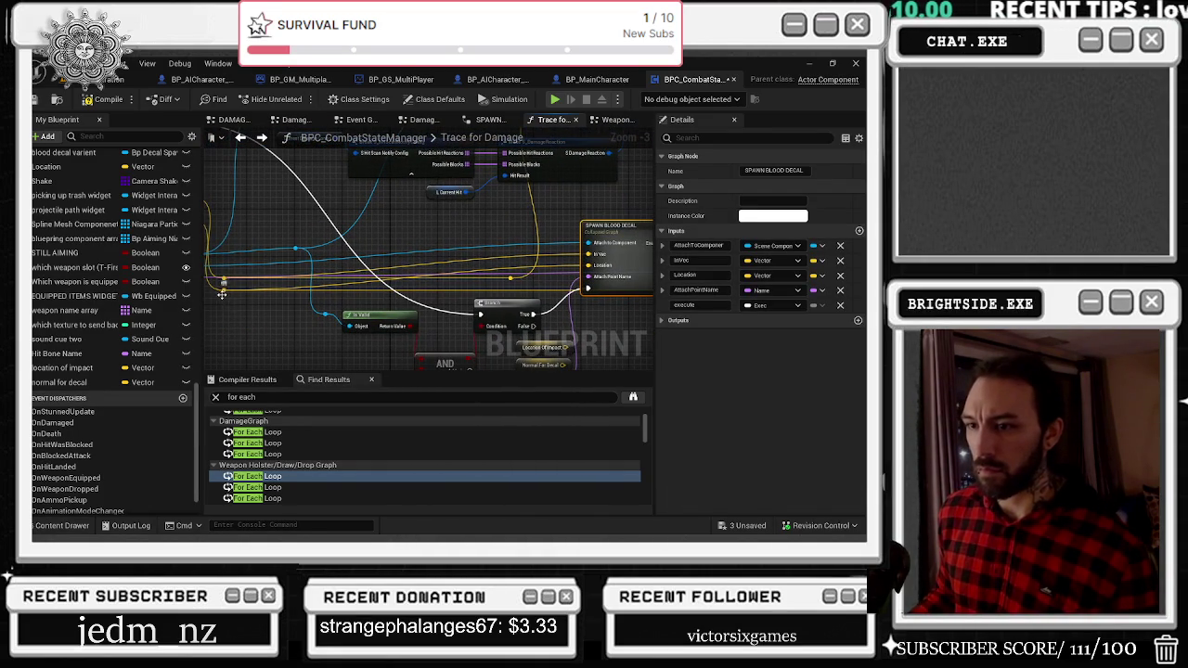
double_click(221, 293)
mouse_move(235, 295)
left_mouse_down()
mouse_move(271, 290)
mouse_move(247, 291)
mouse_move(246, 269)
mouse_move(251, 290)
mouse_move(269, 294)
mouse_move(261, 271)
left_mouse_up()
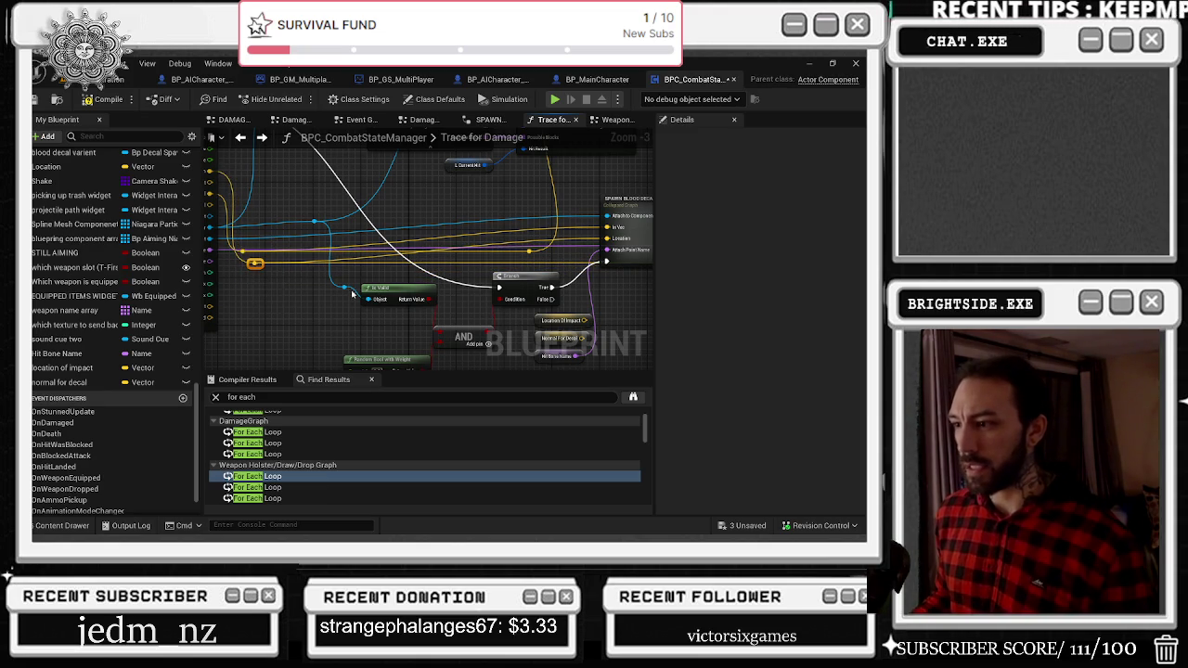
left_click_drag(359, 291, 222, 281)
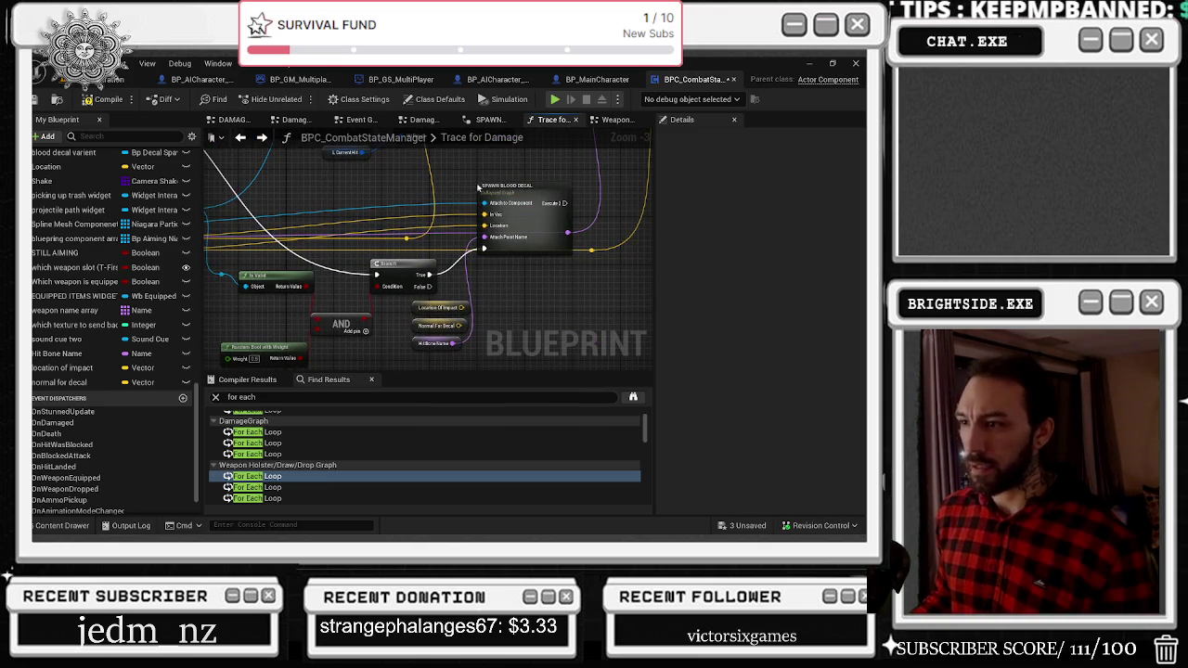
mouse_move(532, 197)
left_mouse_down()
mouse_move(529, 221)
mouse_move(516, 218)
left_mouse_up()
Connect Location Of Impact to the decal's Location input, then compile and save the blueprint.
mouse_move(462, 308)
left_mouse_down()
mouse_move(475, 314)
mouse_move(475, 252)
left_mouse_up()
mouse_move(458, 325)
left_mouse_down()
mouse_move(475, 240)
mouse_move(530, 200)
mouse_move(521, 209)
left_mouse_up()
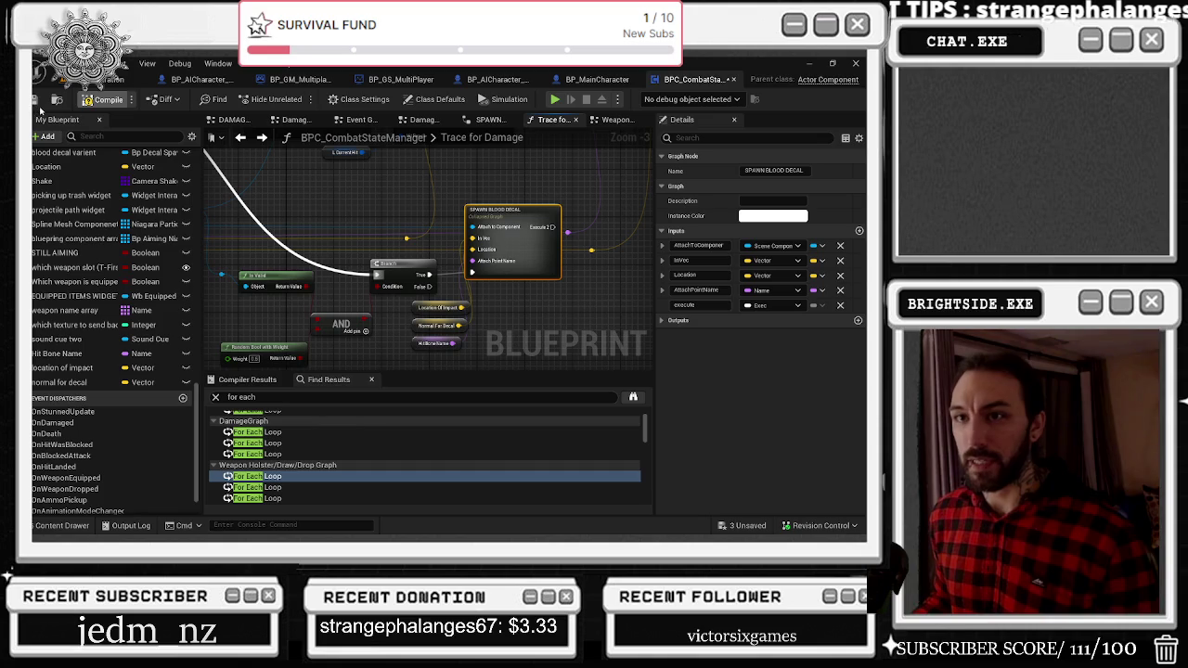
left_click(102, 100)
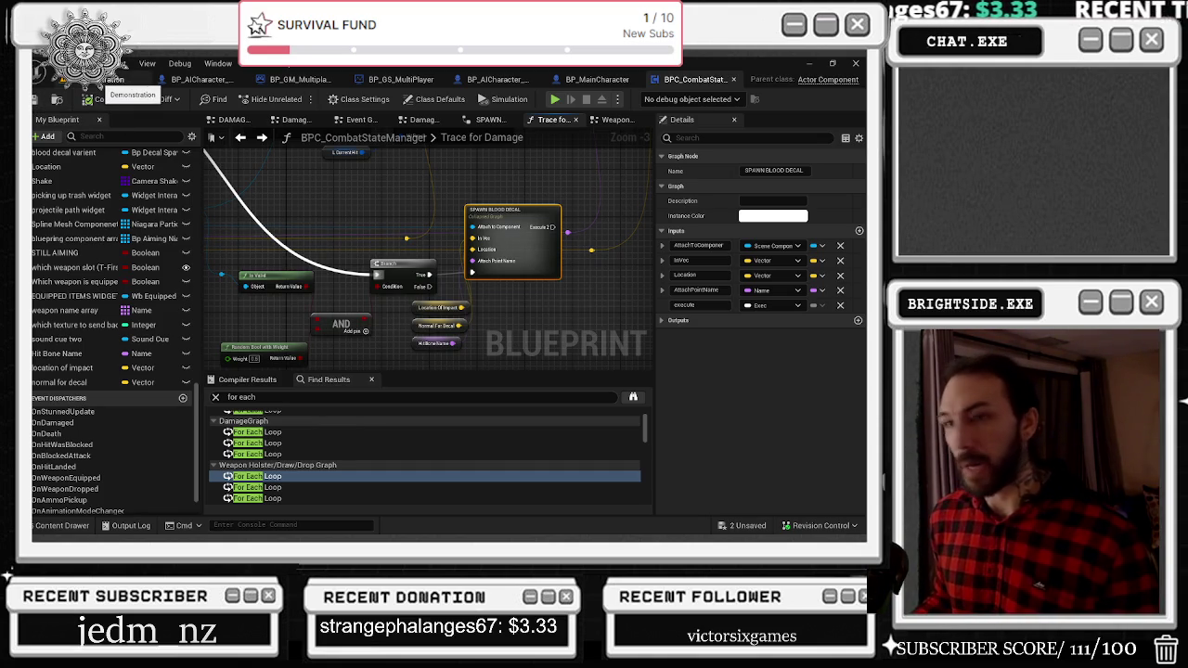
left_click(735, 527)
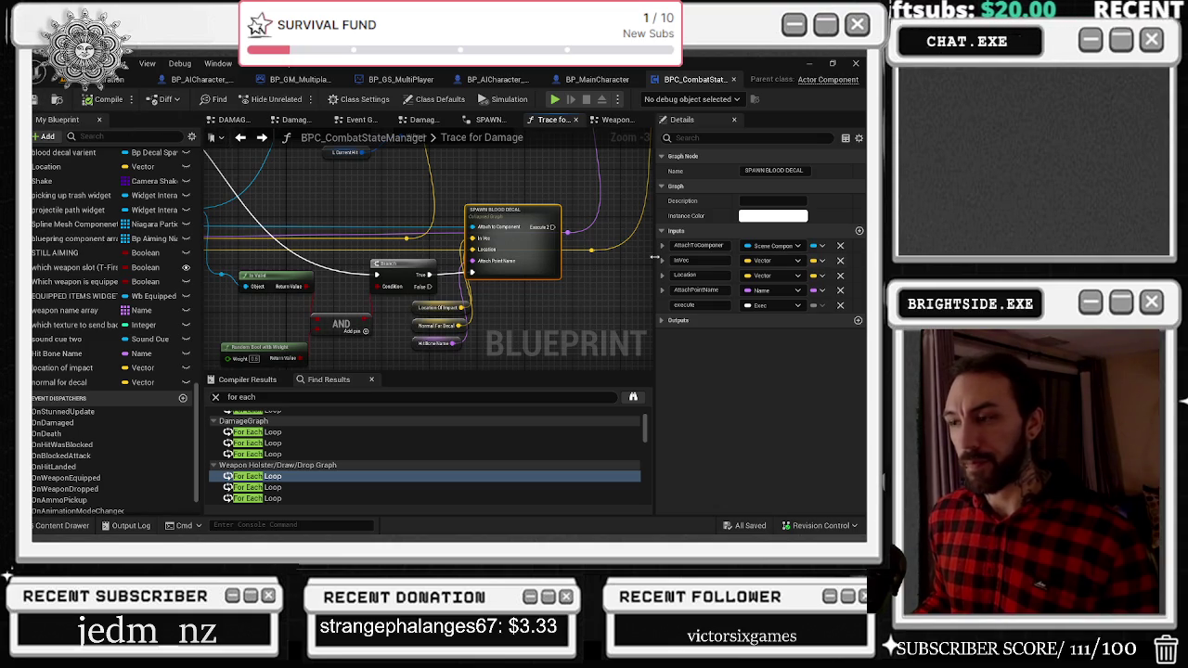
Open the SPAWN BLOOD DECAL collapsed graph to view Spawn Decal Attached and save all changes.
double_click(530, 257)
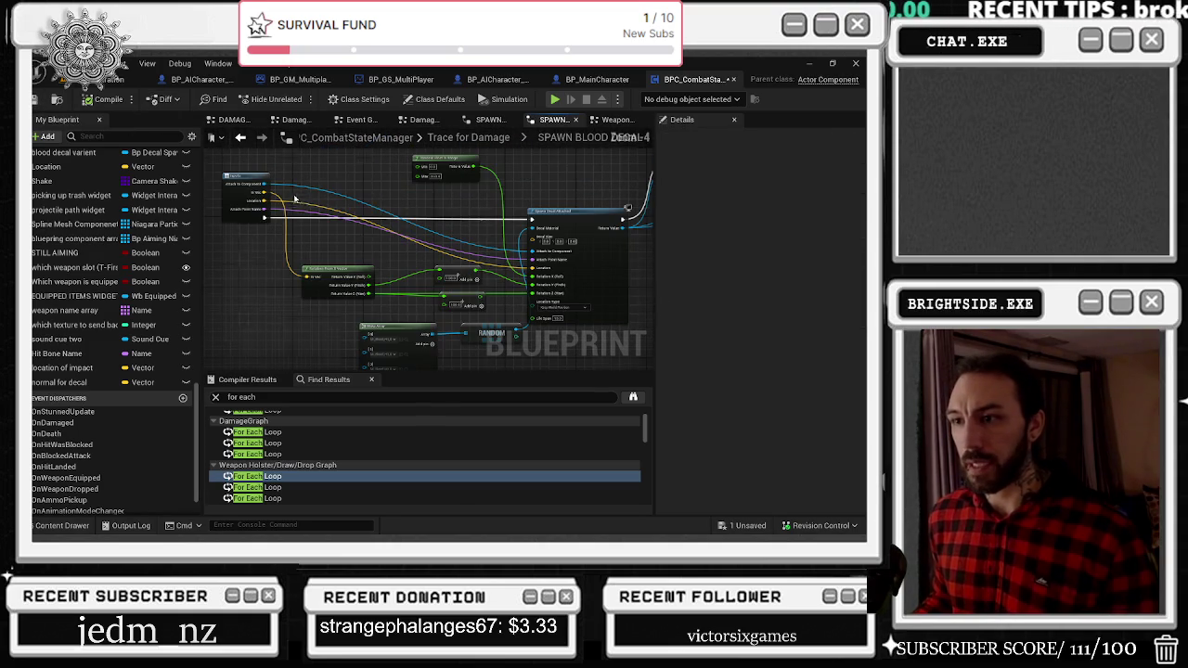
left_click_drag(372, 199, 154, 232)
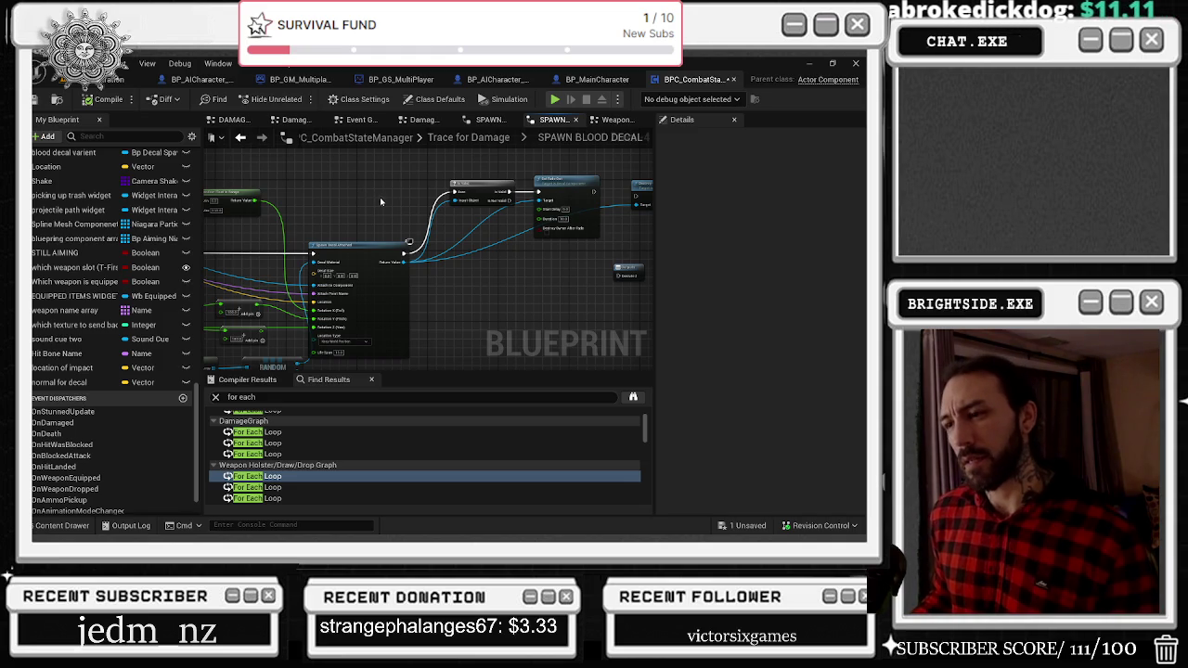
left_click(56, 100)
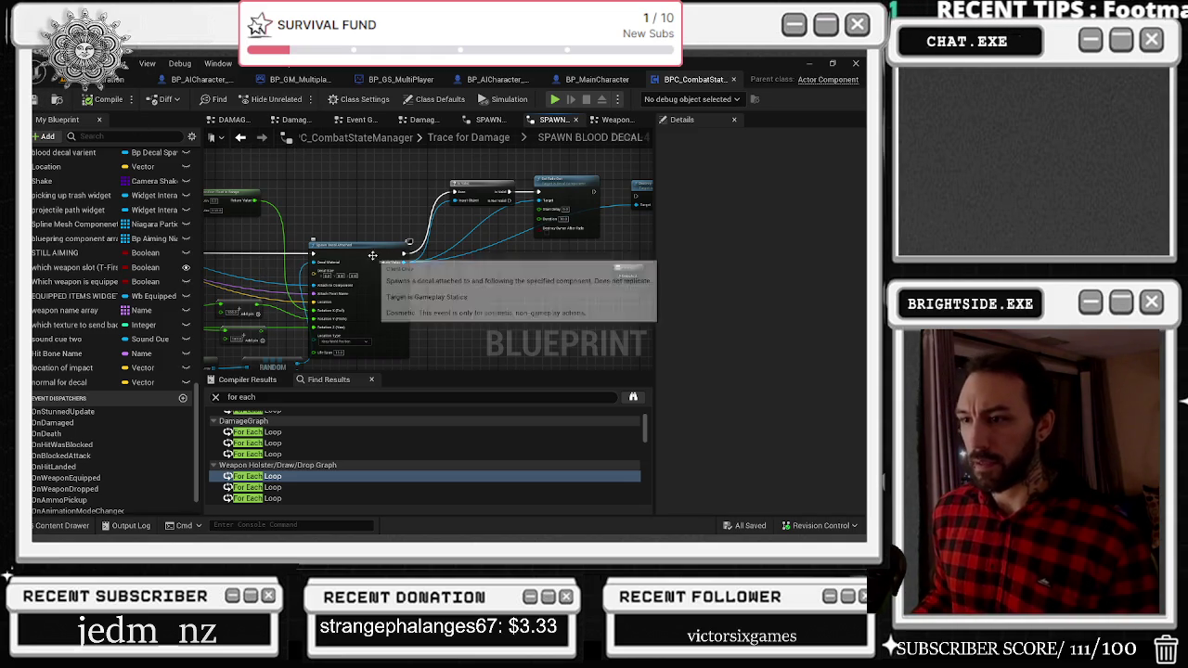
Locate the blood hit decal material asset from the Make Array, then return to the level editor.
scroll(372, 256, "up", 2)
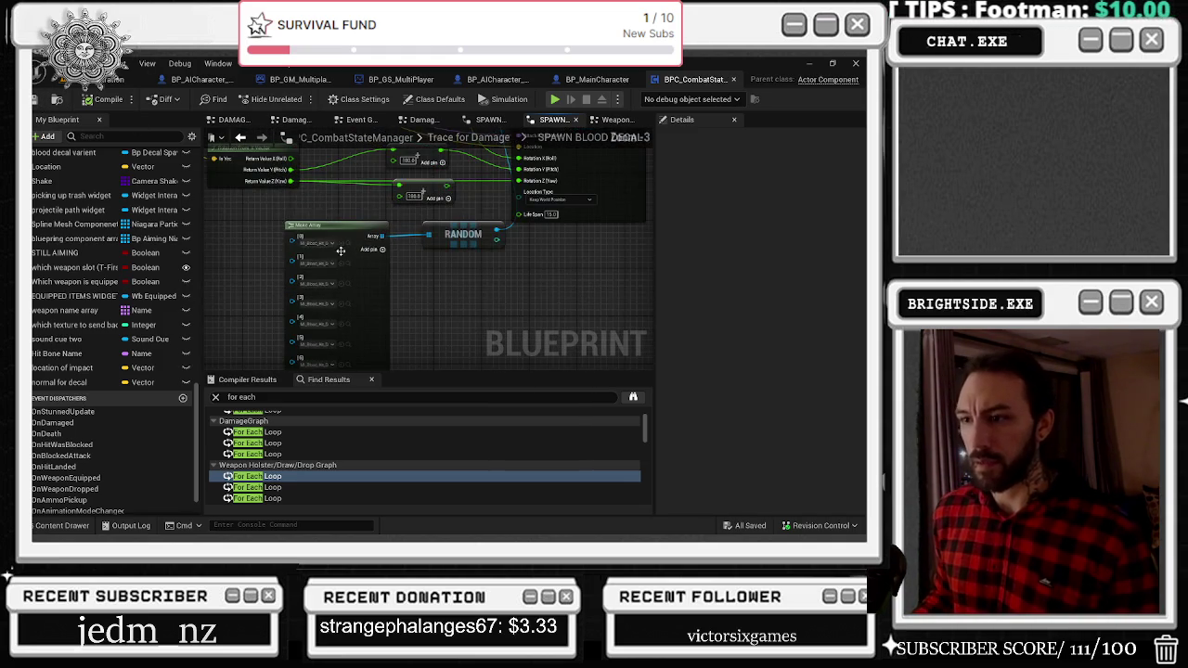
left_click(342, 243)
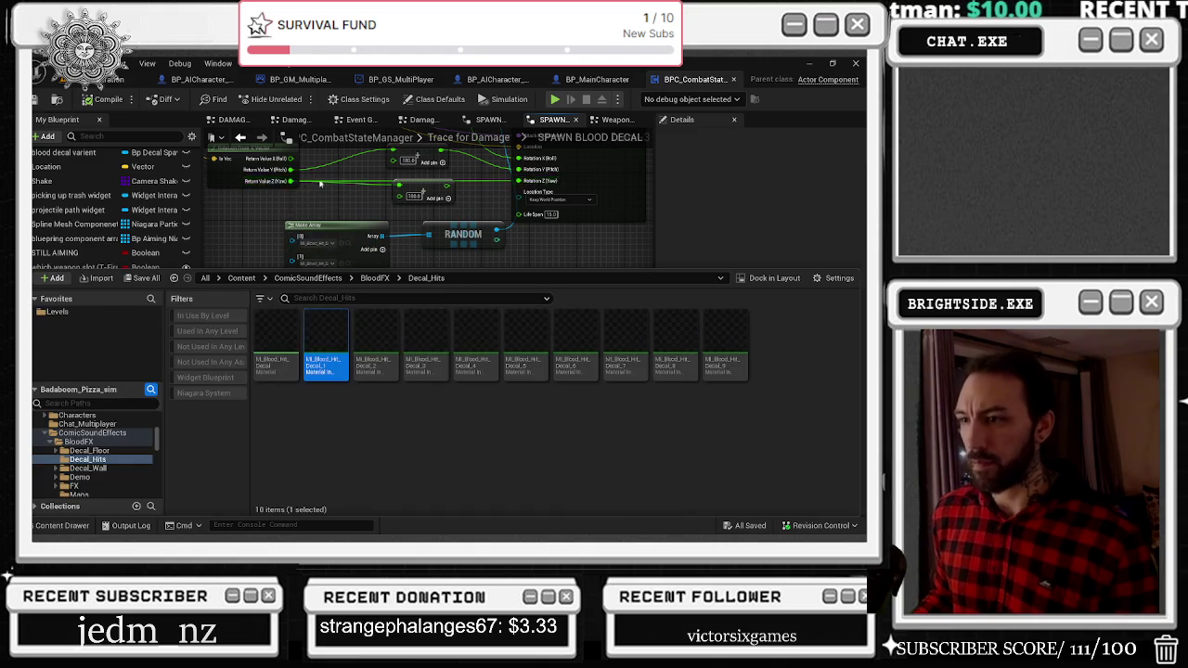
left_click(313, 184)
scroll(241, 299, "up", 2)
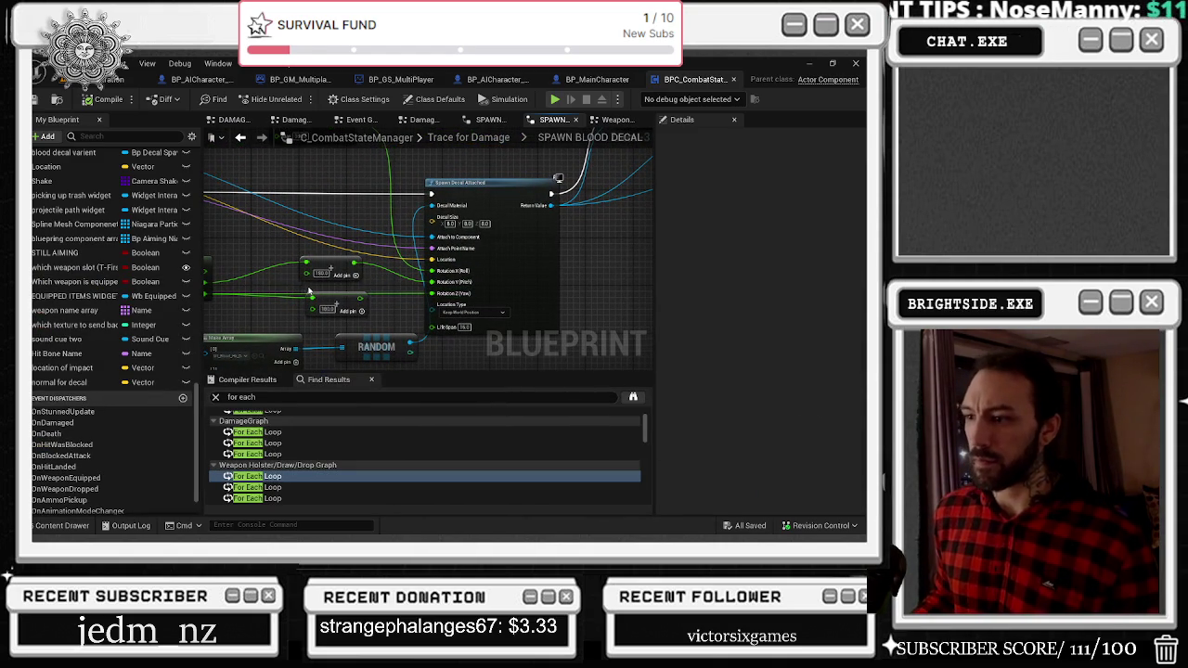
left_click(116, 80)
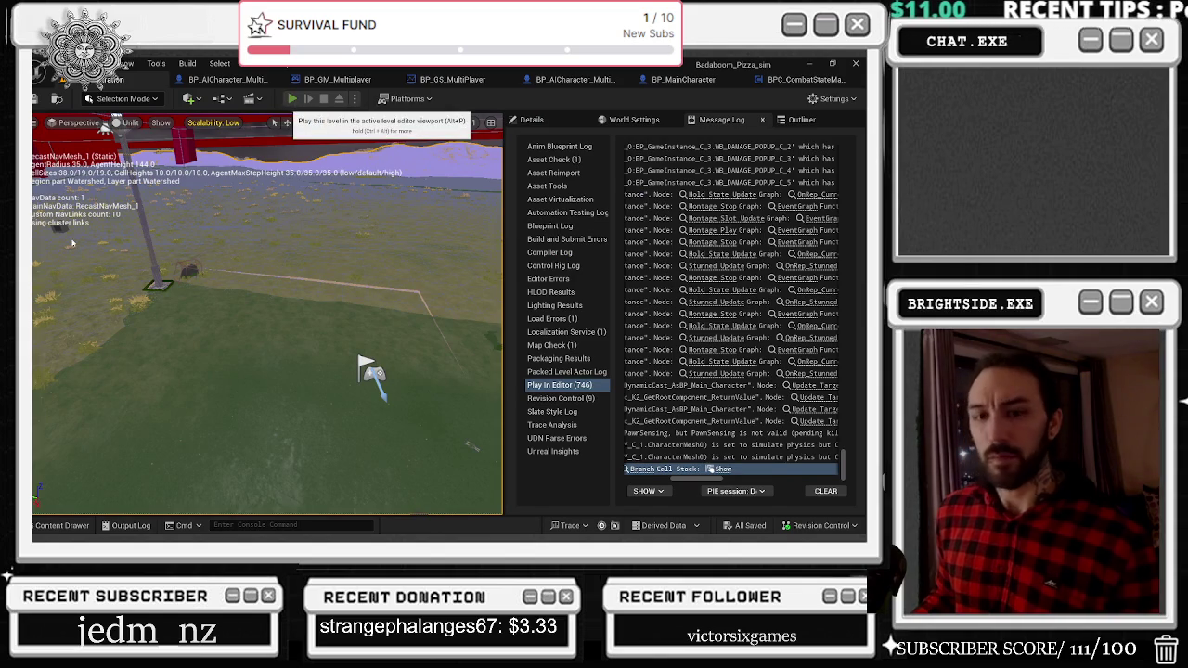
Start a Play In Editor session of the level, which crashes the editor.
left_click(291, 98)
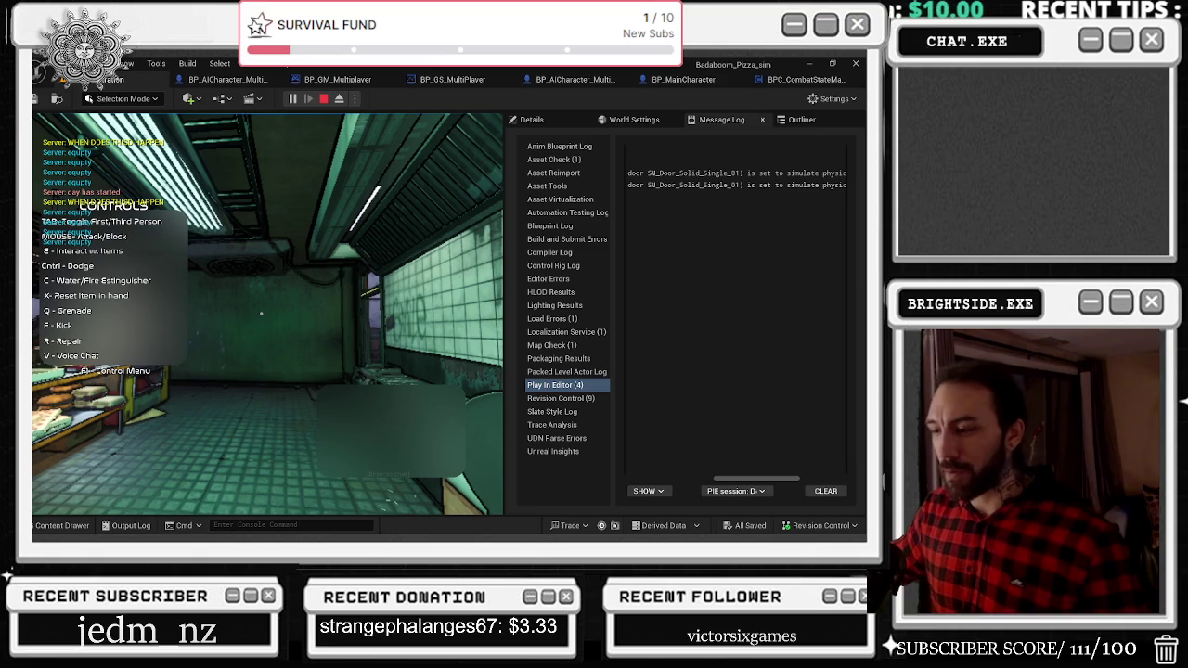
key("super+d")
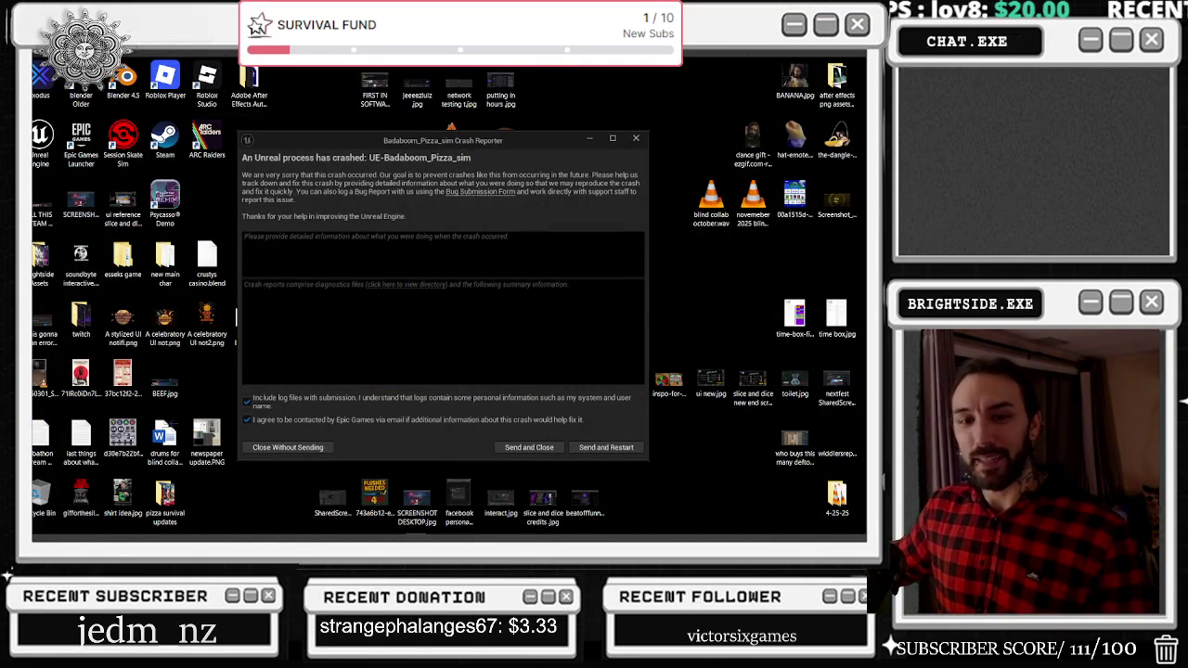
Send the crash report to restart the editor, and move a File Explorer window aside.
left_click(606, 448)
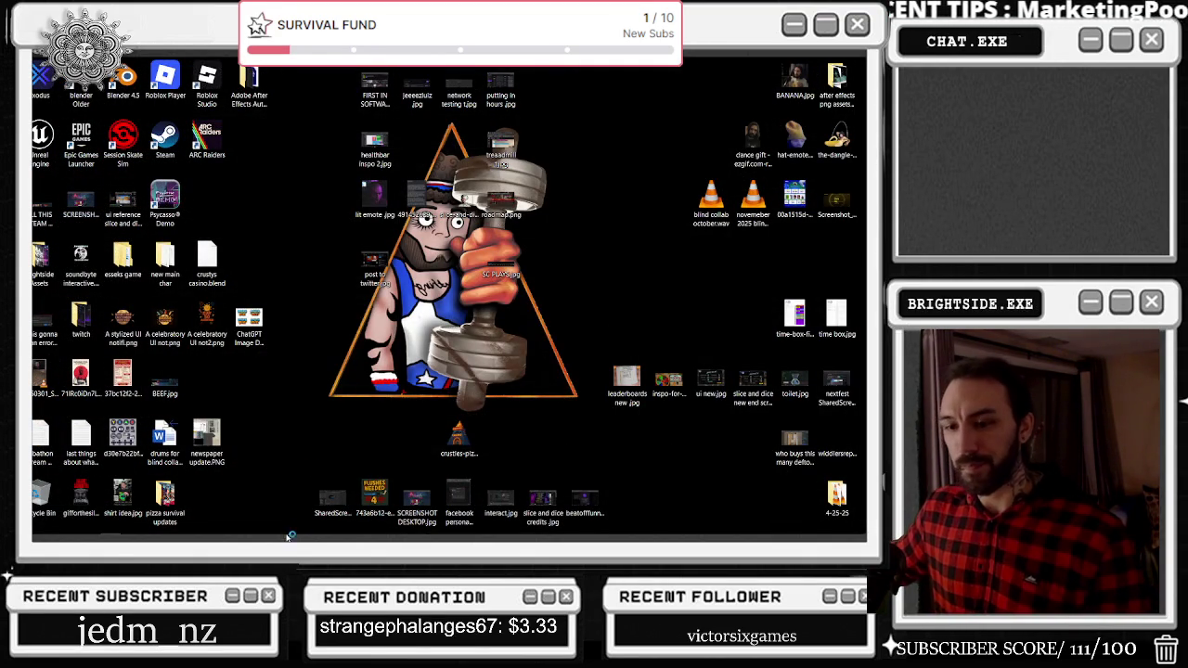
left_click(68, 525)
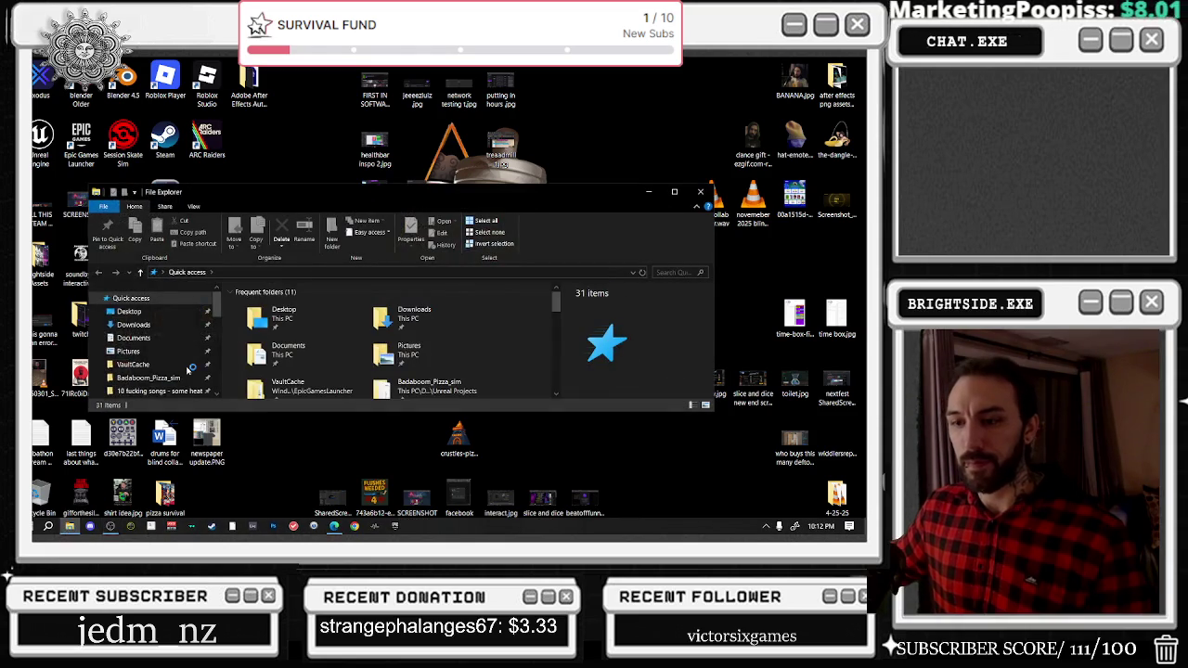
mouse_move(244, 197)
left_mouse_down()
mouse_move(31, 284)
mouse_move(31, 297)
left_mouse_up()
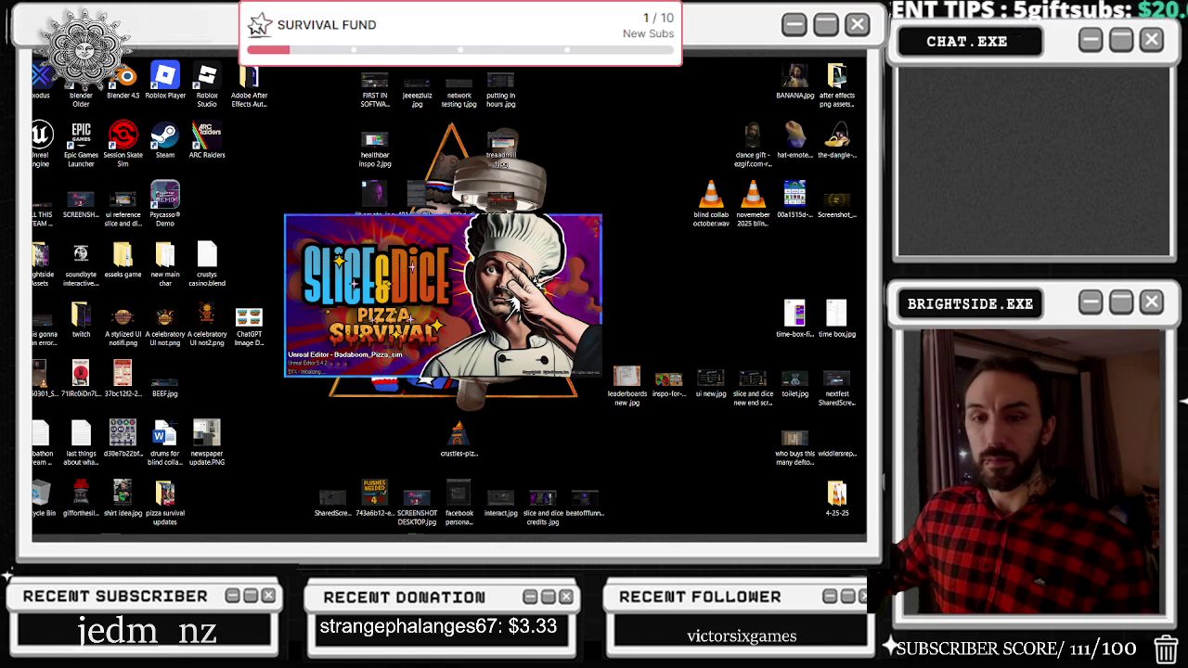
Switch back to the relaunching Unreal Editor and wait for Badaboom_Pizza_sim to load.
key("alt+Tab")
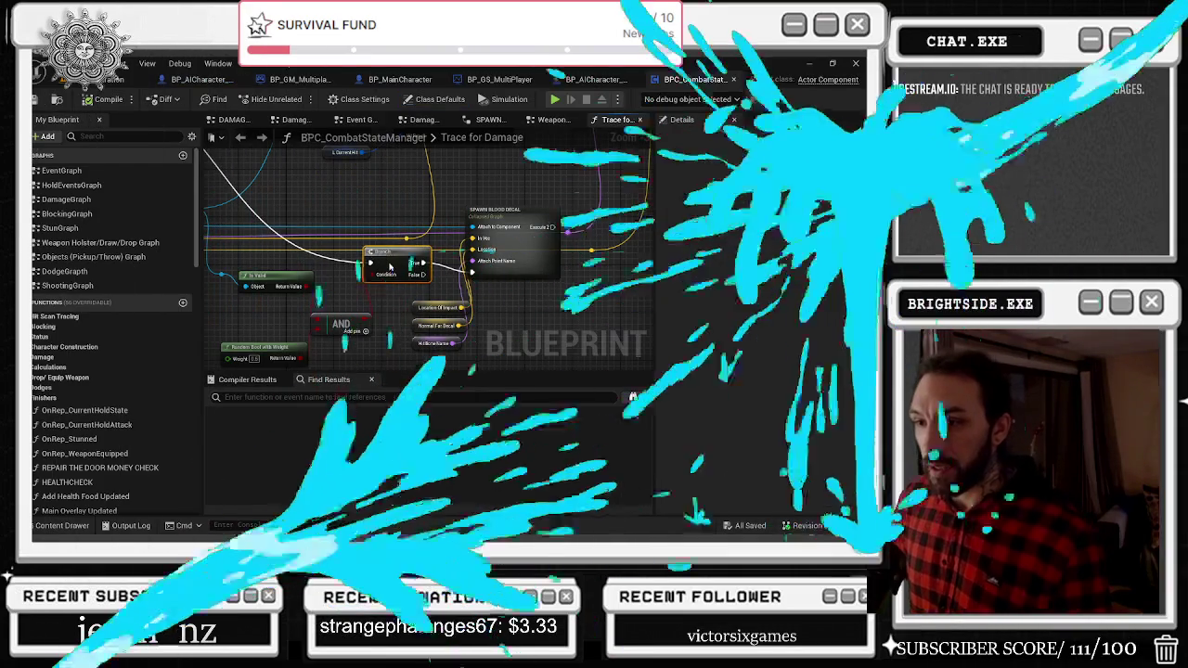
Wire the Branch's True output into SPAWN BLOOD DECAL, then head to the level editor to playtest.
left_click(388, 266)
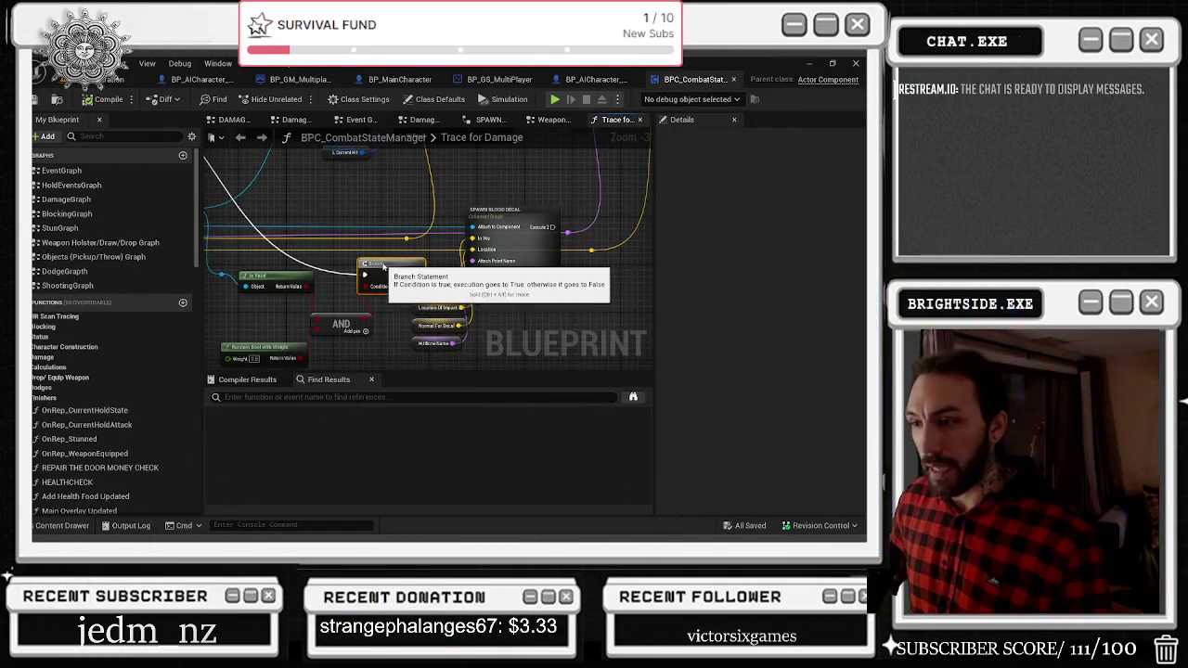
left_click_drag(418, 268, 473, 272)
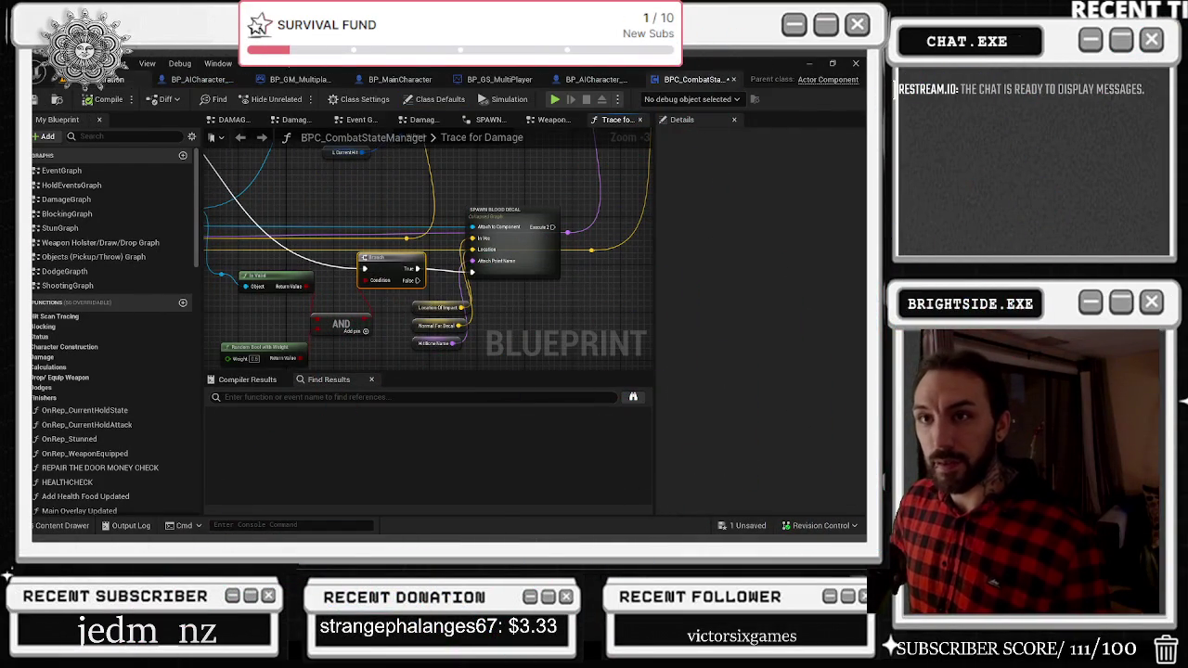
key("alt+Tab")
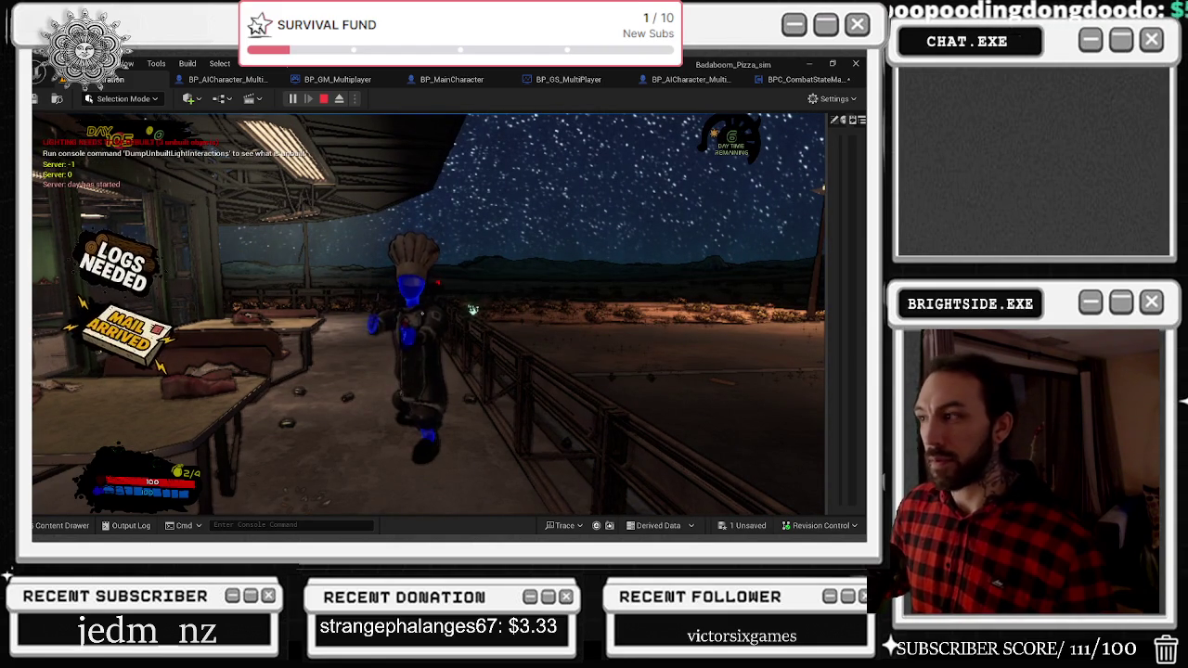
Run the chef forward toward the fence to engage enemies in the play session.
key("w")
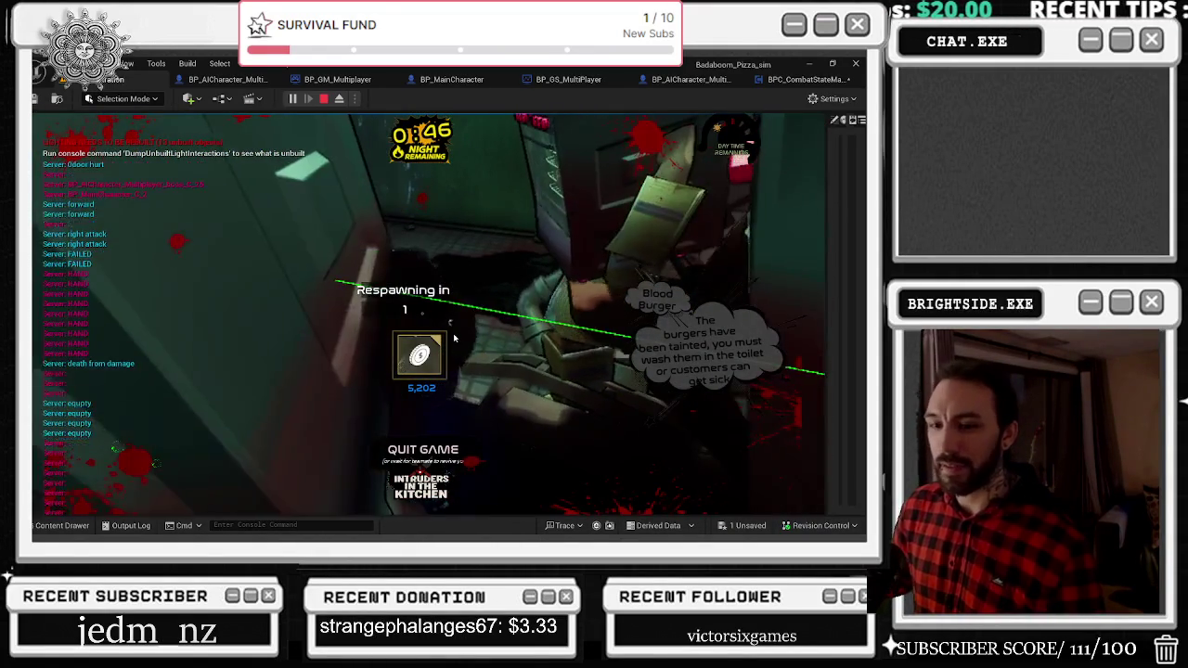
Respawn the host with the 'pa' console command while the playtest keeps running.
key("grave")
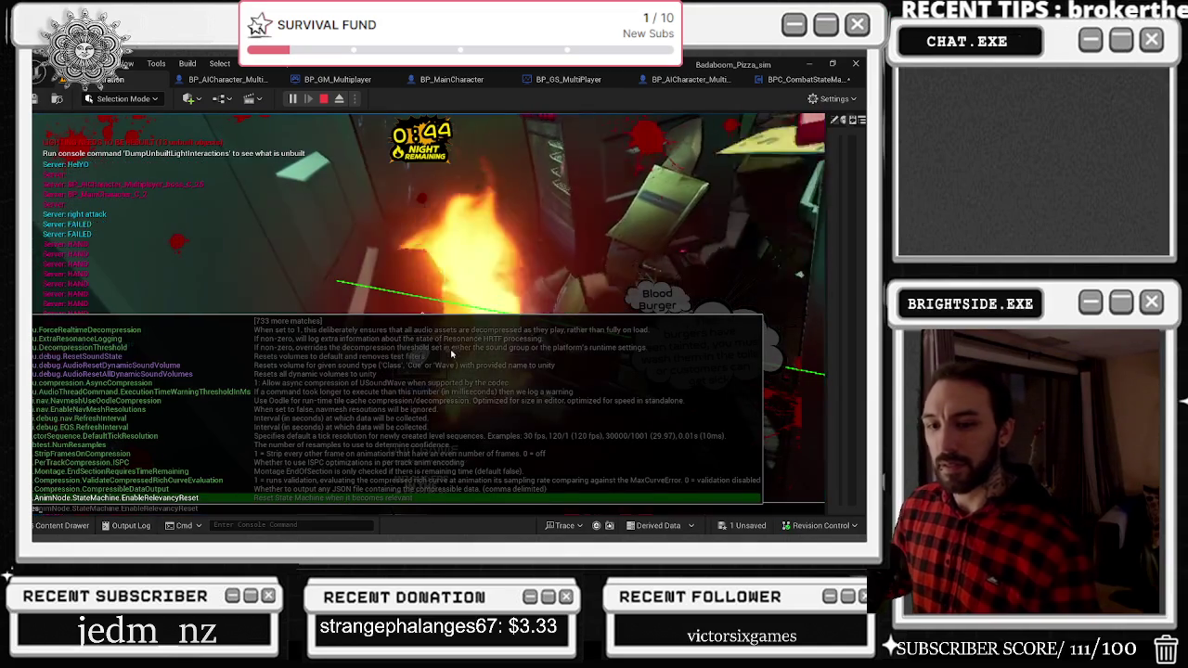
type("pawn the host _Server\"")
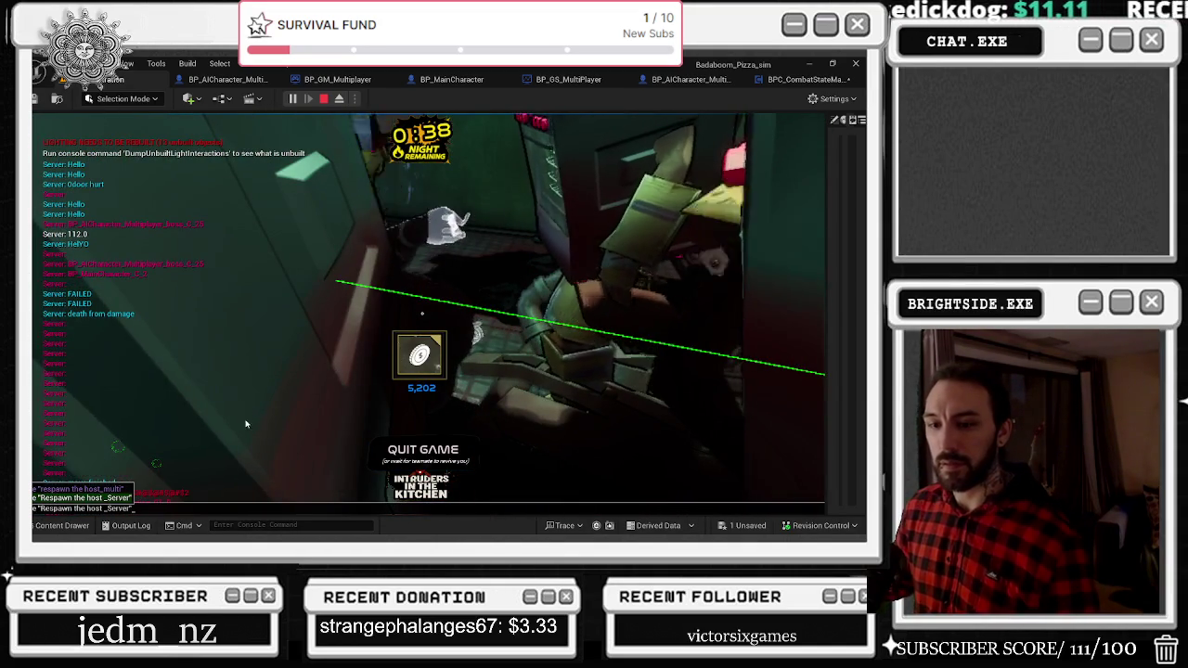
key("Return")
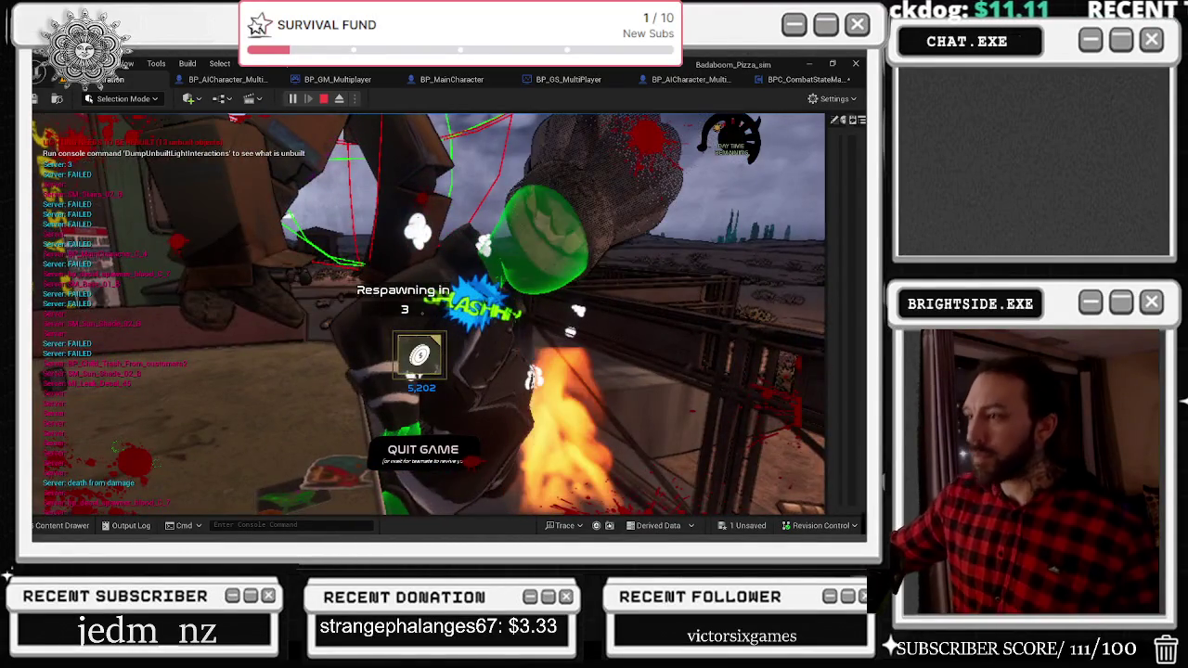
End Play-In-Editor and go back to BPC_CombatStateManager's Trace for Damage graph.
key("Escape")
left_click(791, 80)
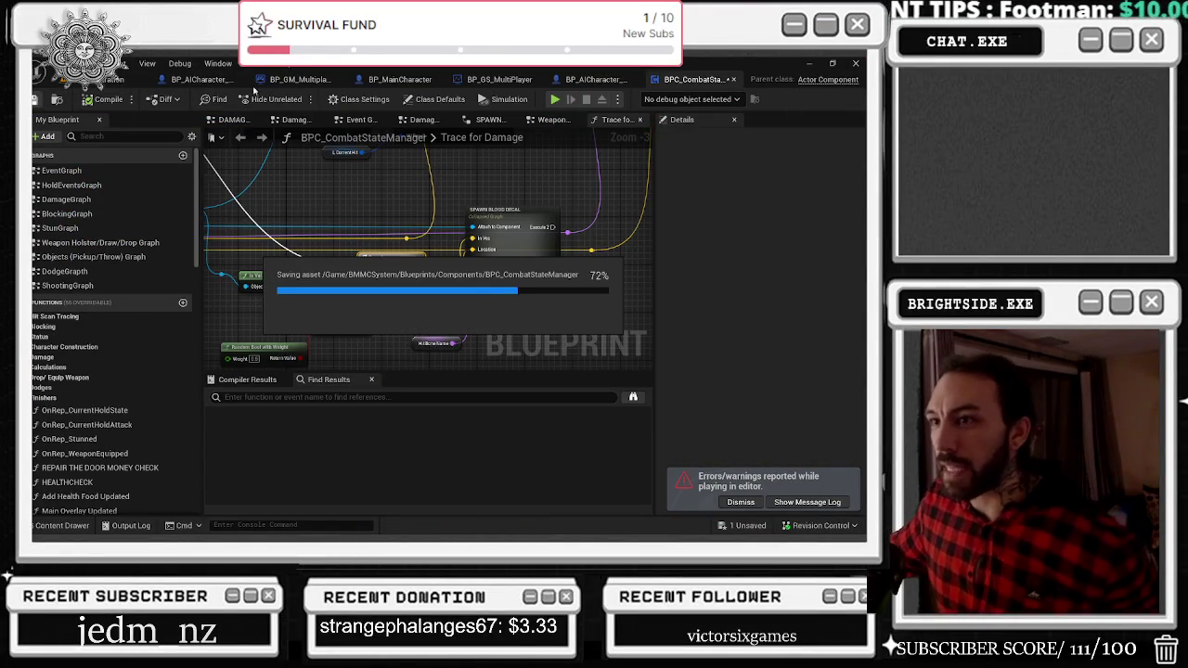
Start a Play-In-Editor session of the Badaboom_Pizza_sim level.
left_click(125, 79)
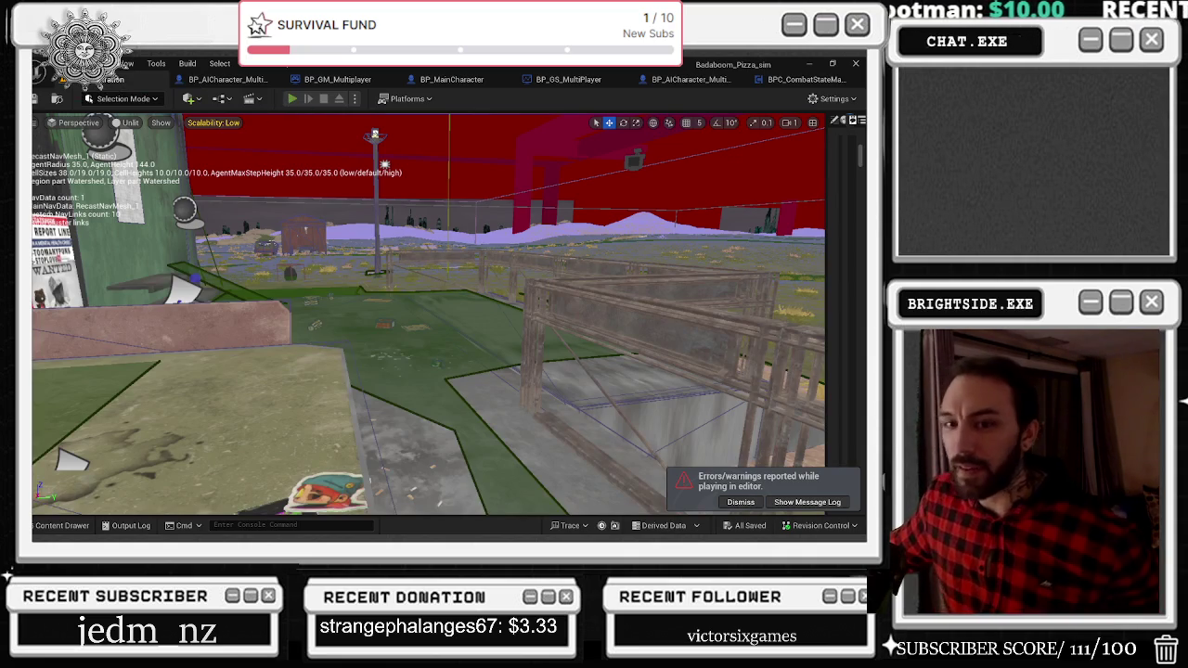
key("alt+p")
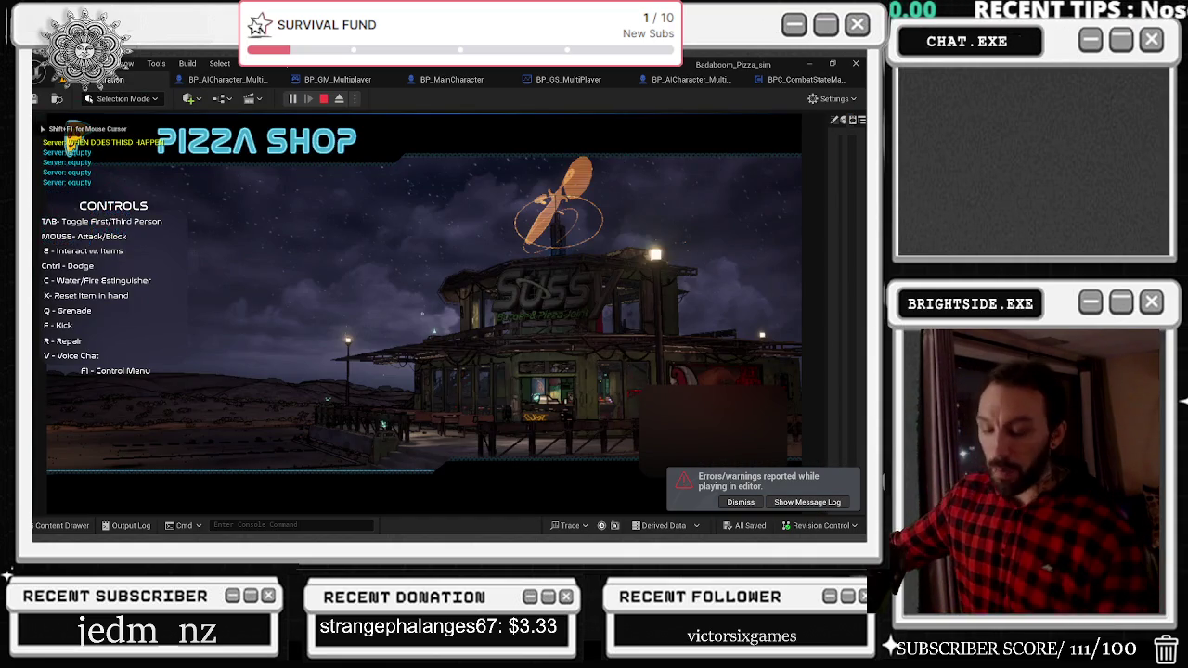
key("alt+Tab")
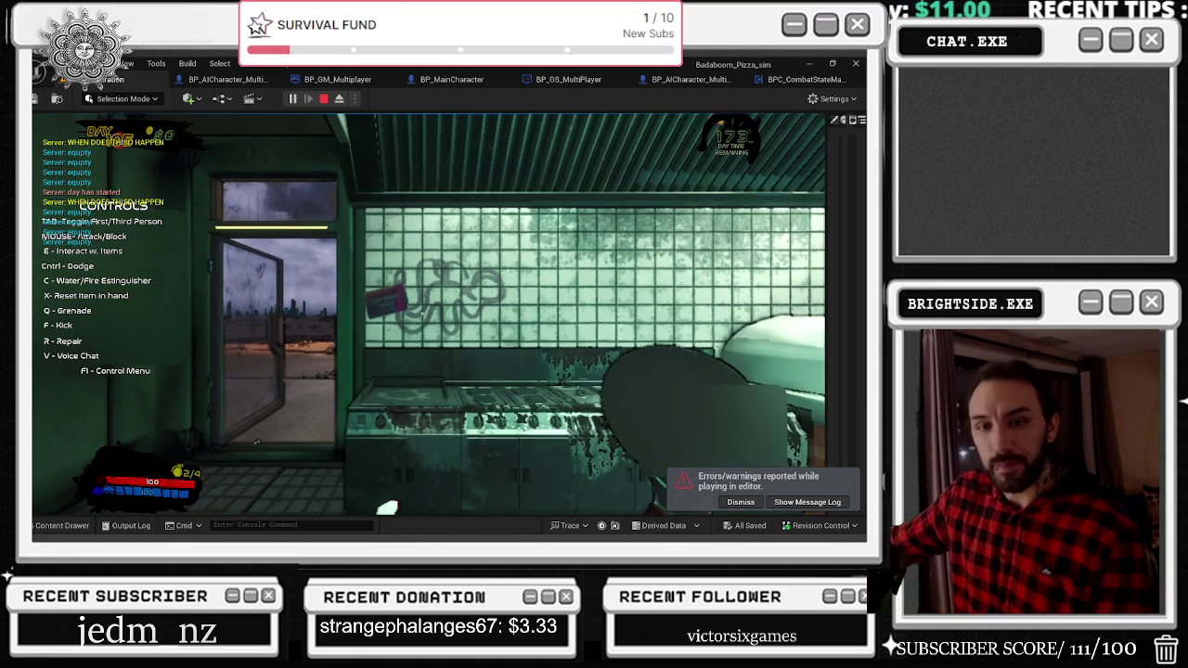
key("alt+Tab")
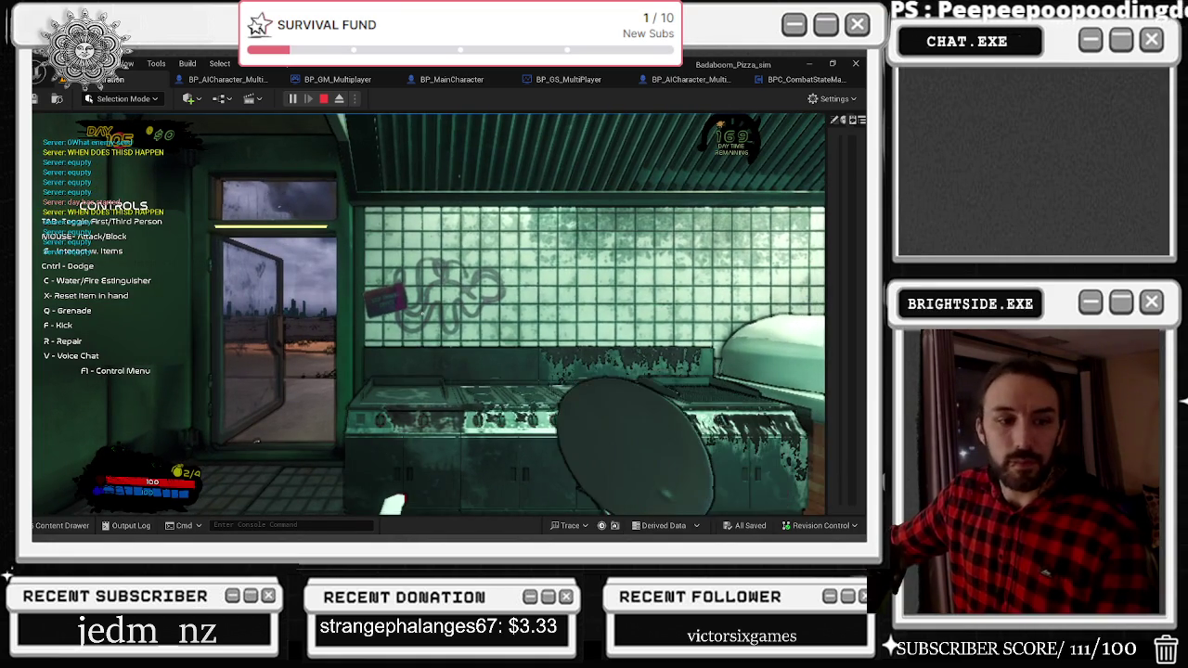
Walk the chef out through the door to the outside fence and look around.
left_click(188, 346)
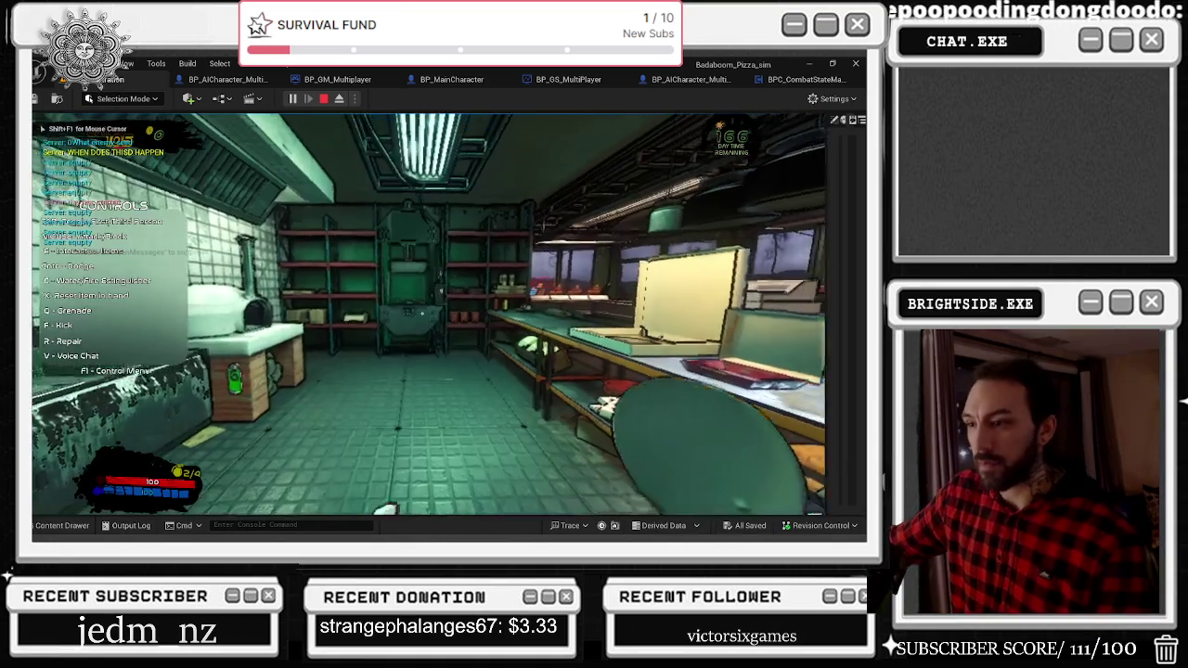
key("w")
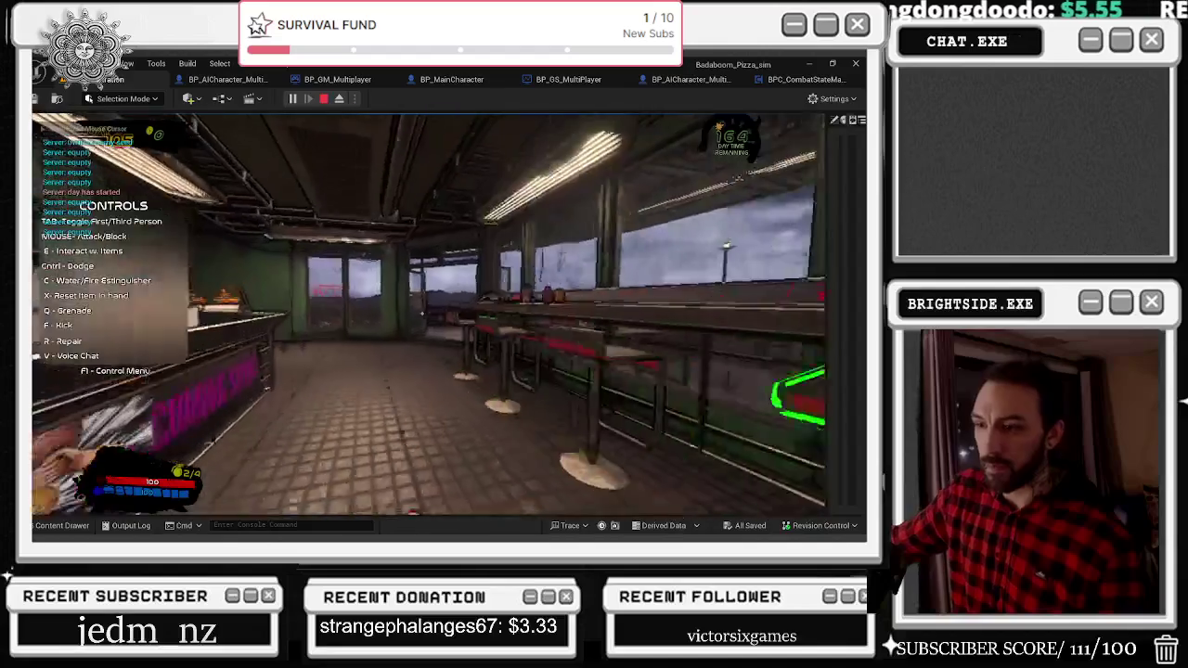
key("w")
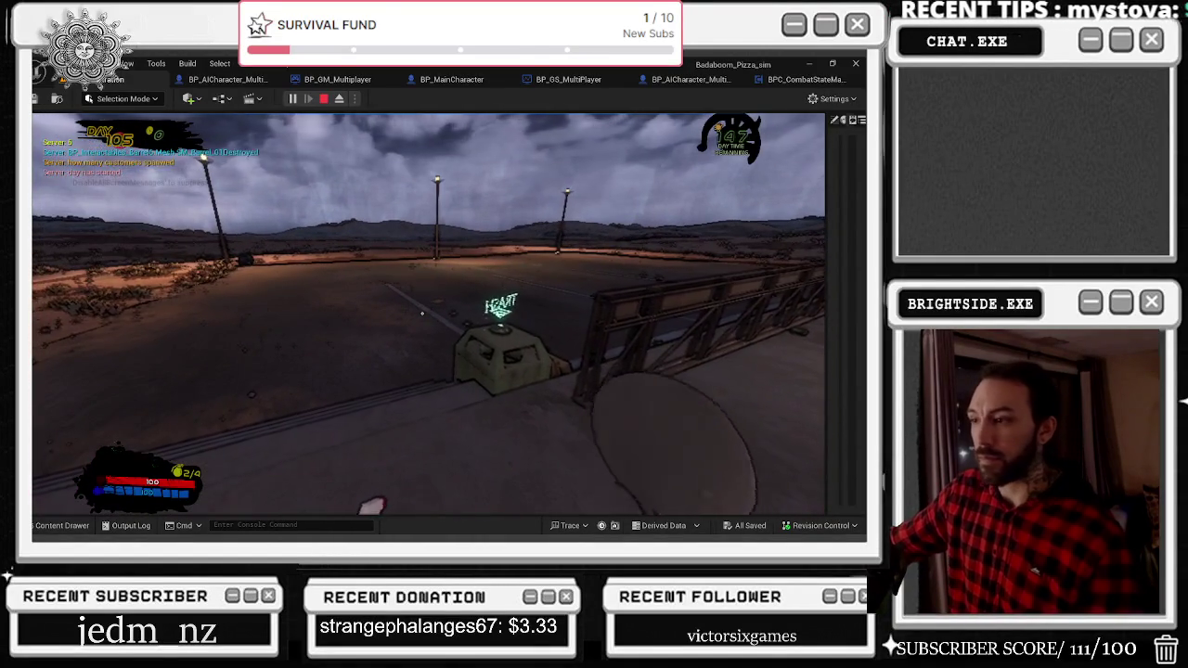
key("w")
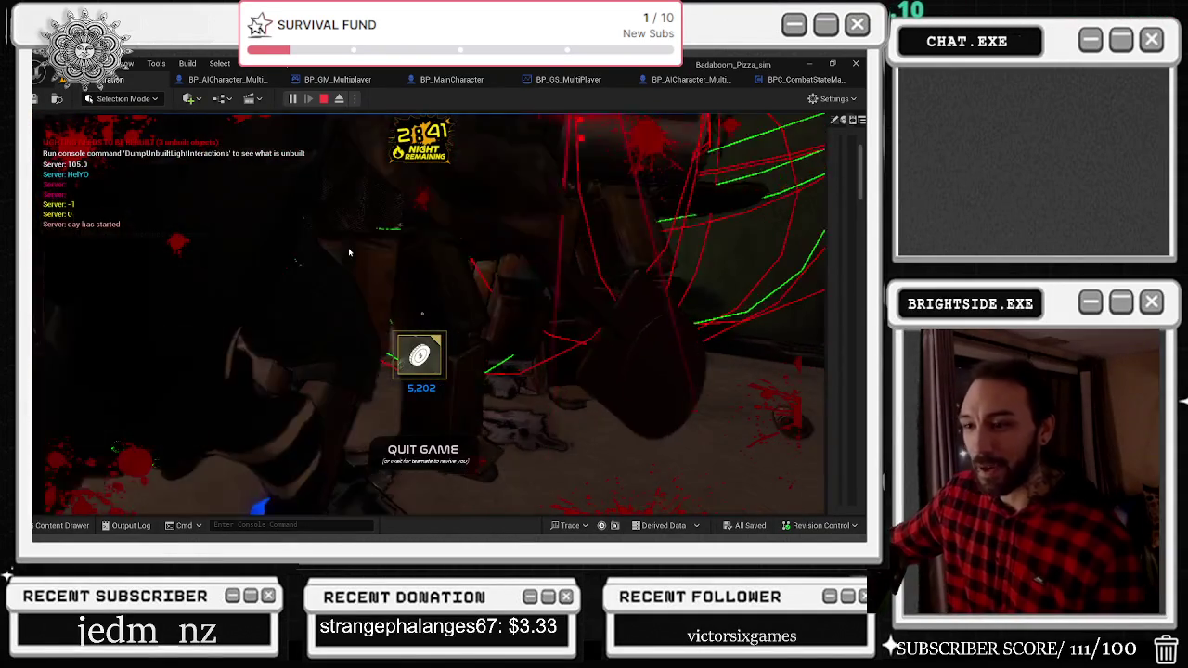
key("grave")
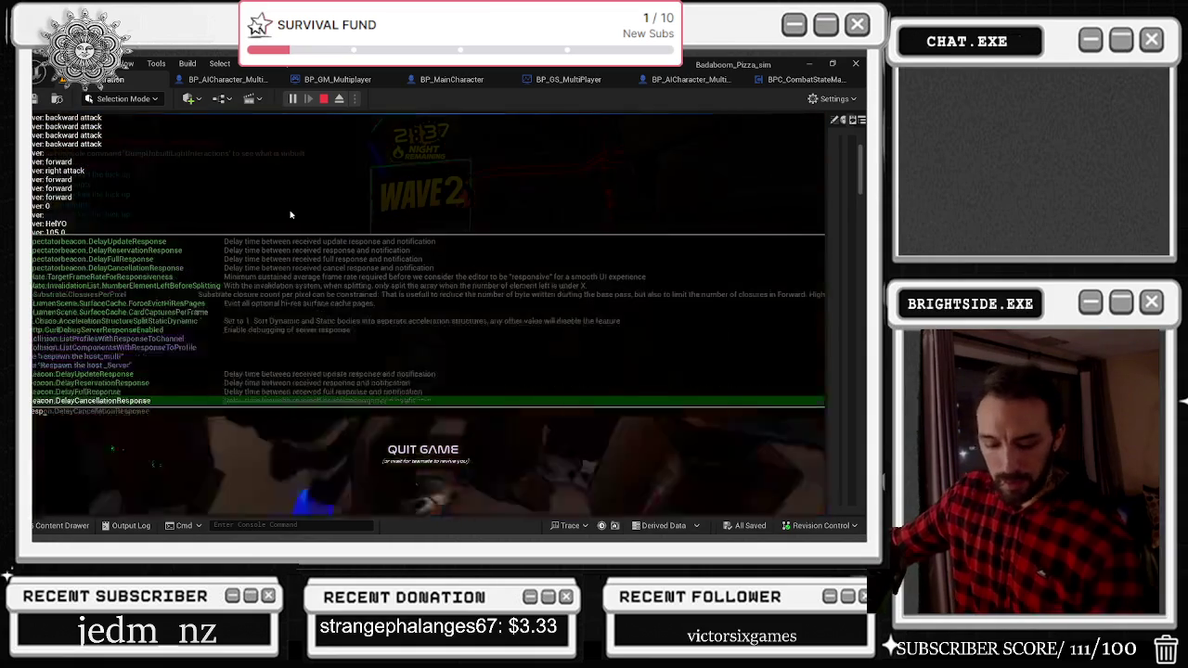
Respawn the host with the 'respa' console command and walk from the hallway to the dumpster.
type("respa")
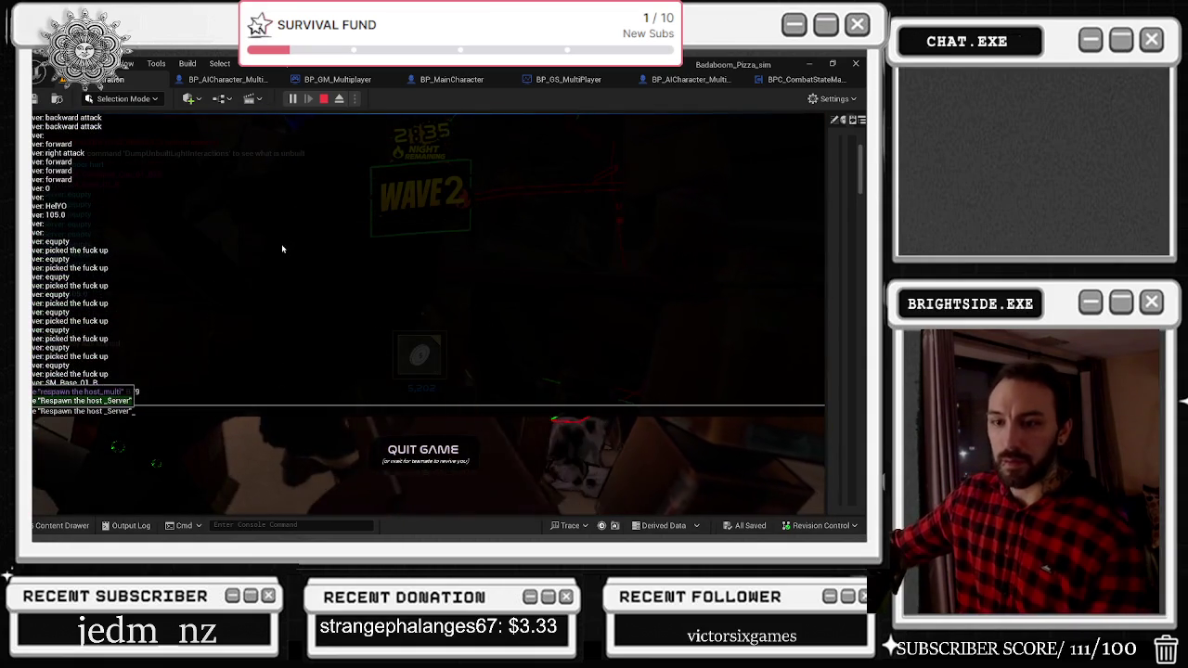
key("Return")
key("w")
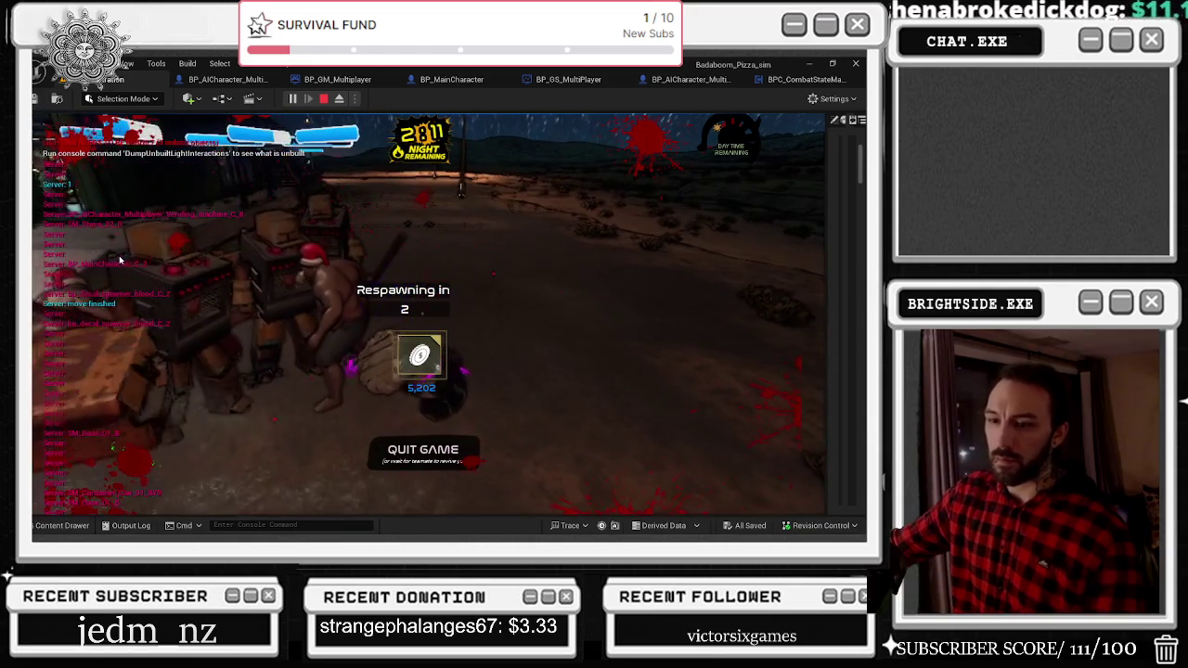
key("grave")
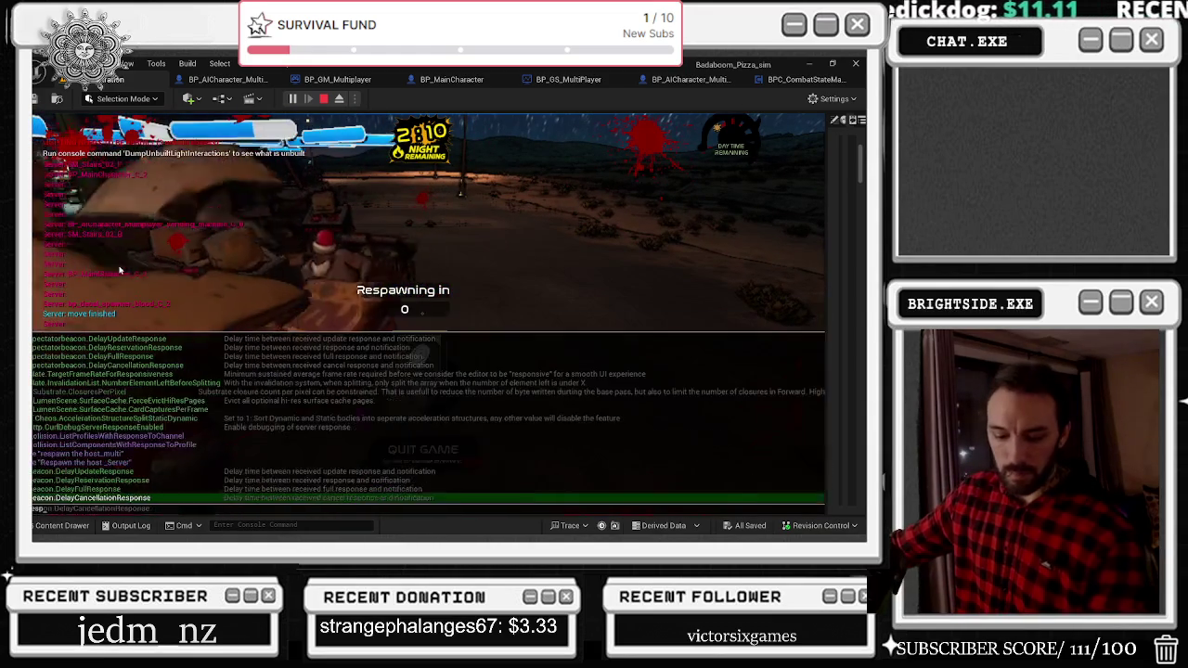
key("grave")
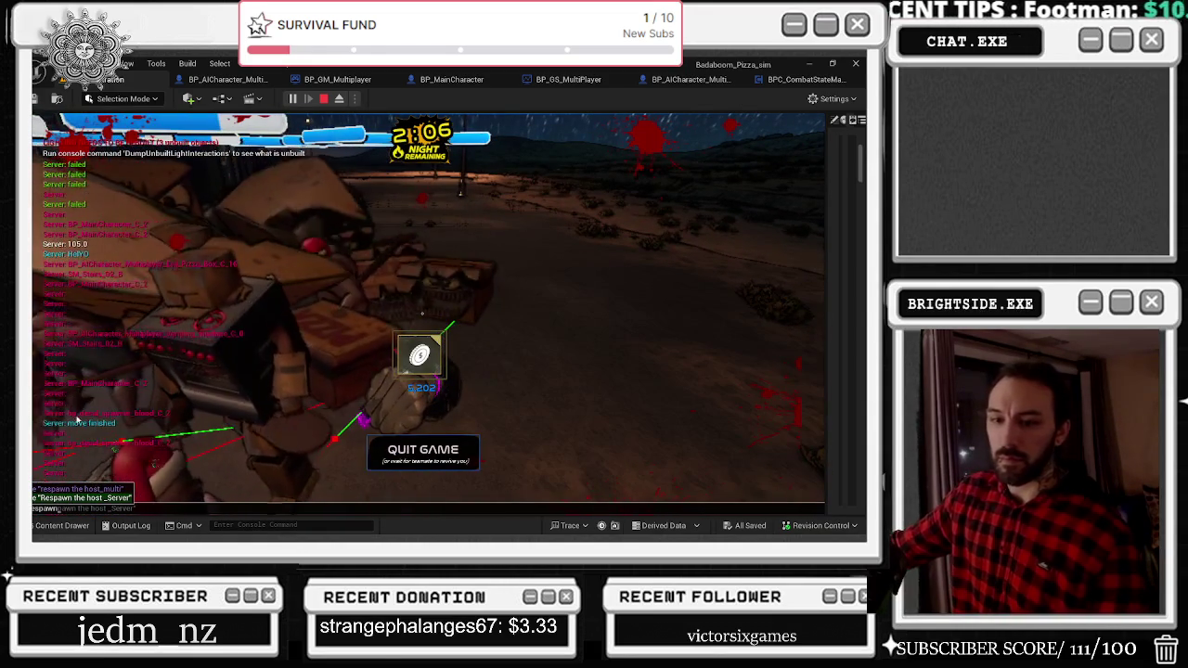
Respawn the host, strike the intruder six times with the melee weapon, then stop the playtest.
key("Return")
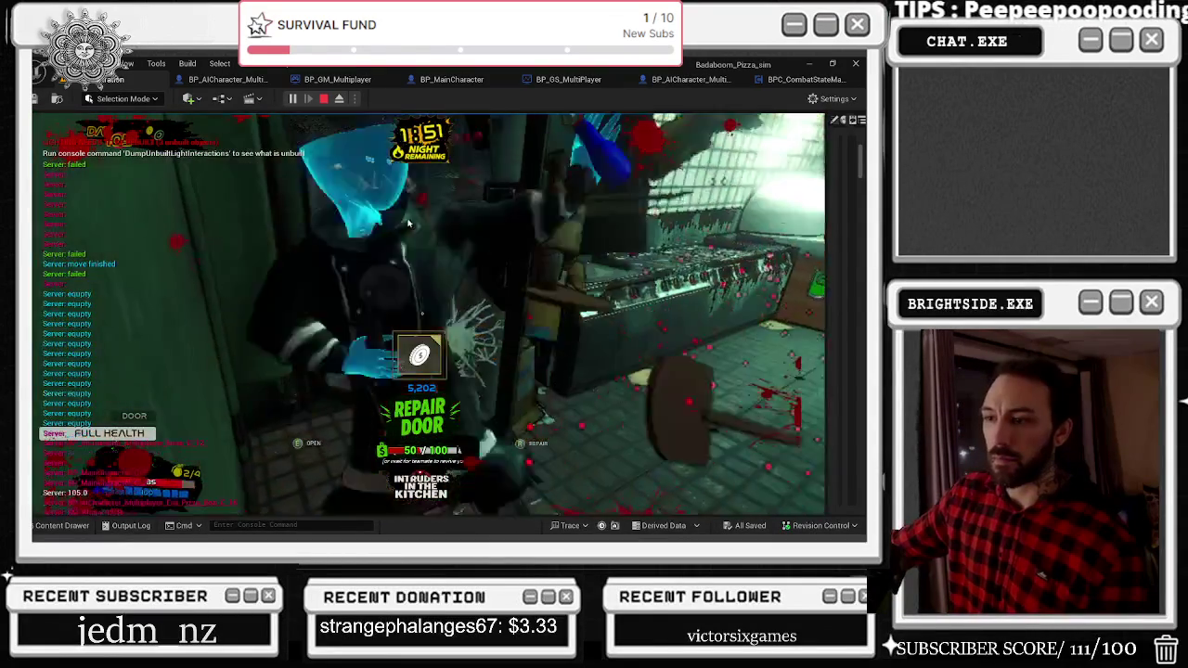
left_click(409, 223)
left_click(408, 219)
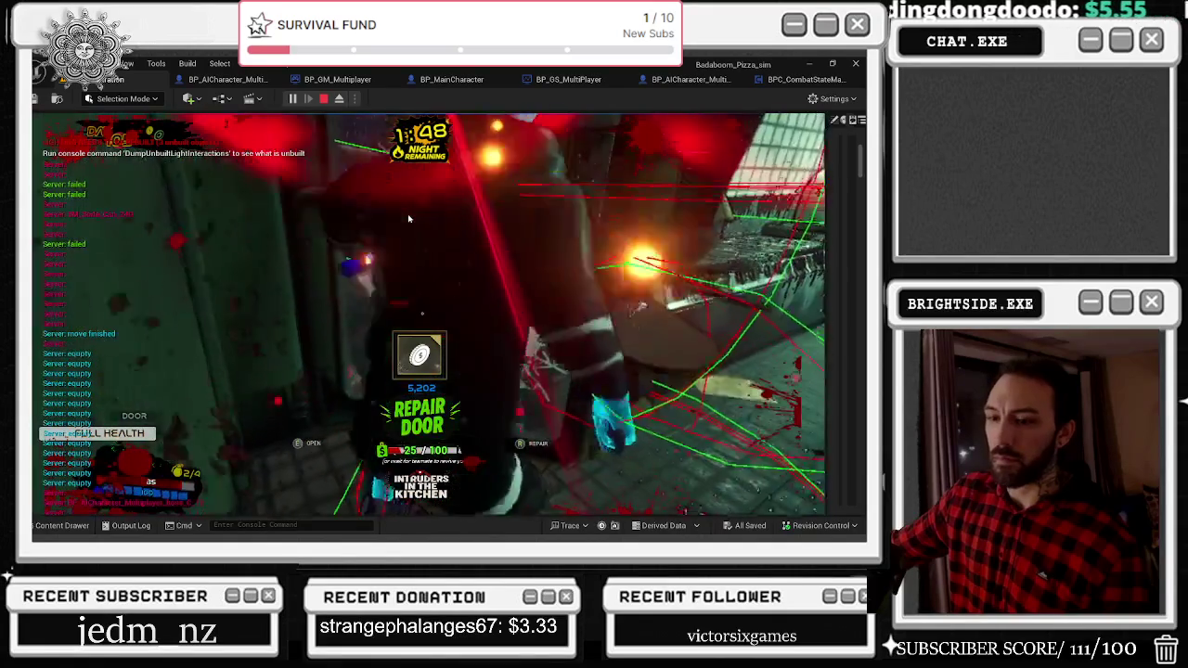
left_click(411, 219)
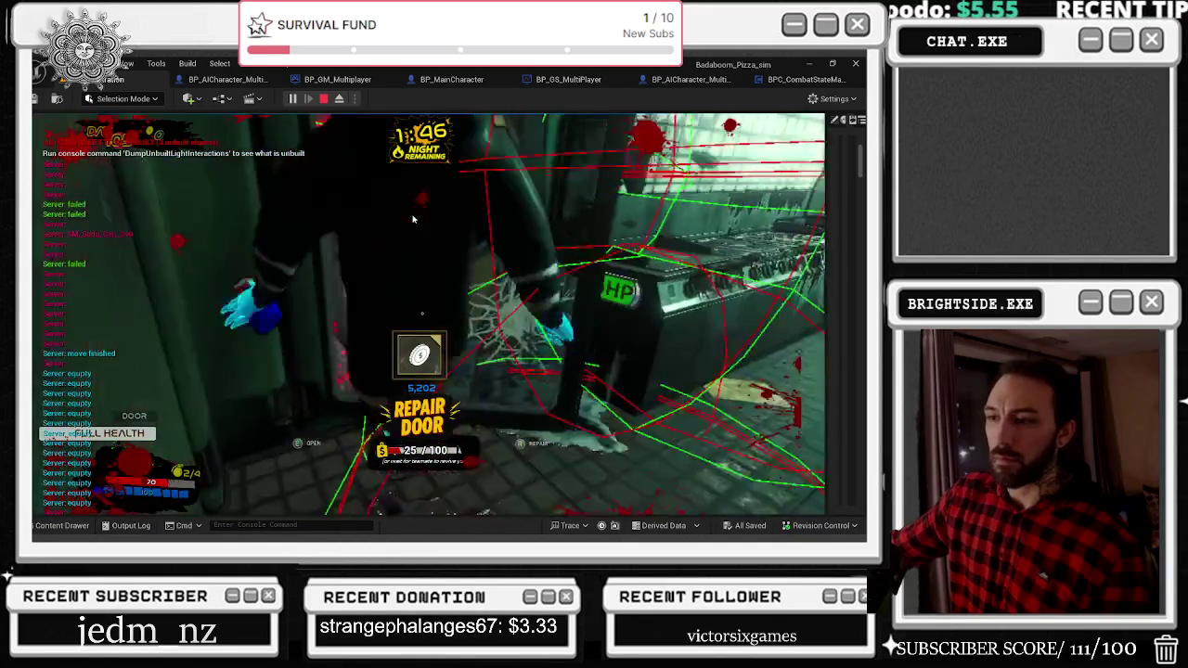
left_click(413, 219)
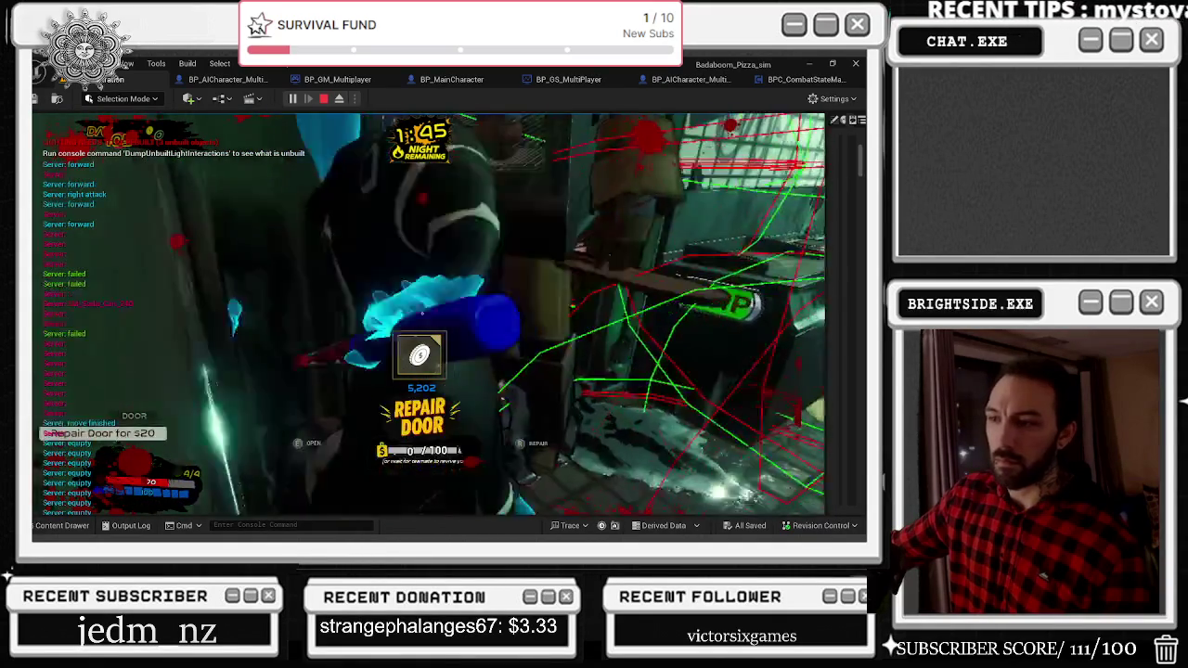
left_click(422, 313)
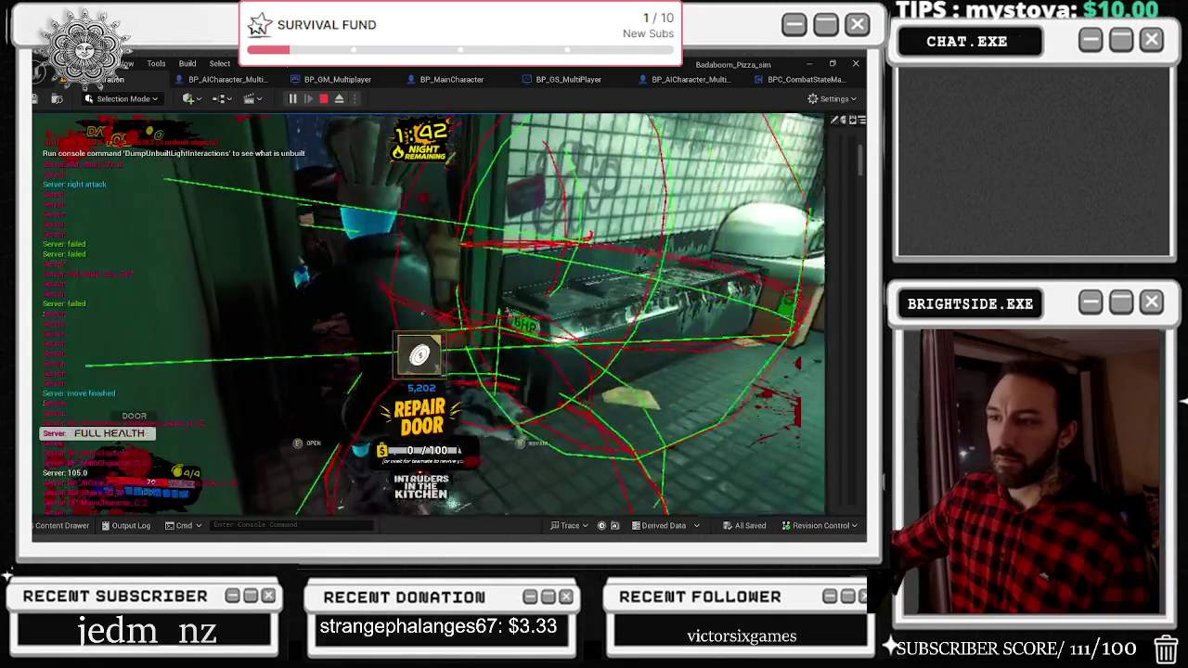
left_click(422, 314)
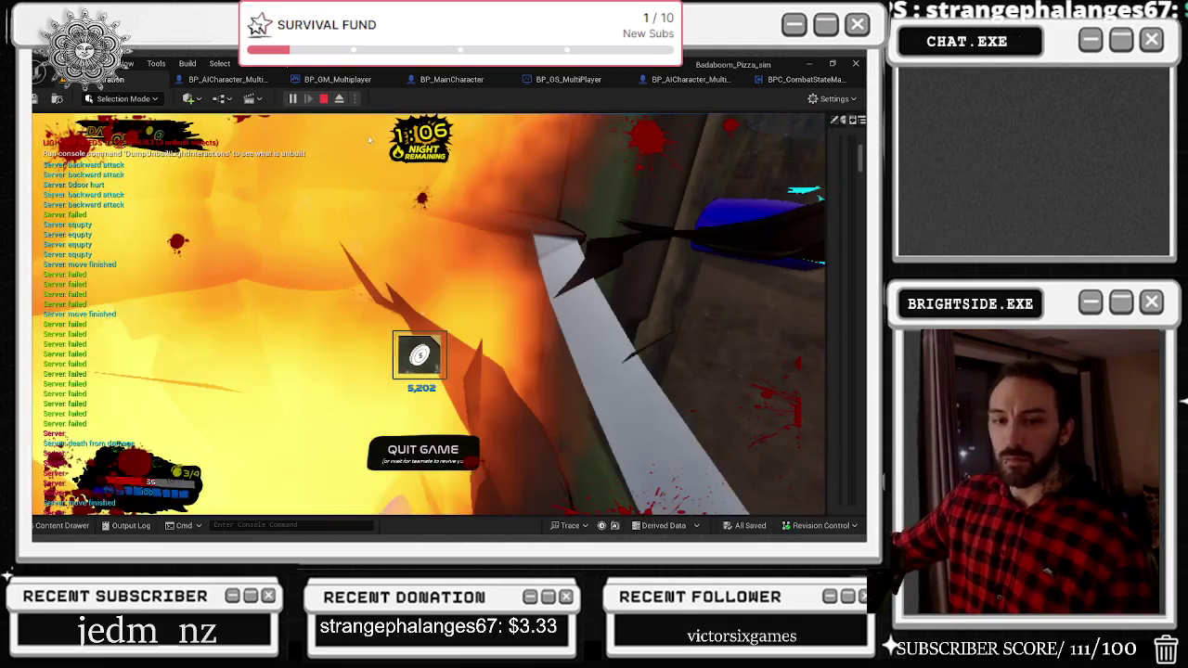
key("Escape")
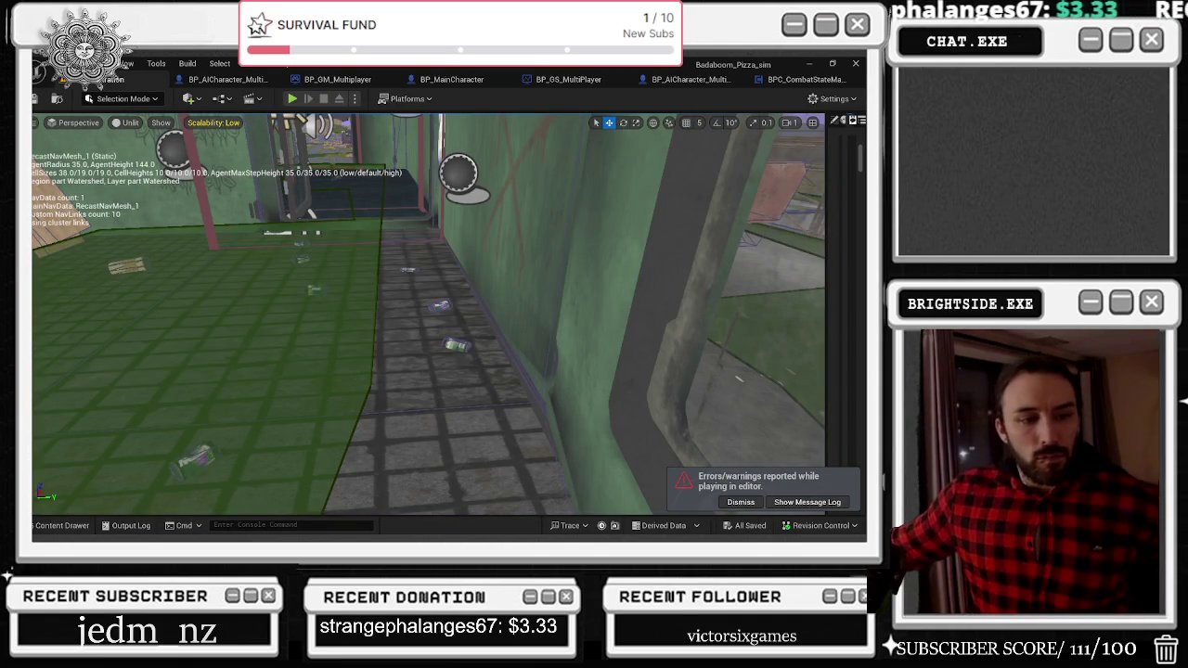
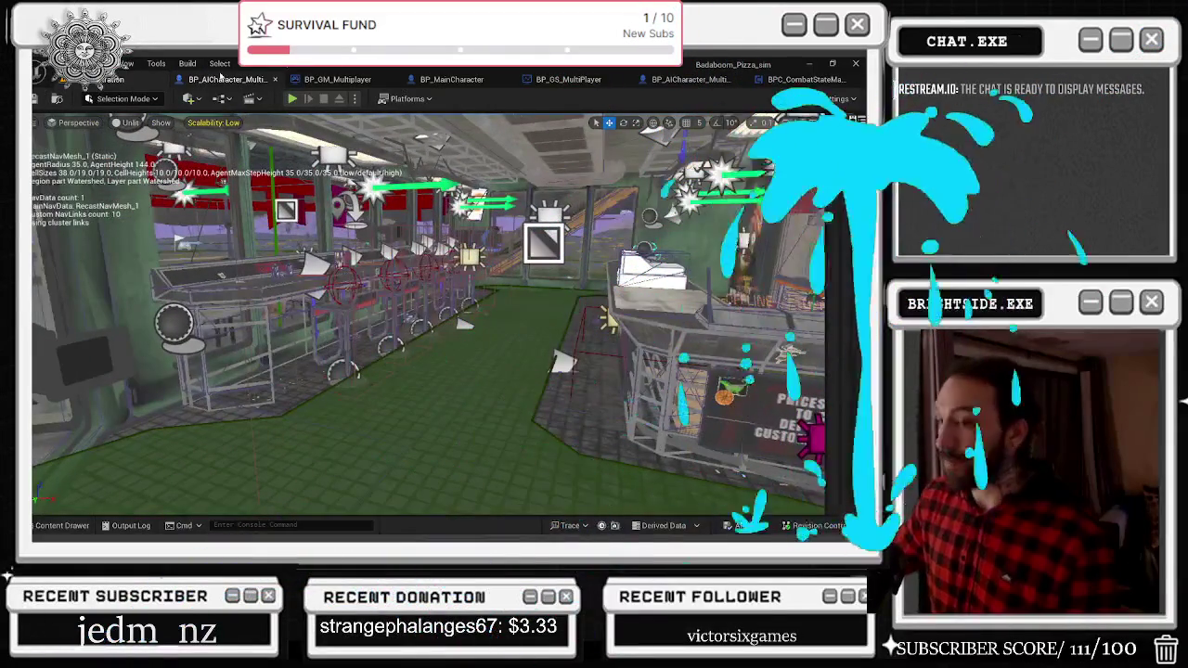
Check the AI character and Trace for Damage graphs, then show Play options with Number of Players 2.
left_click(223, 79)
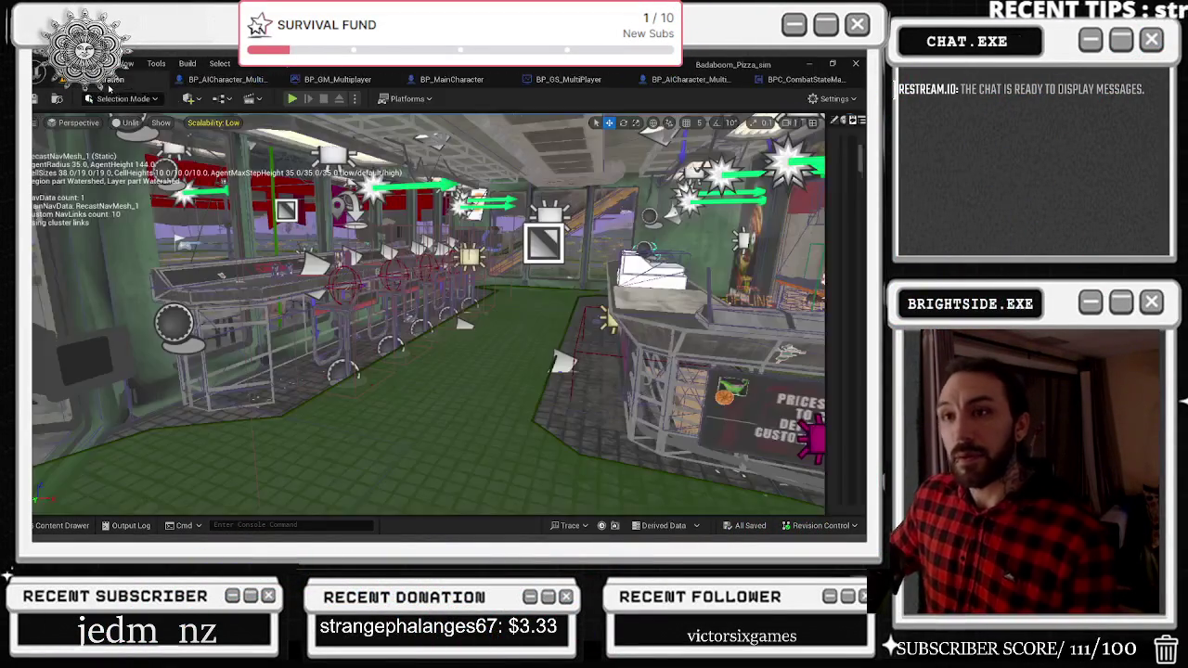
left_click(109, 80)
scroll(754, 327, "up", 10)
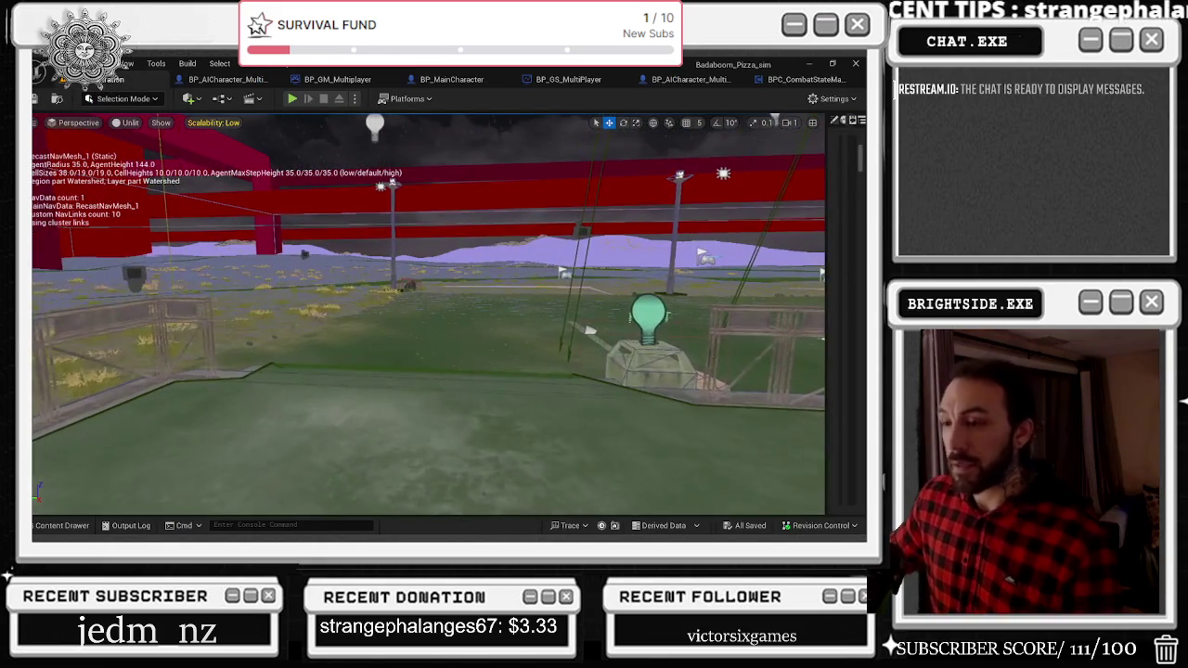
left_click(807, 79)
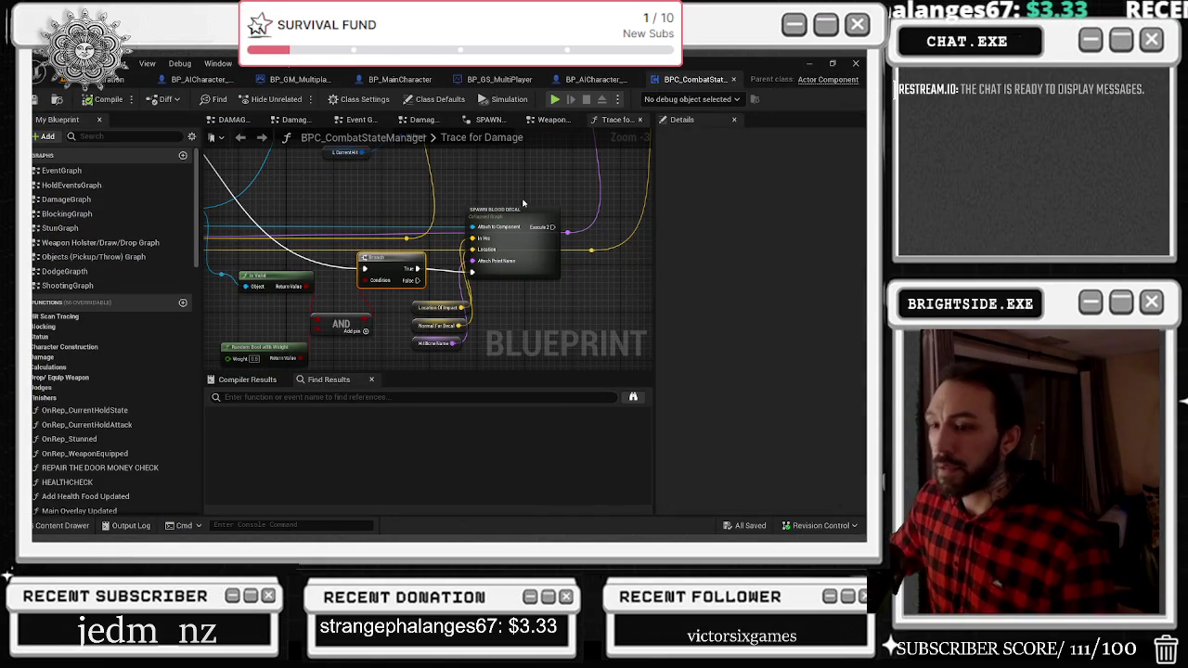
left_click(531, 213)
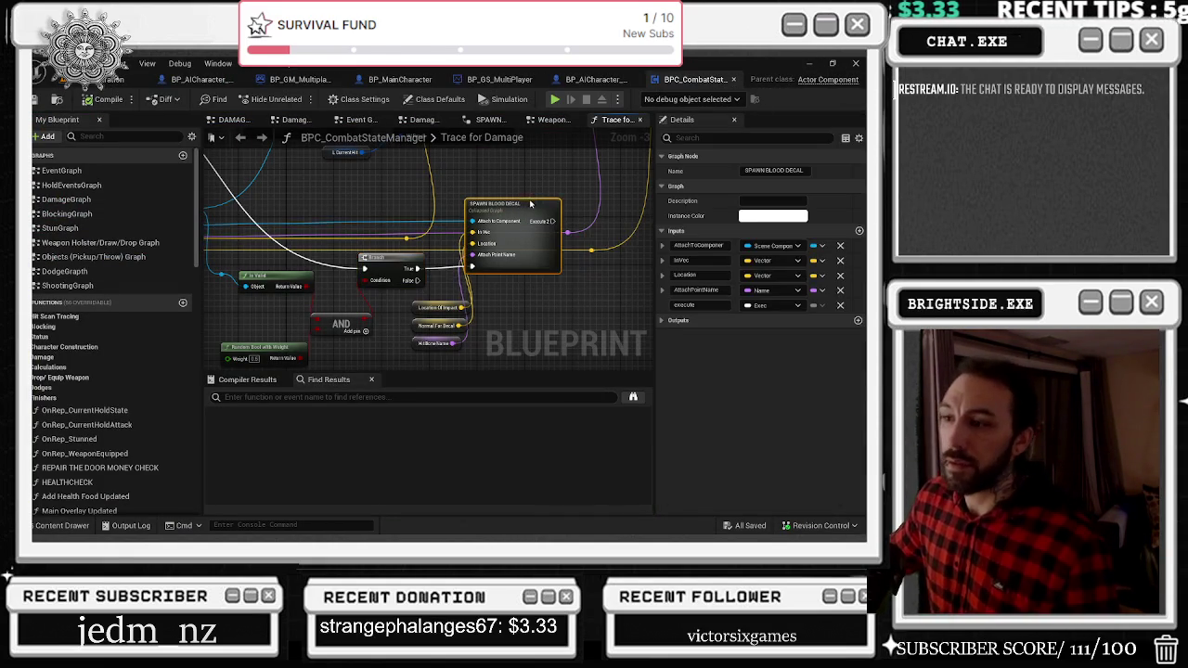
left_click(107, 79)
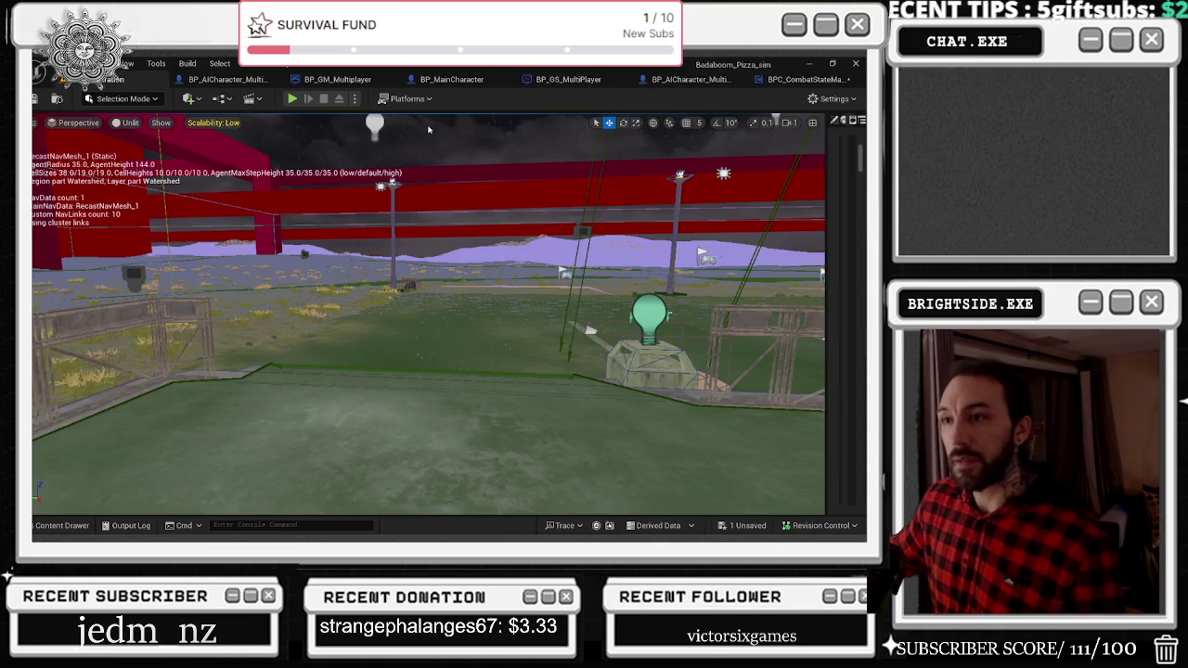
left_click(352, 100)
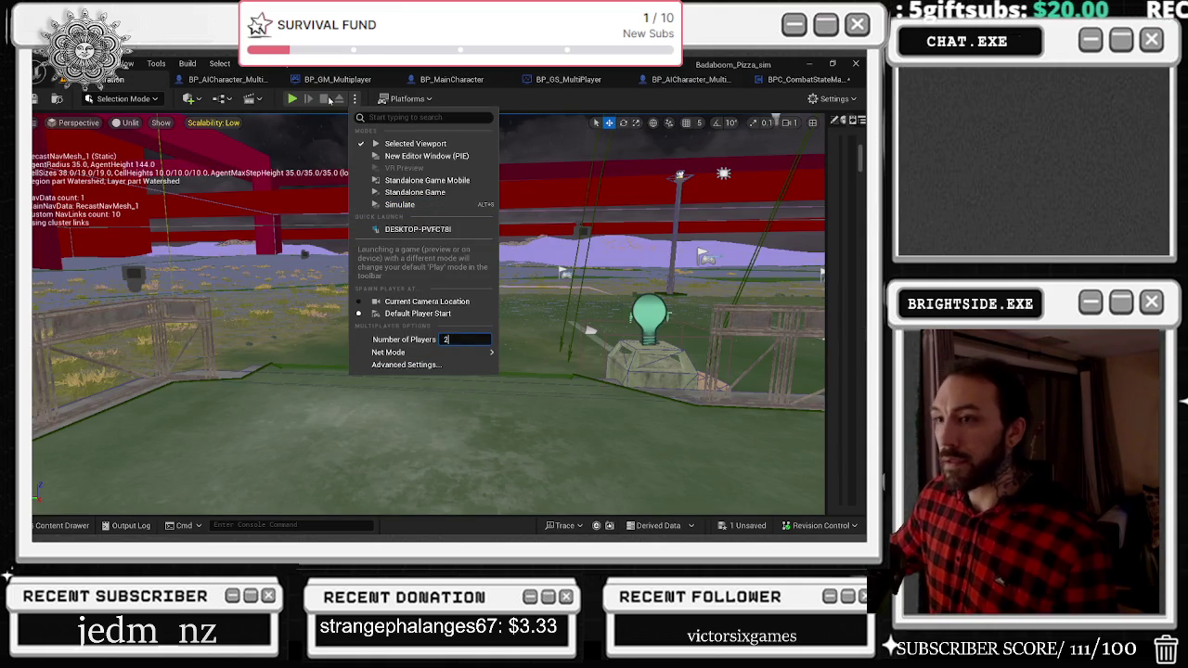
Run the two-player Play In Editor test until the editor crashes.
left_click(290, 100)
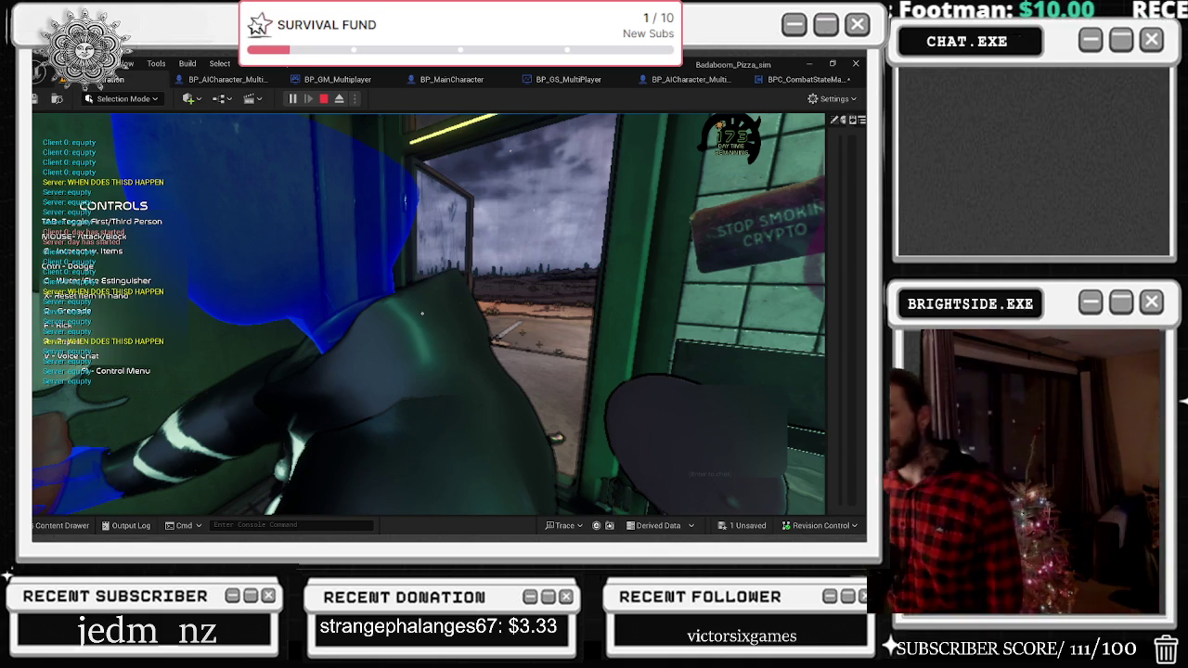
key("super+d")
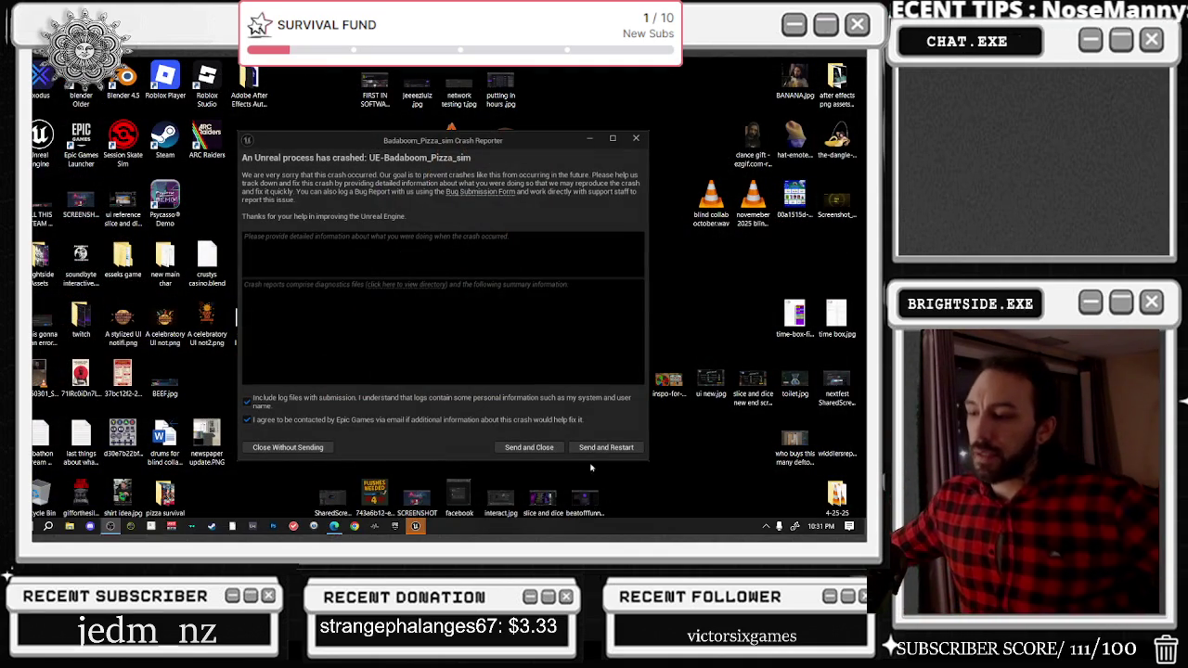
Send the crash report and restart, then bring the Steamworks dashboard forward.
left_click(601, 445)
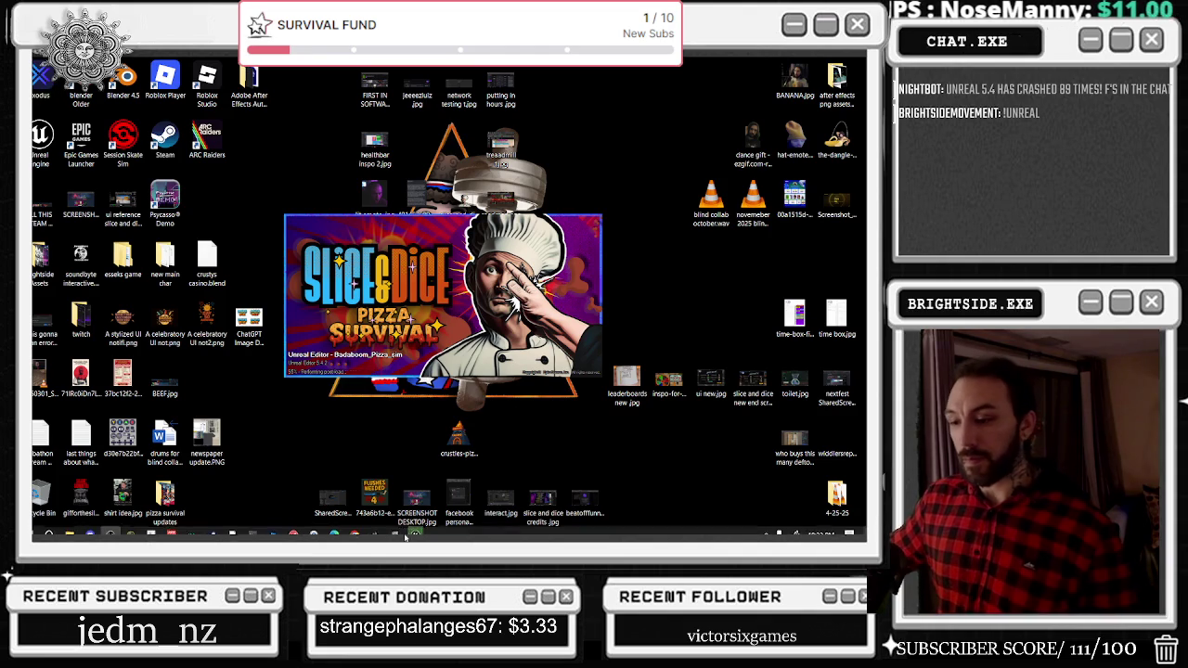
left_click(335, 527)
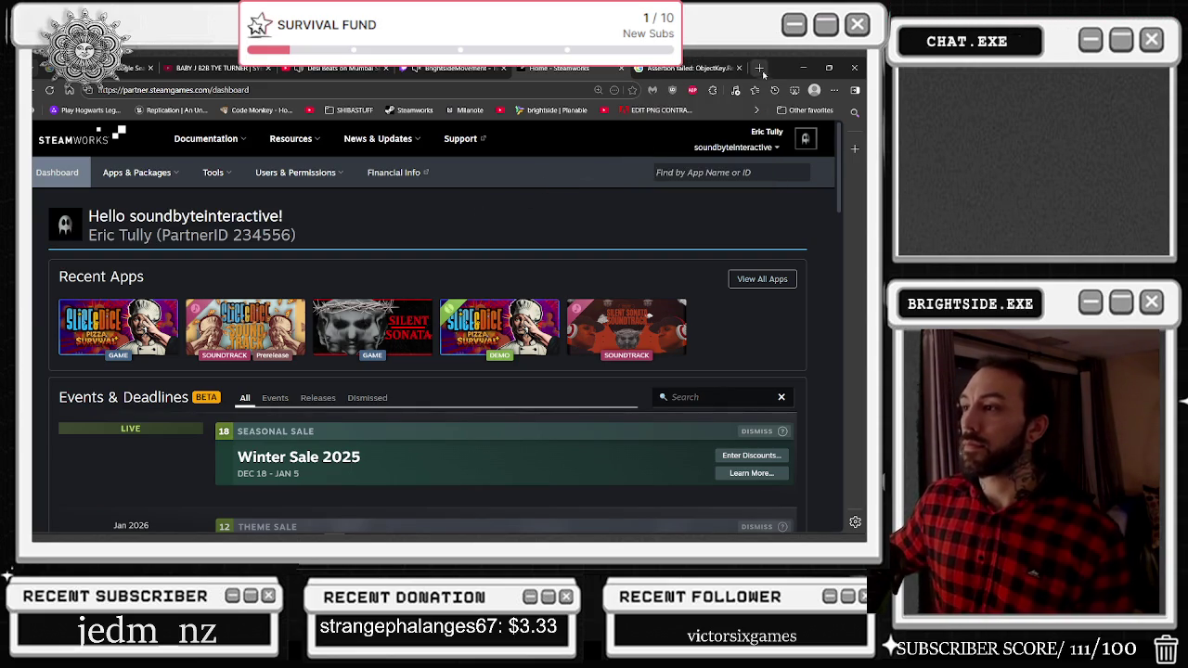
Un-maximize the browser to uncover the reloaded editor and return to the level viewport.
mouse_move(787, 71)
left_mouse_down()
mouse_move(360, 278)
mouse_move(0, 278)
left_mouse_up()
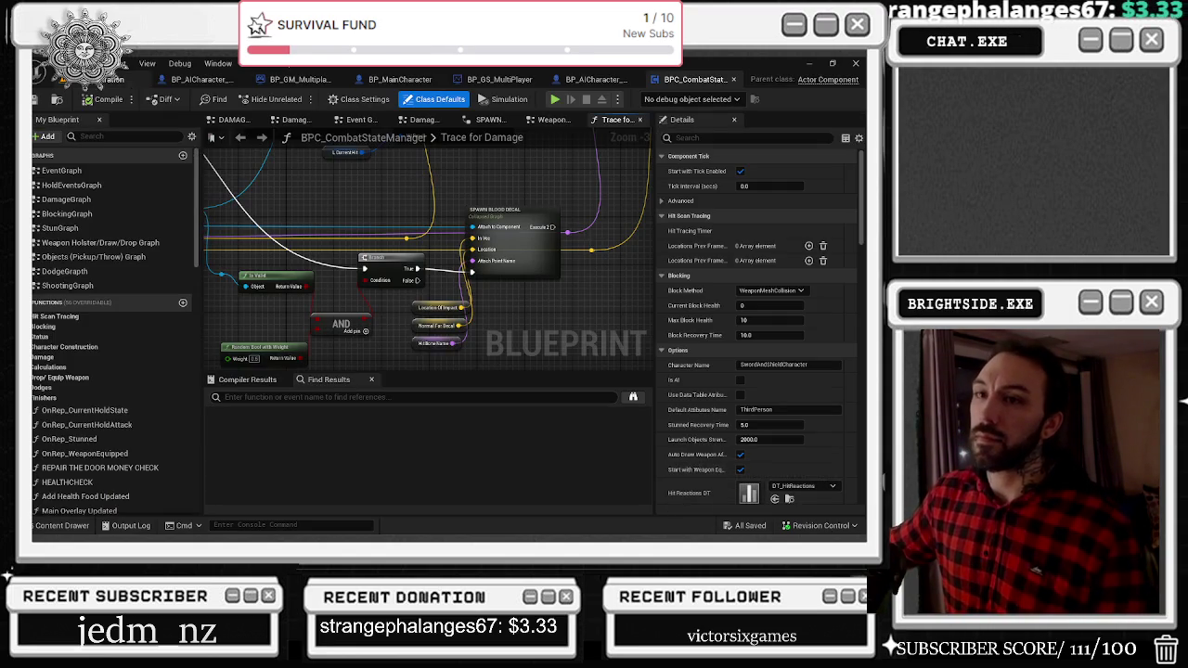
left_click(102, 79)
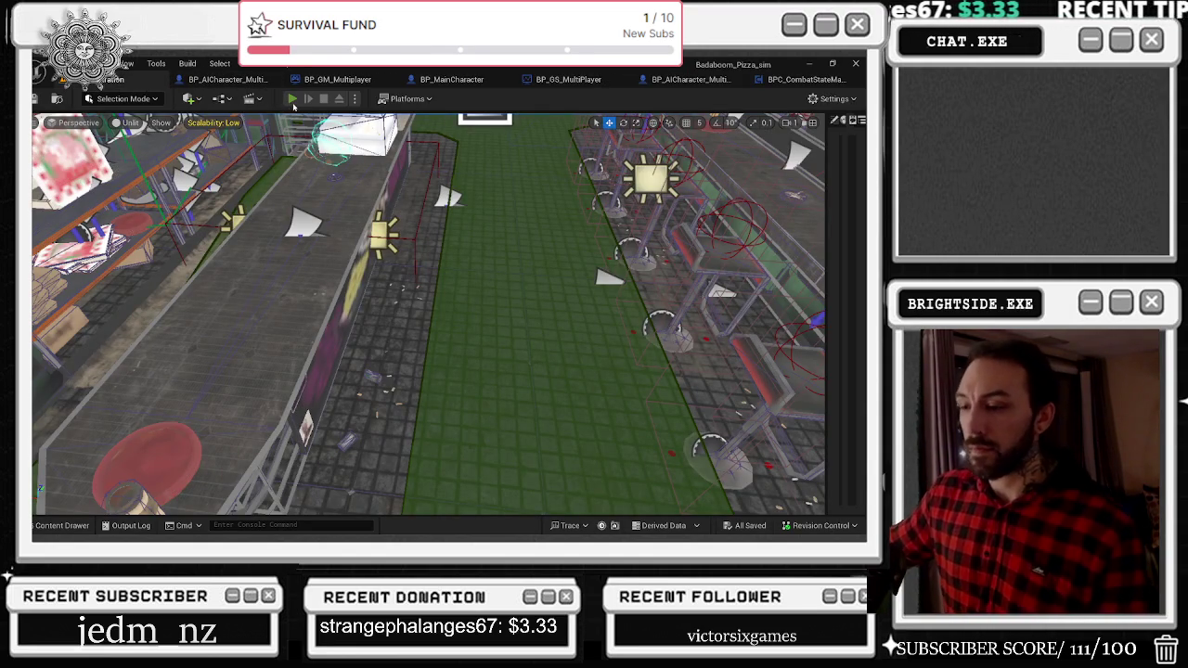
Start a Play In Editor session of the pizza shop level with the green Play button.
left_click(292, 98)
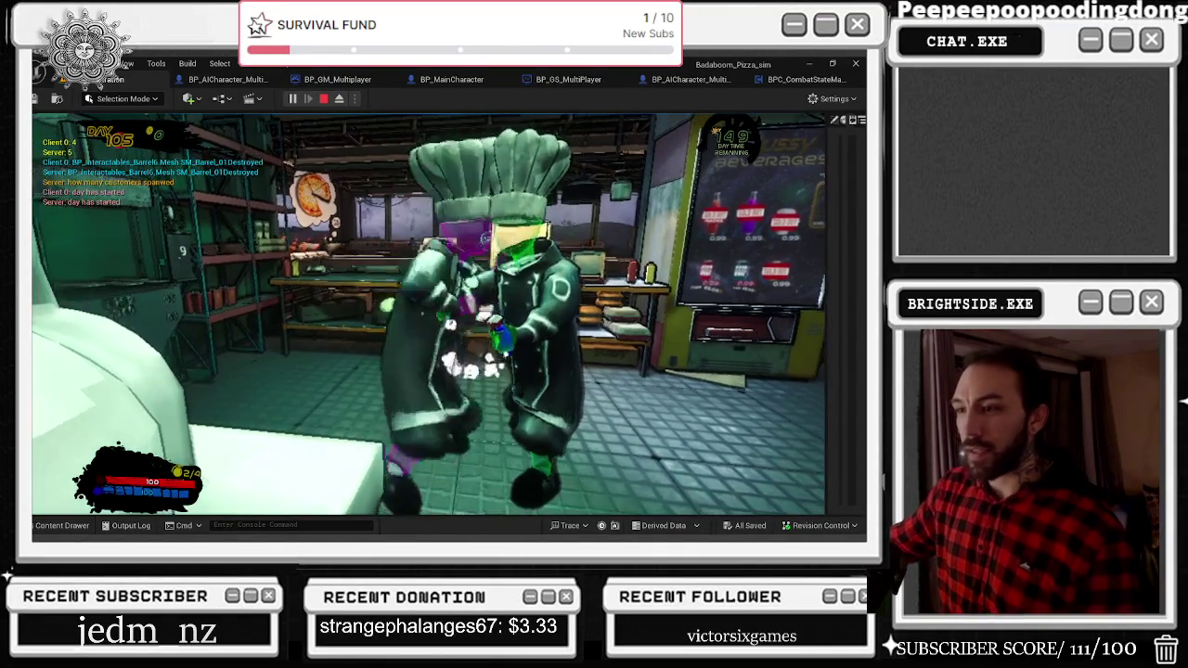
Stop the play session and set BP_GS_MultiPlayer's WAVE LEVEL default value to 0.
key("Escape")
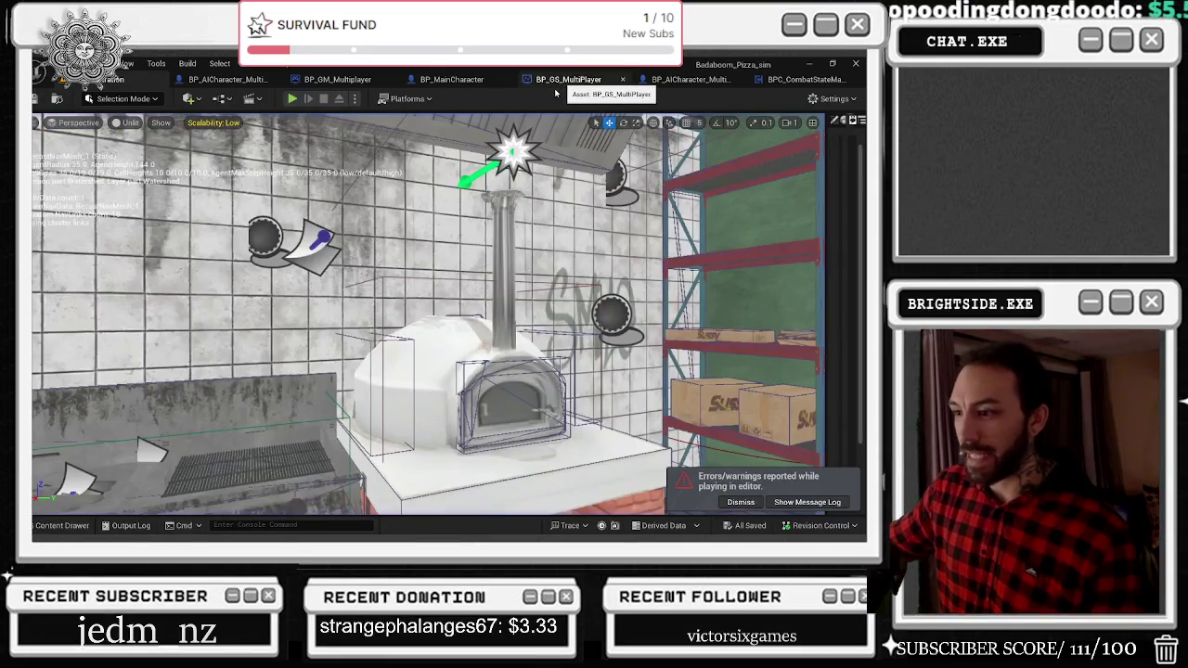
left_click(555, 82)
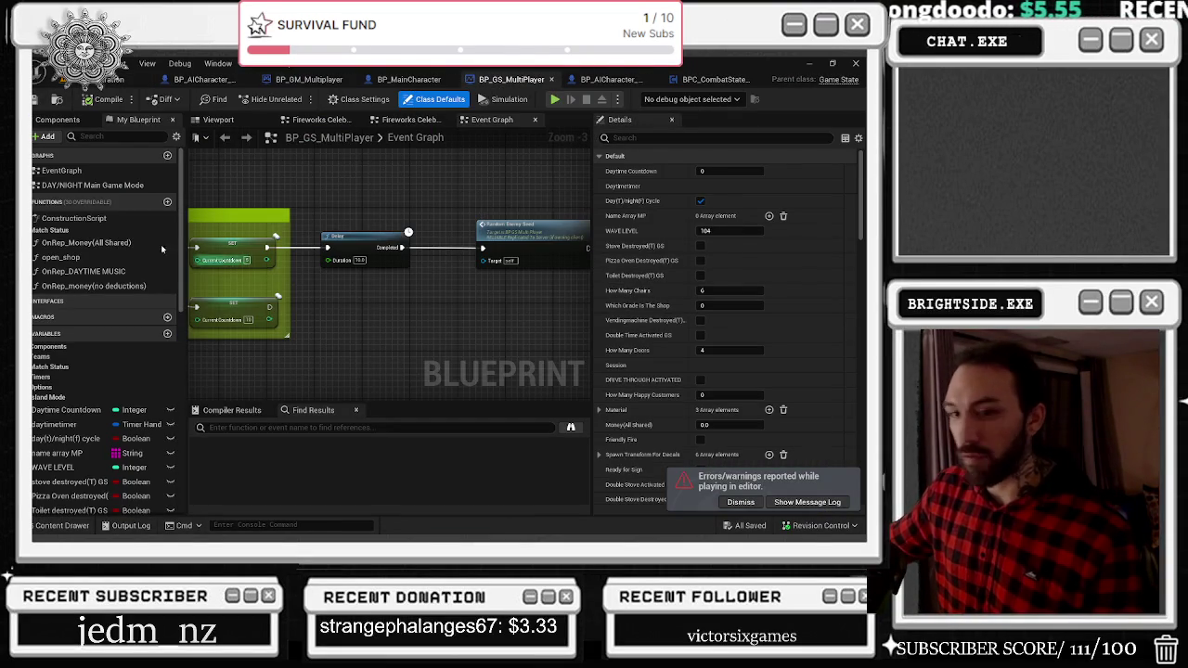
left_click(117, 470)
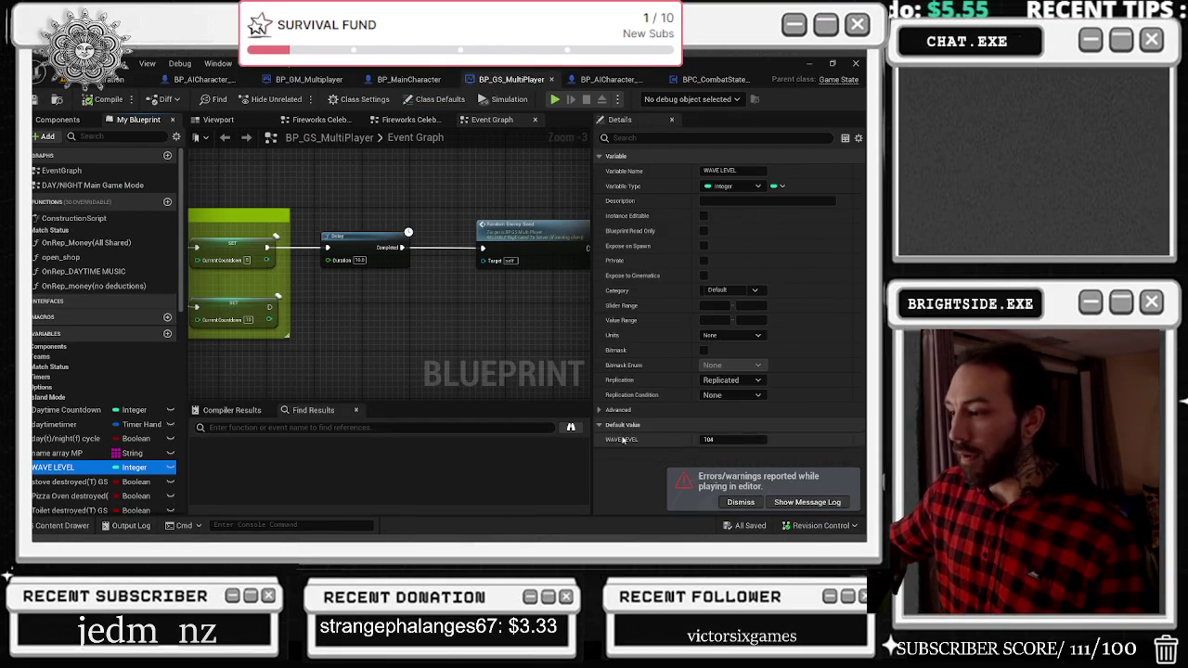
left_click(741, 439)
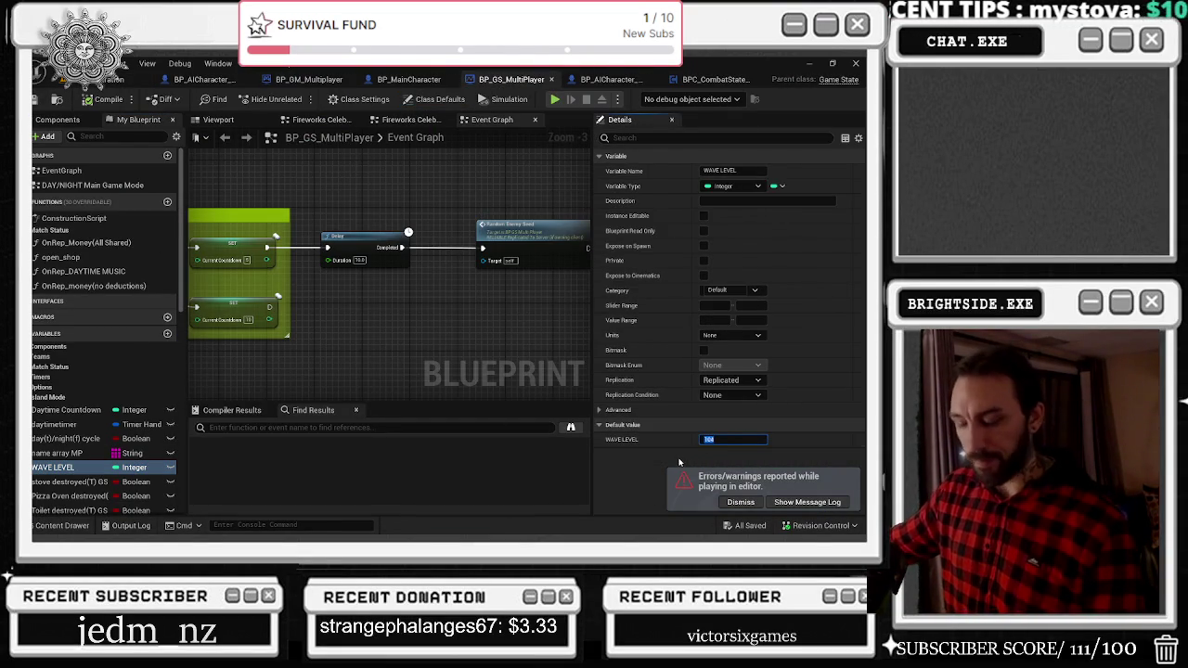
type("0")
key("Return")
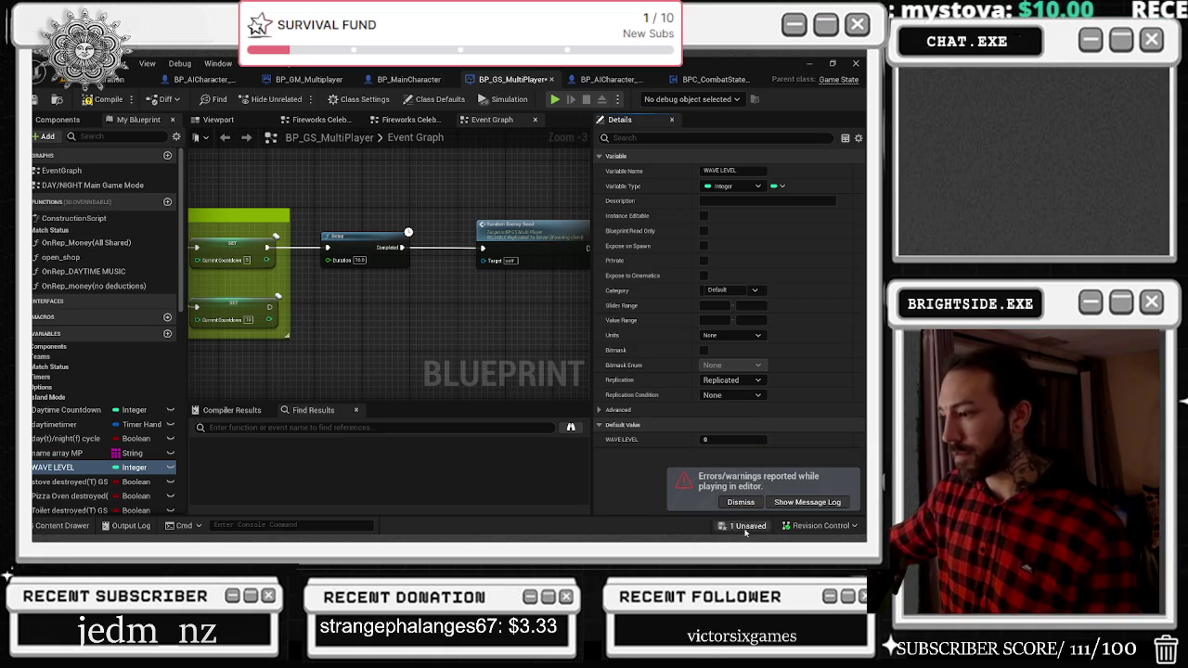
Save and compile BP_GS_MultiPlayer, then return to the level viewport.
key("ctrl+shift+s")
left_click(528, 425)
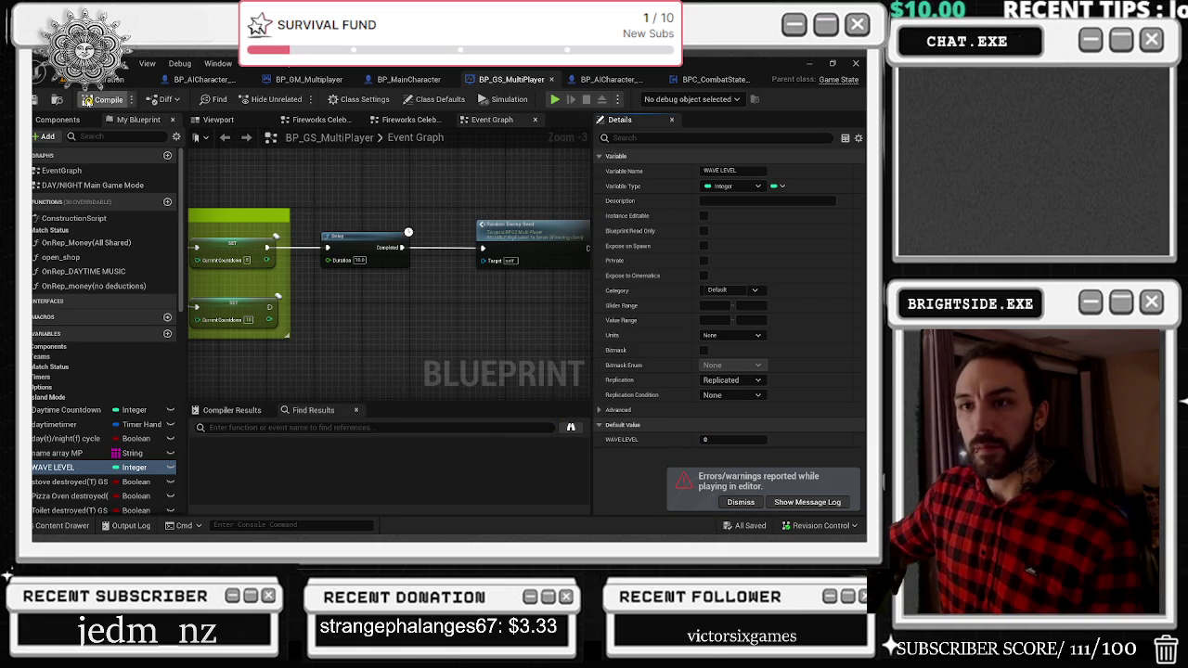
left_click(93, 99)
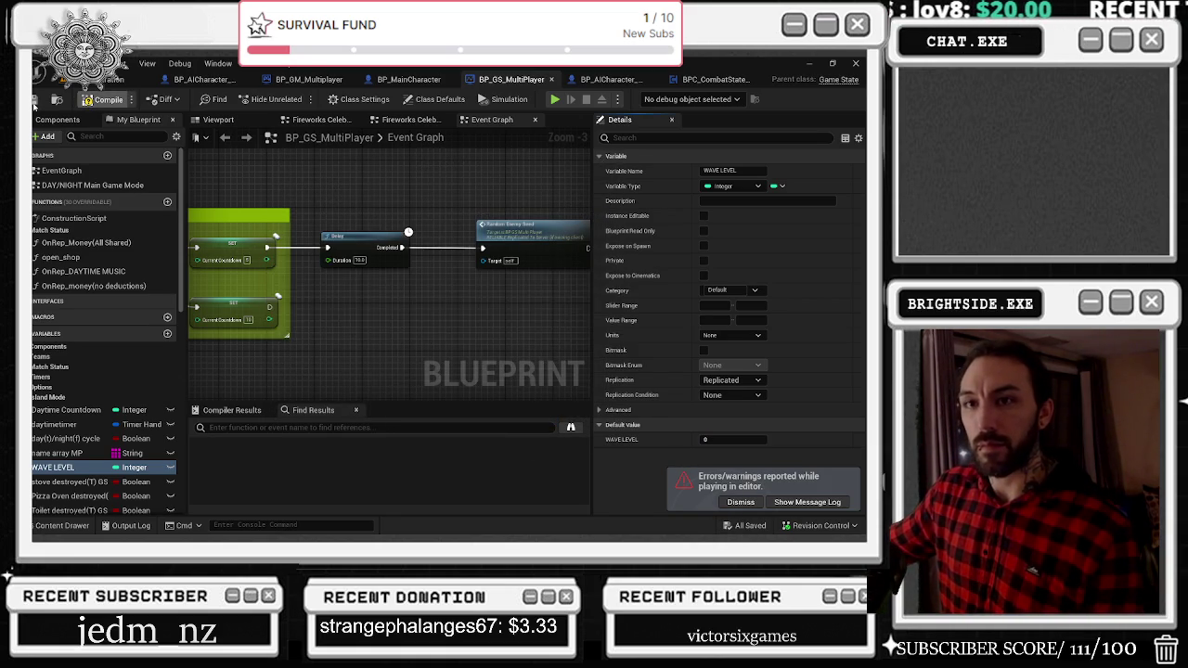
left_click(96, 82)
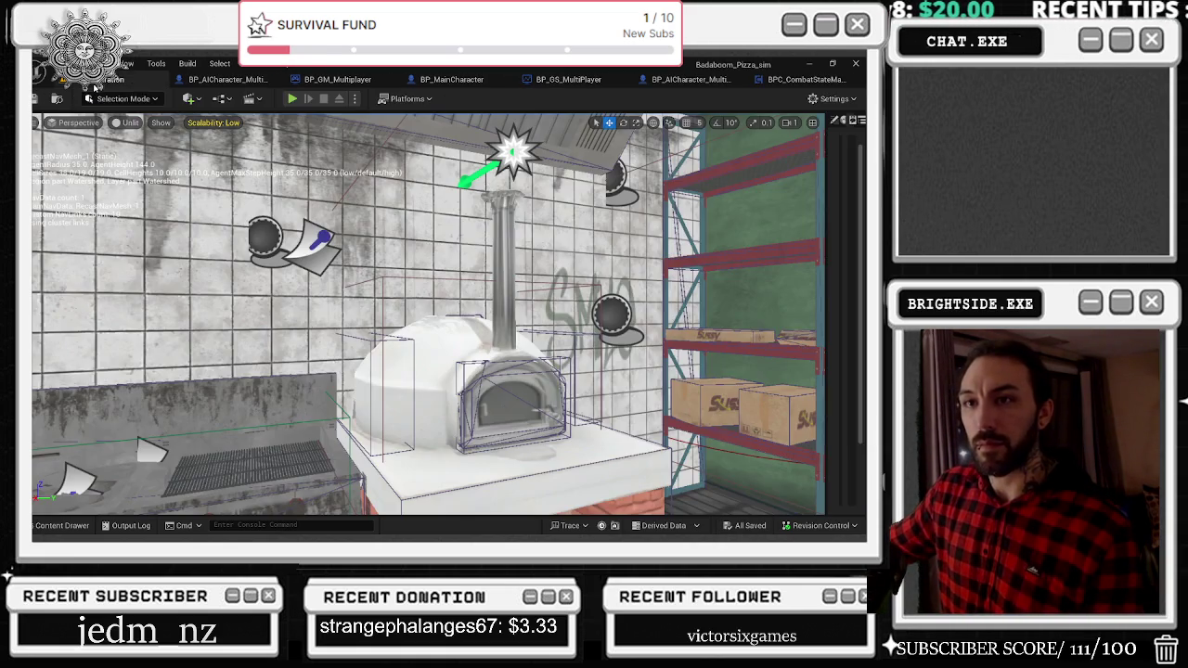
left_click(291, 98)
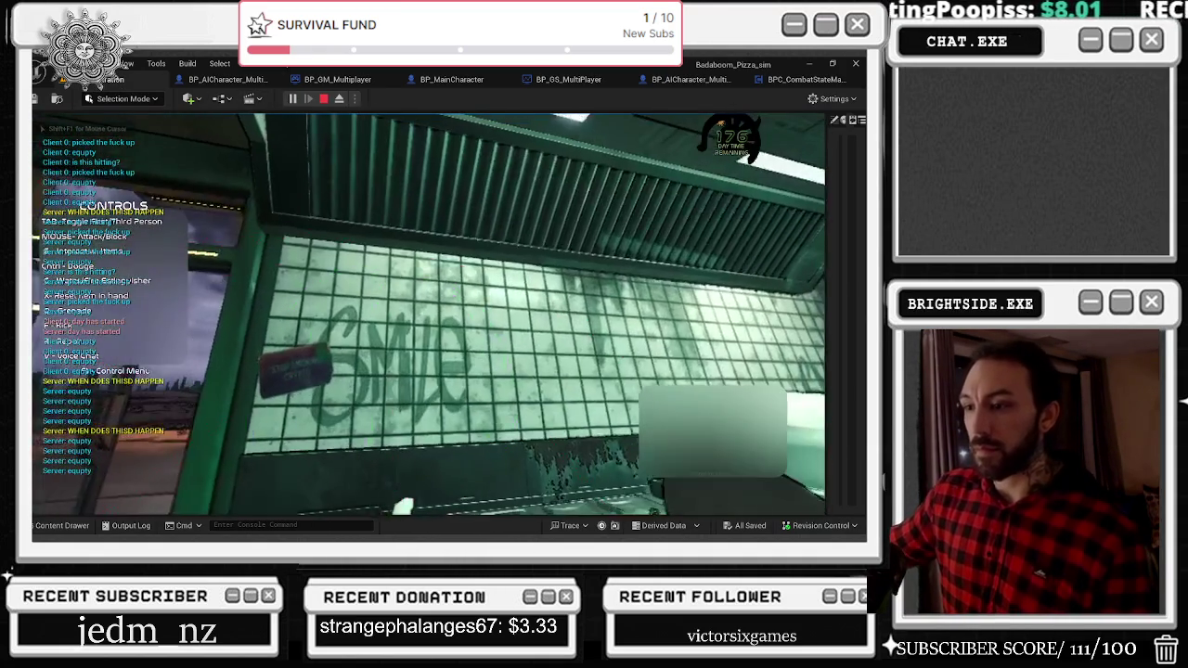
left_click(427, 314)
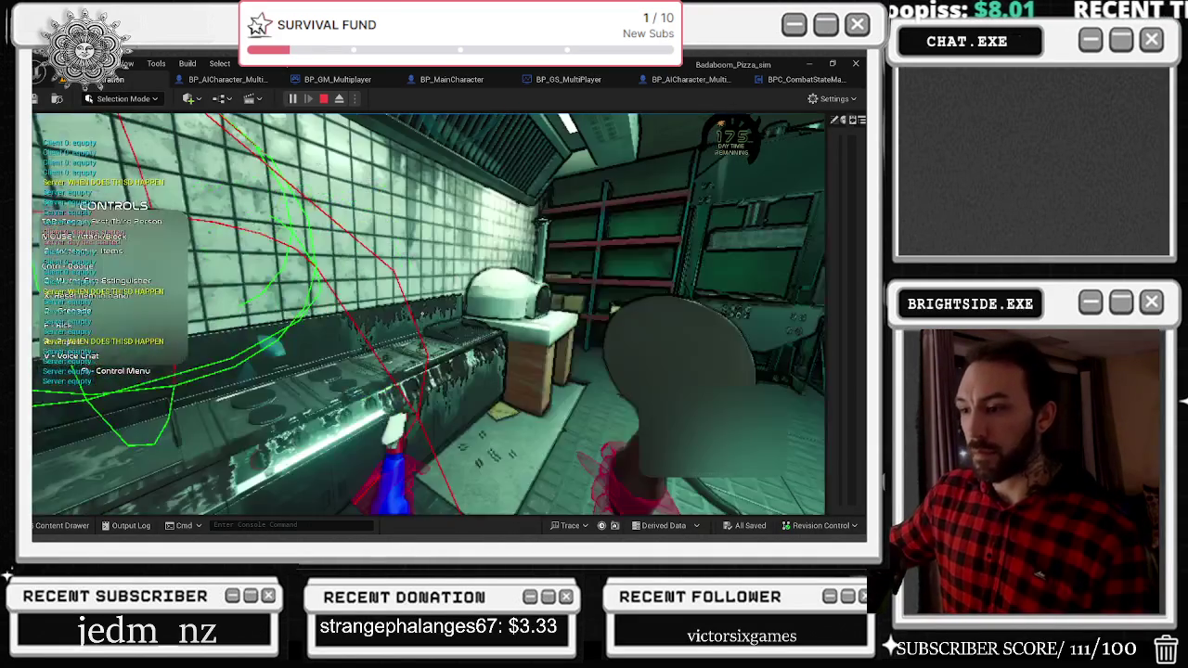
key("Tab")
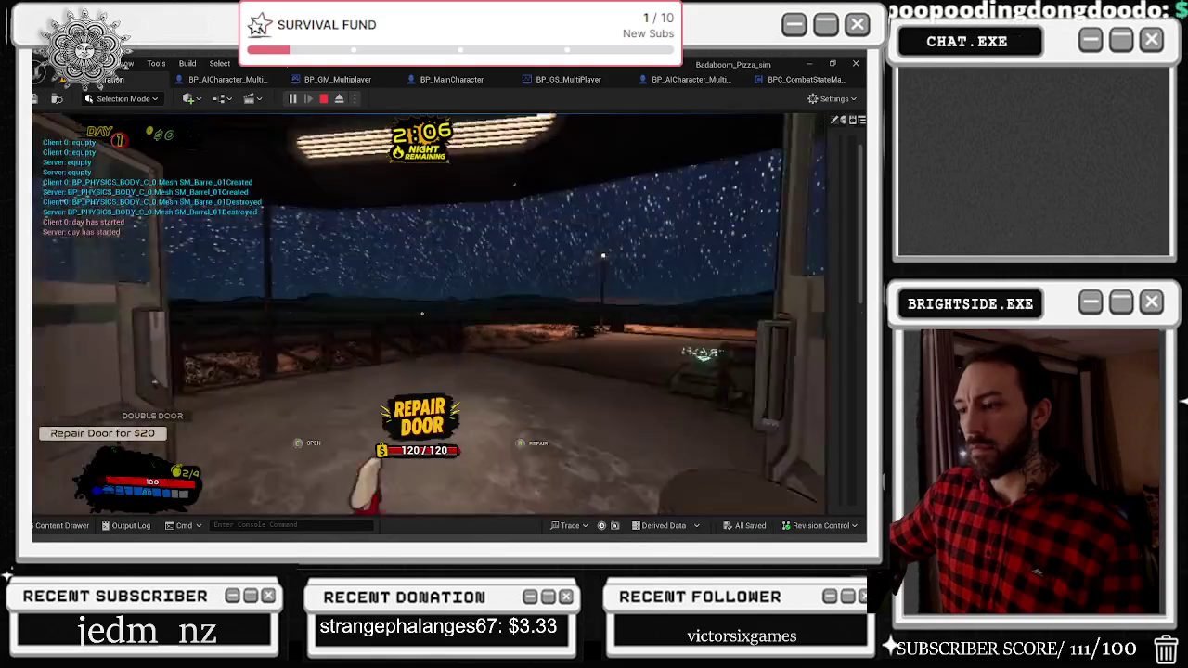
key("2")
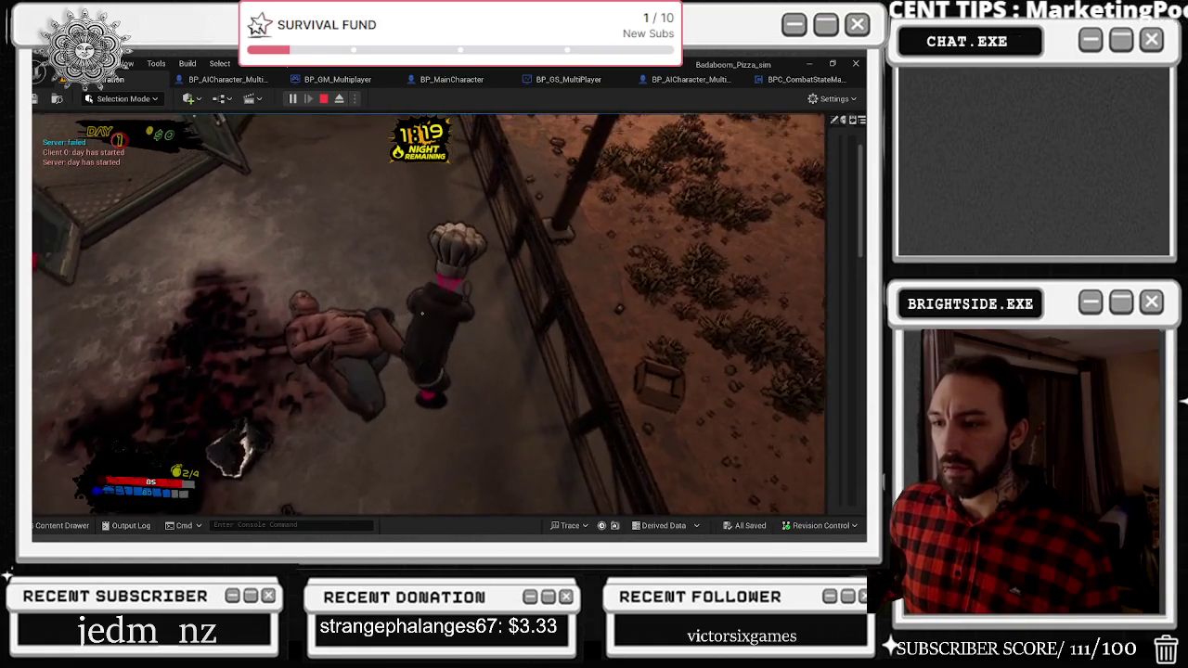
key("Escape")
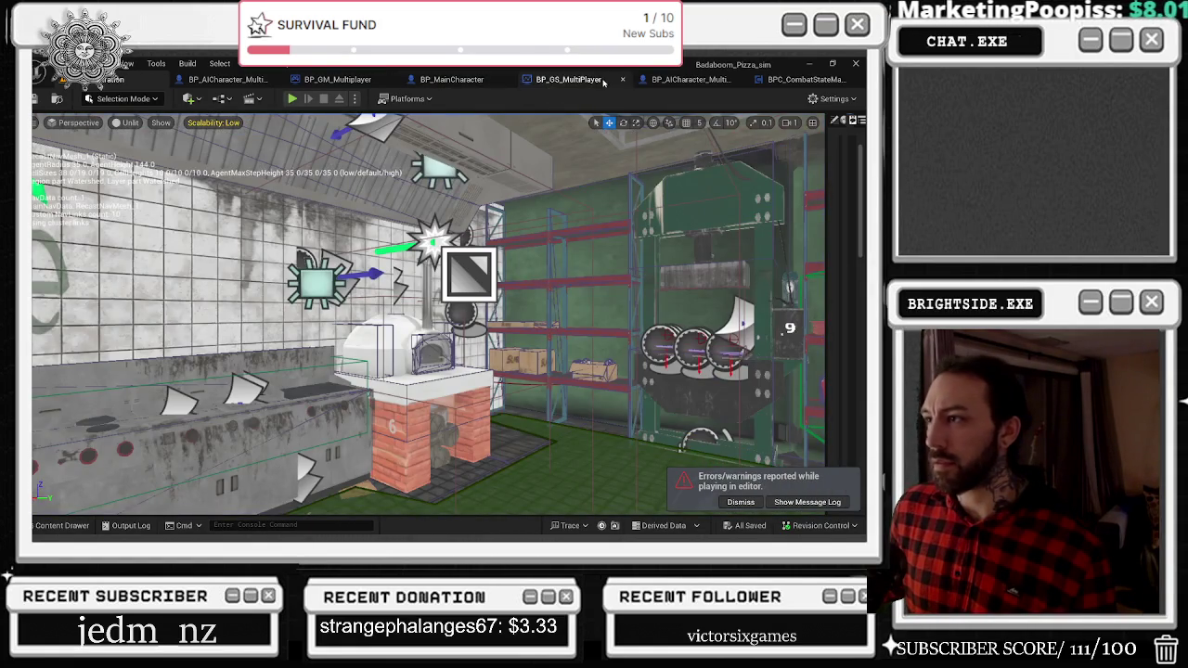
In Trace for Damage, wire Is Valid's Return Value into the Branch Condition pin.
left_click(598, 80)
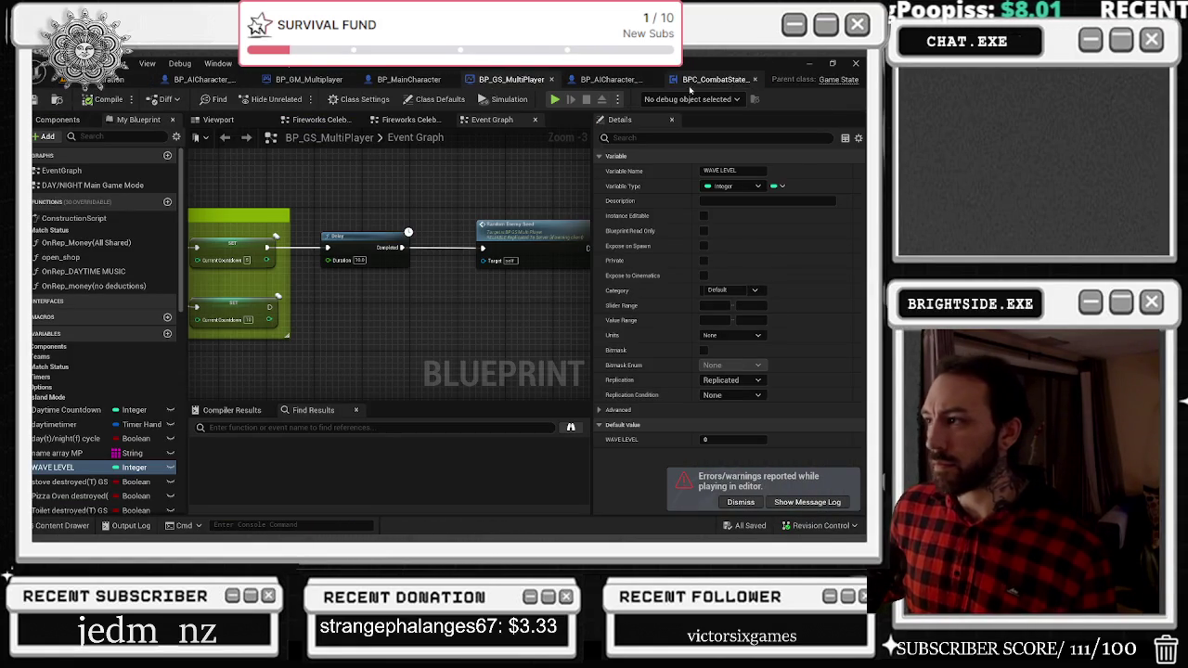
left_click(714, 80)
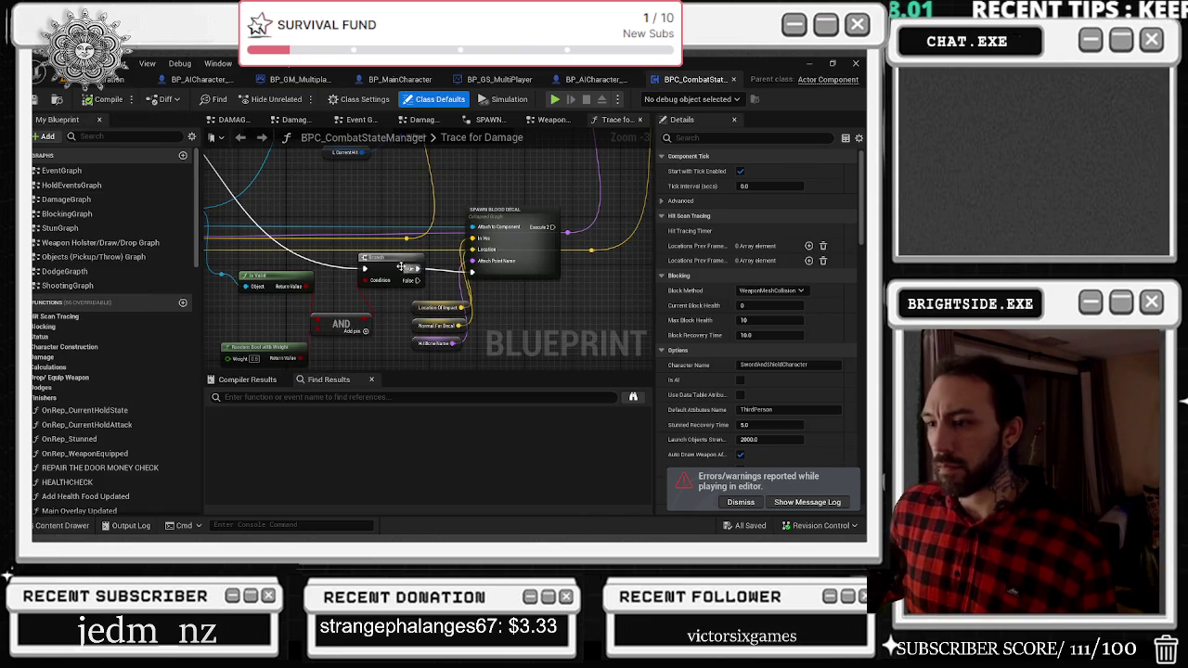
left_click_drag(355, 276, 415, 235)
left_click_drag(275, 332, 403, 263)
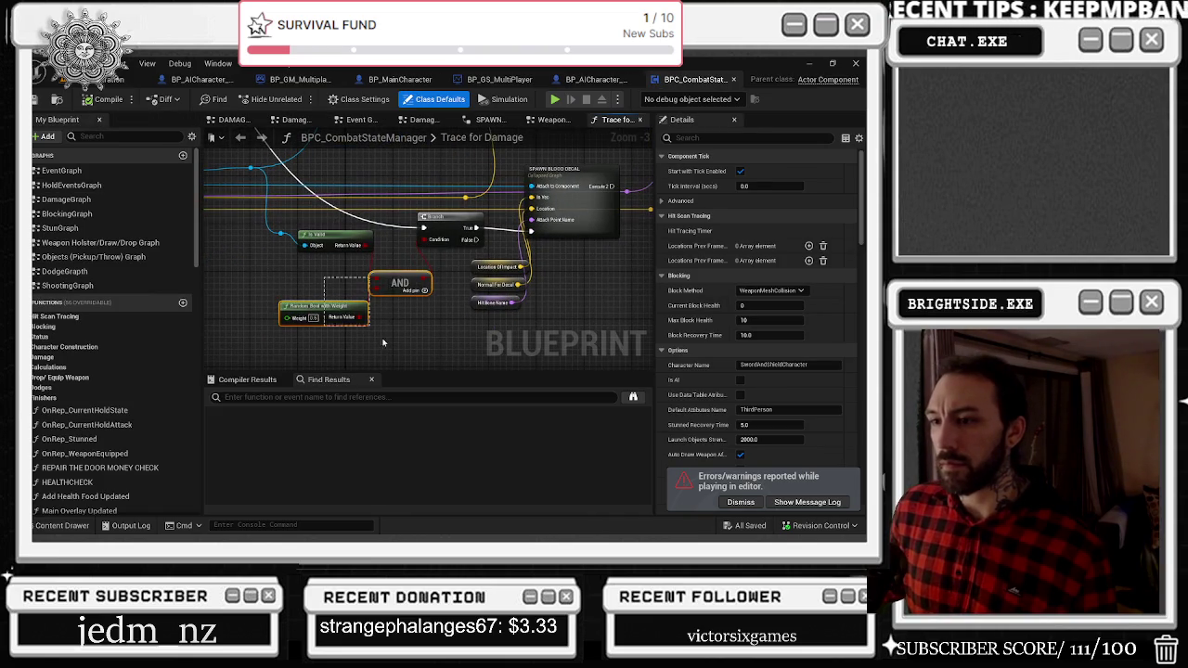
left_click(394, 239)
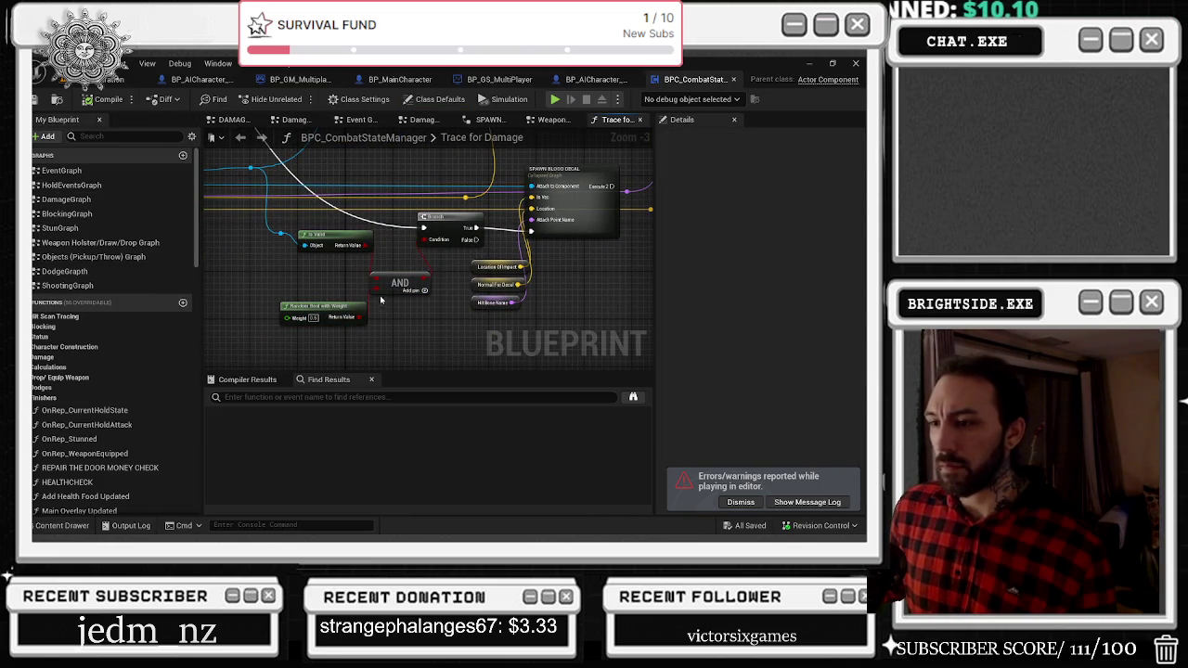
mouse_move(367, 245)
left_mouse_down()
mouse_move(422, 252)
mouse_move(443, 223)
left_mouse_up()
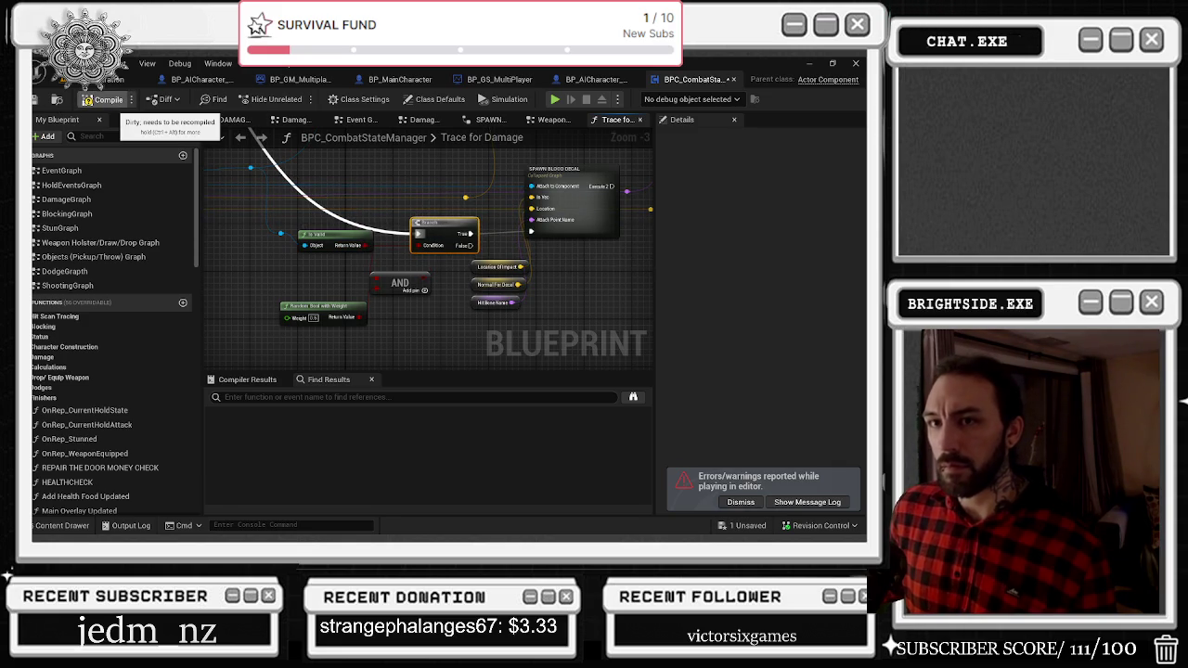
Compile BPC_CombatStateManager and save it from the unsaved assets list.
left_click(102, 100)
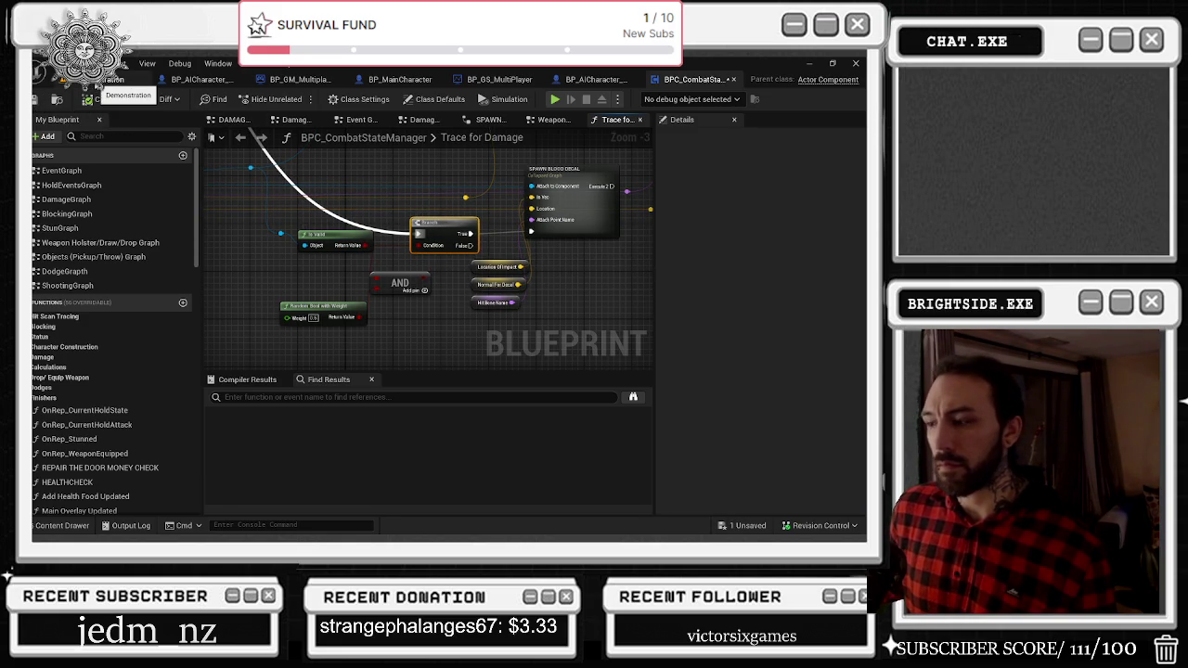
left_click(747, 526)
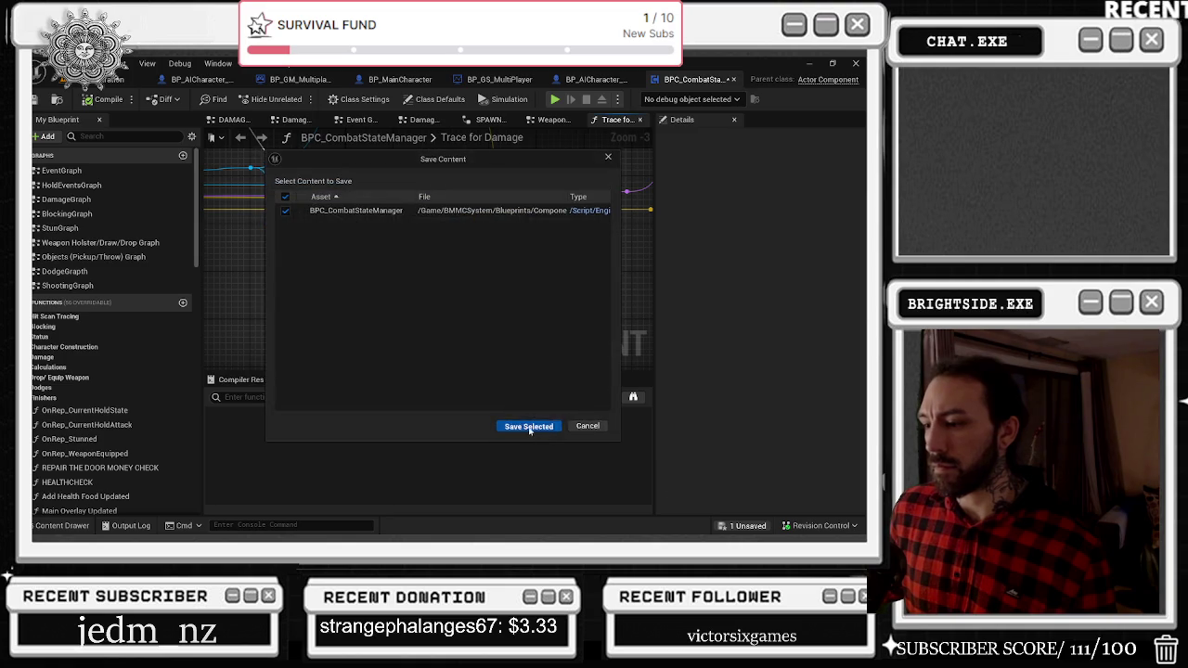
left_click(529, 428)
left_click(120, 79)
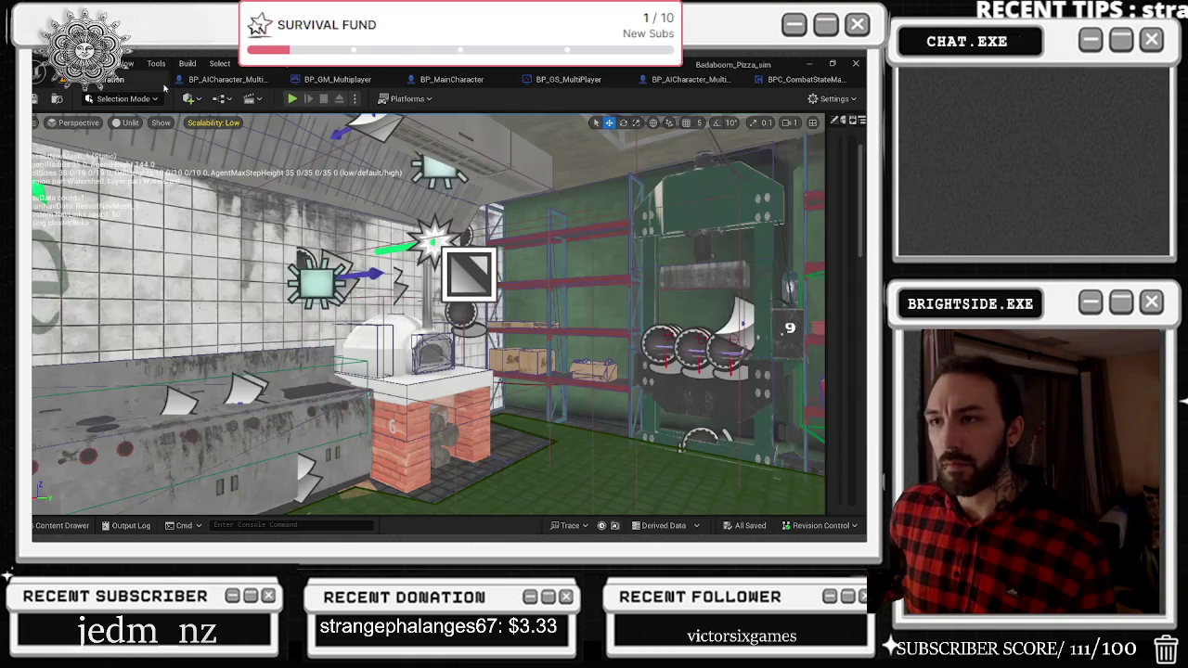
Play-test the pizza level in third-person view until the editor crashes again.
left_click(292, 98)
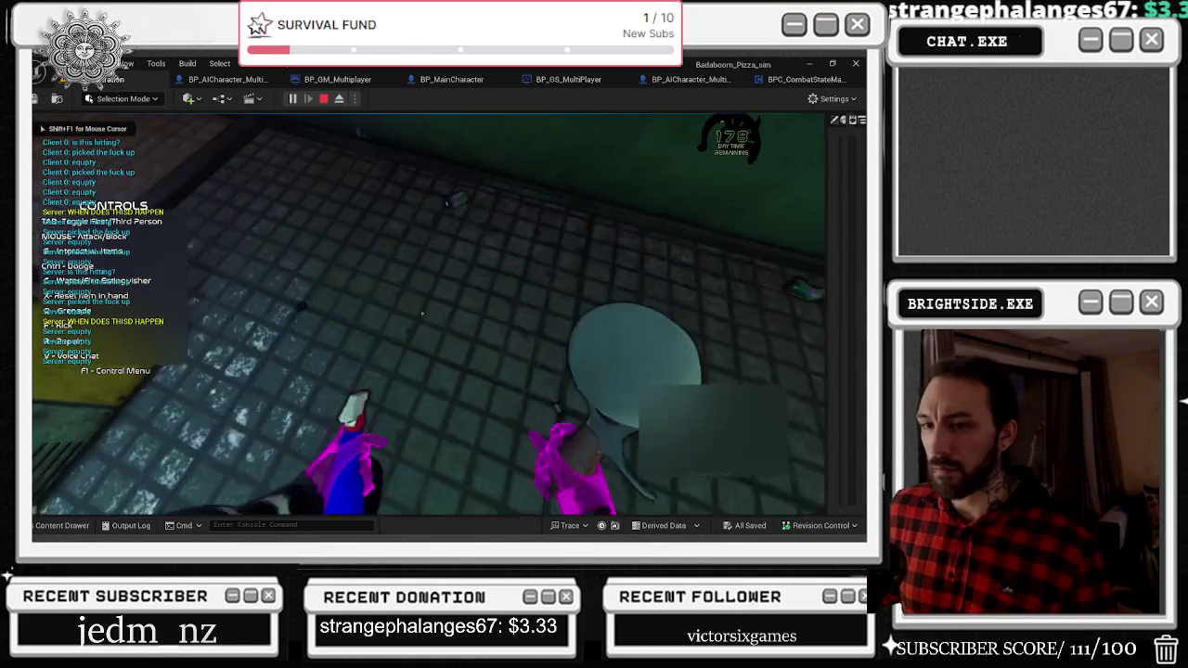
key("Tab")
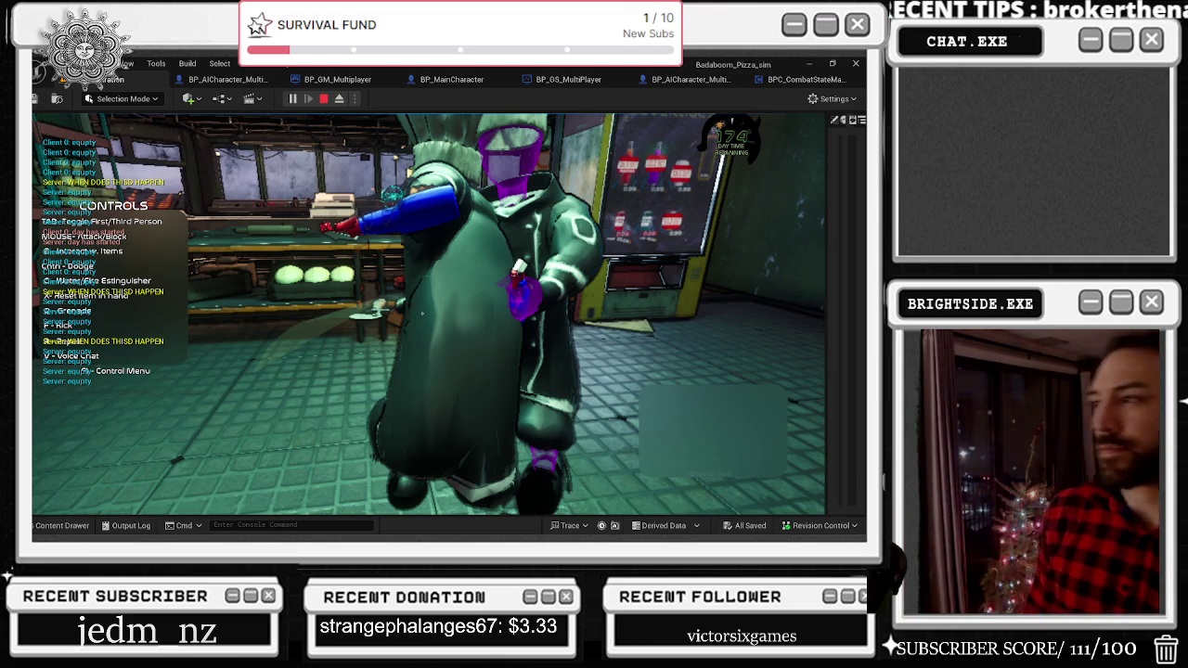
key("super+d")
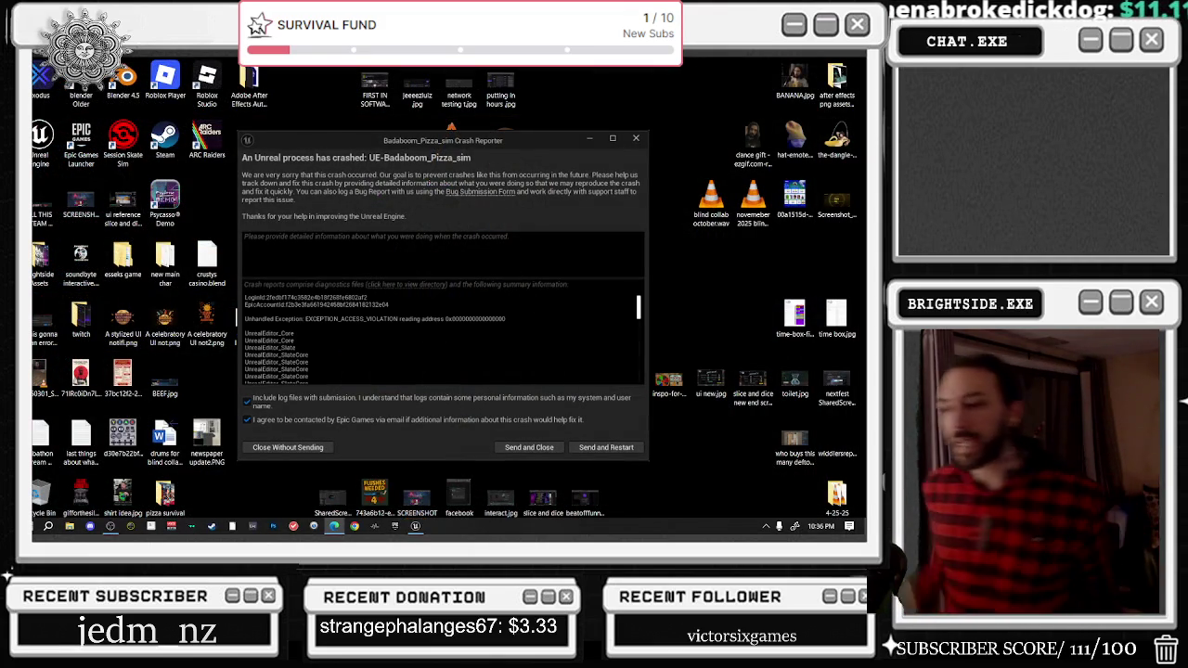
Send the crash report and restart the editor, switching windows while Badaboom_Pizza_sim reloads.
left_click(612, 448)
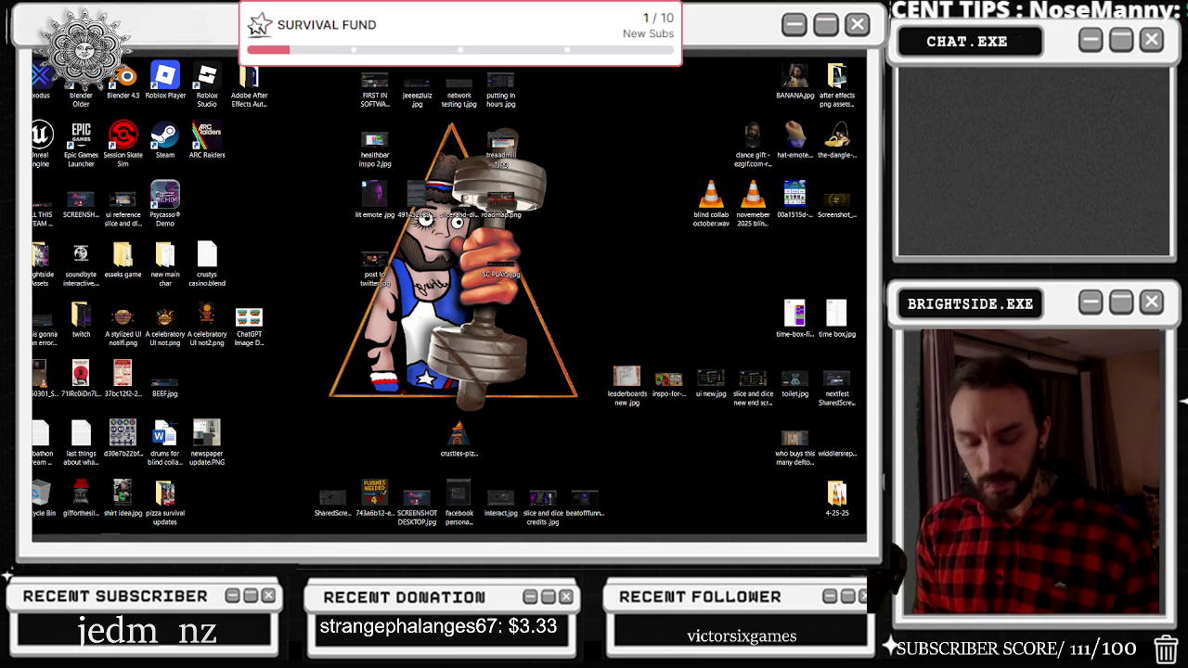
key("alt+Tab")
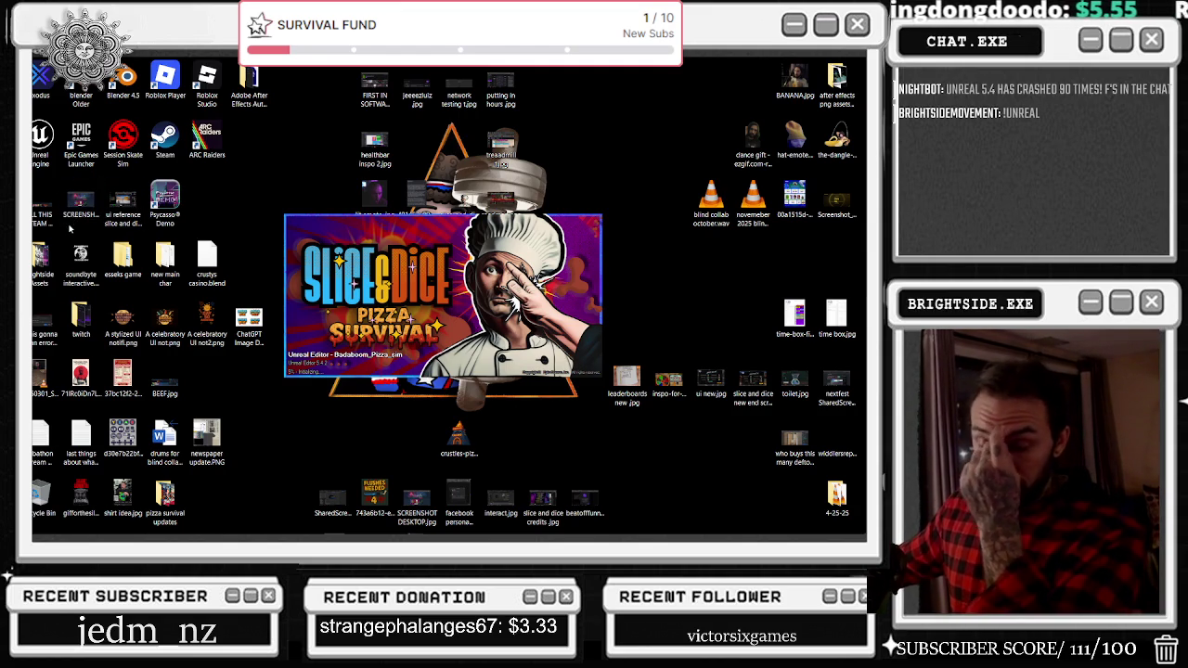
right_click(466, 531)
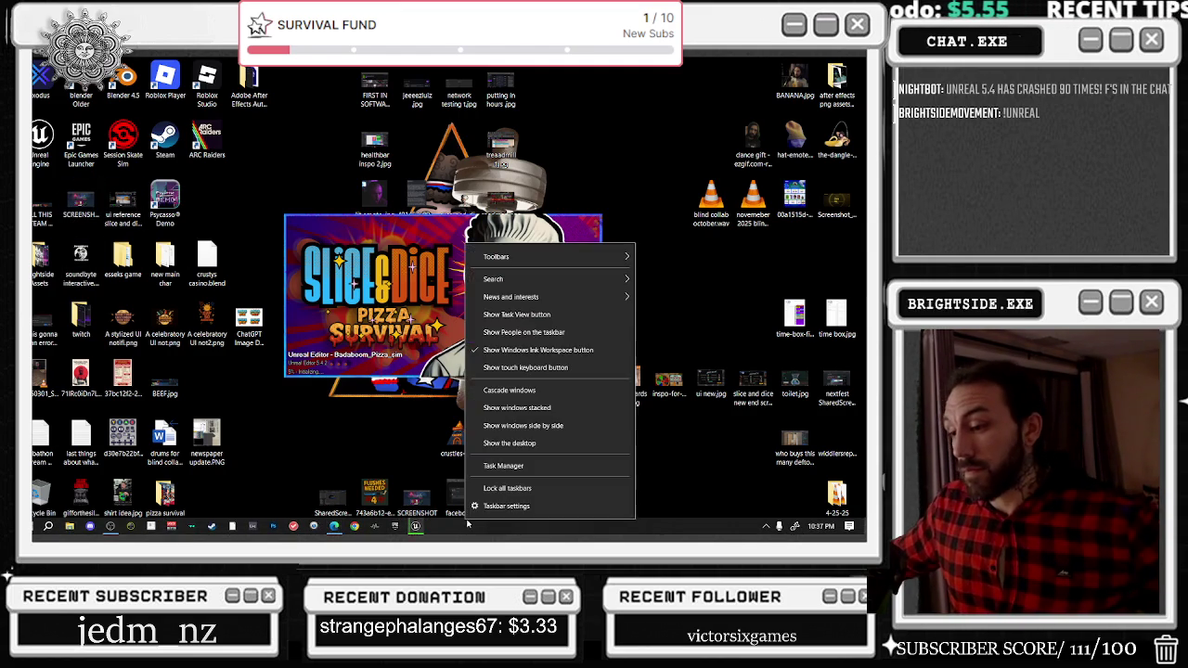
left_click(483, 455)
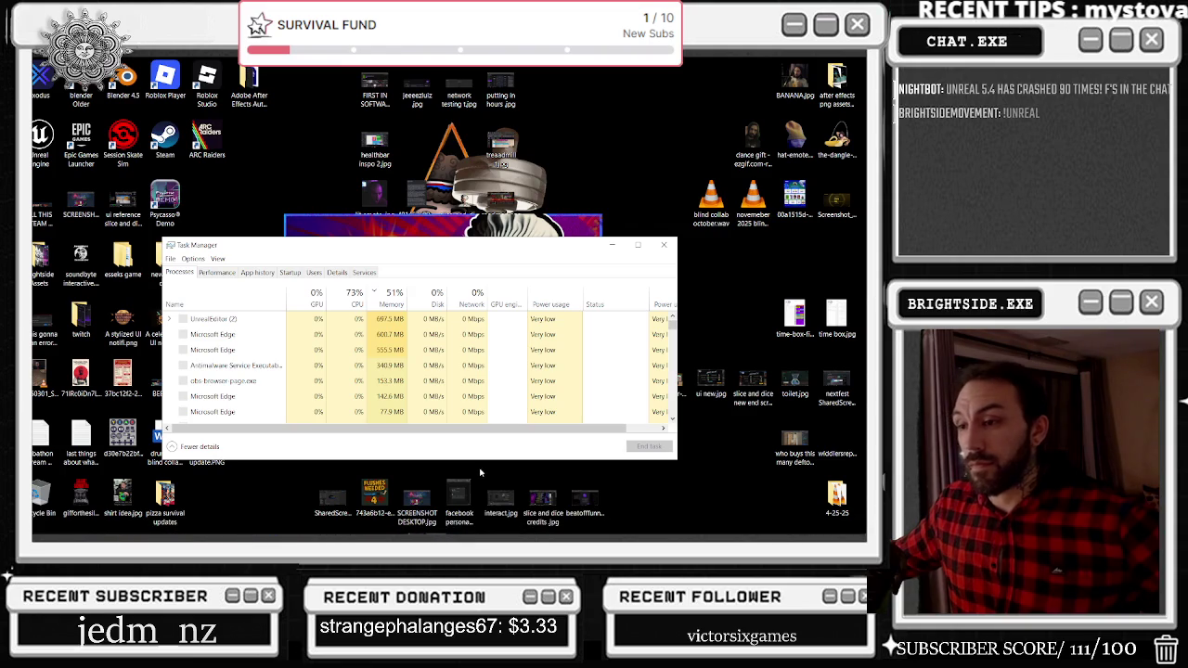
left_click(664, 245)
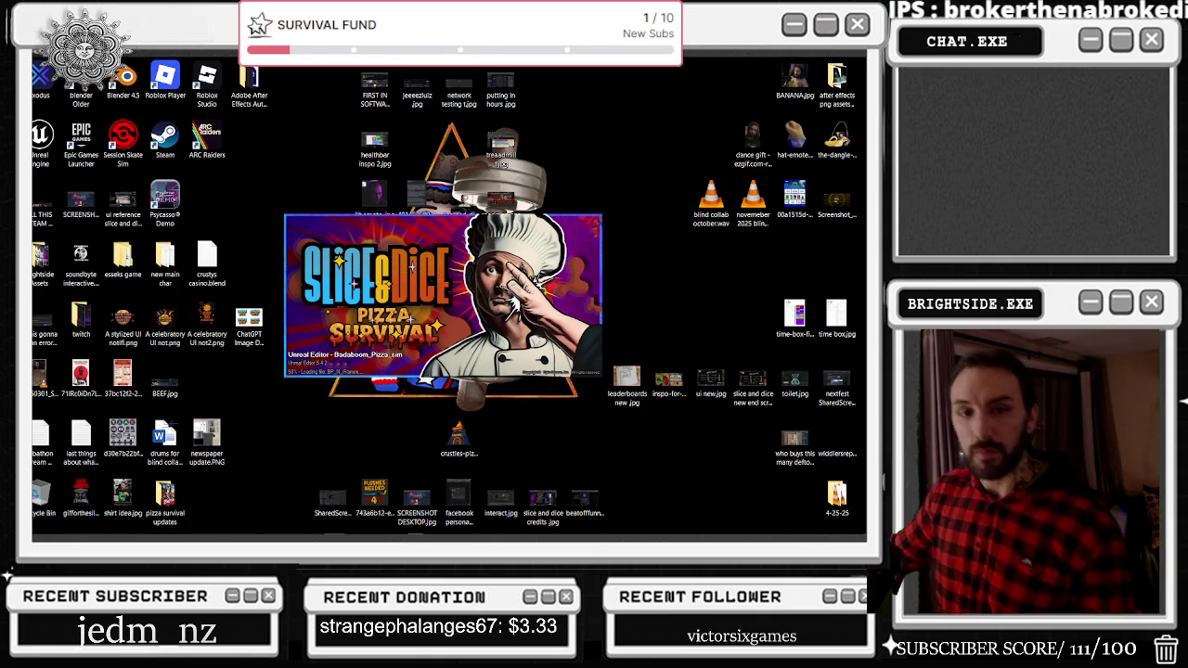
Switch to the Edge browser playing the YouTube rickshaw DJ set video.
key("alt+Tab")
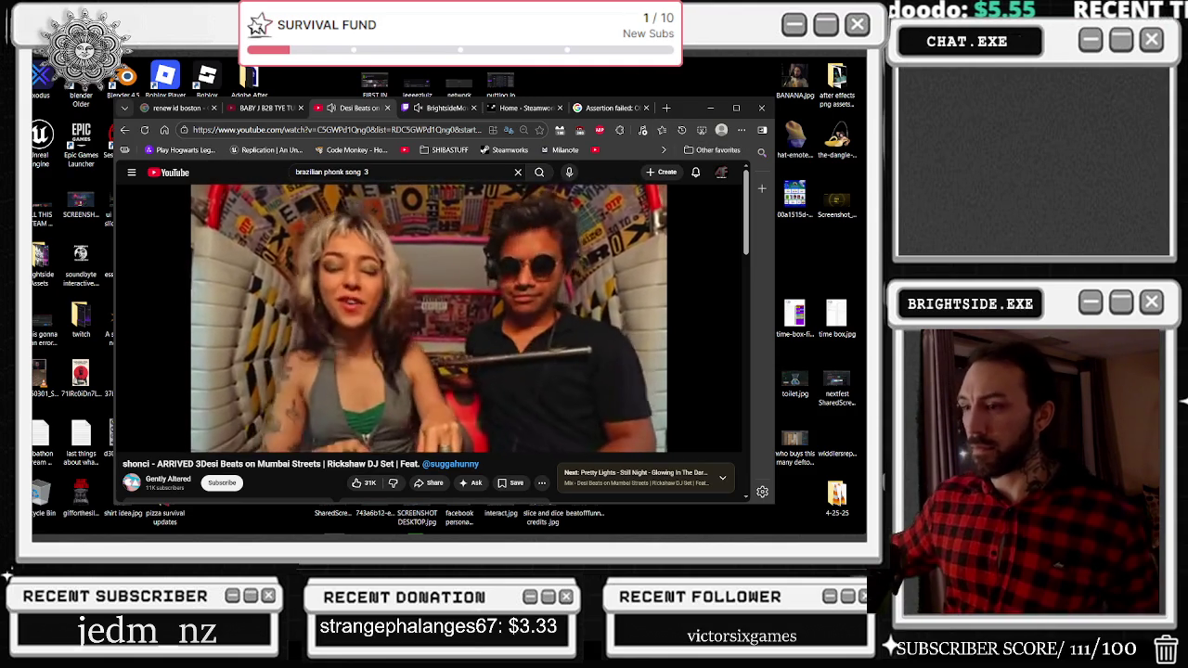
Minimize the YouTube browser to show the Unreal splash screen loading Badaboom_Pizza_sim.
left_click(710, 108)
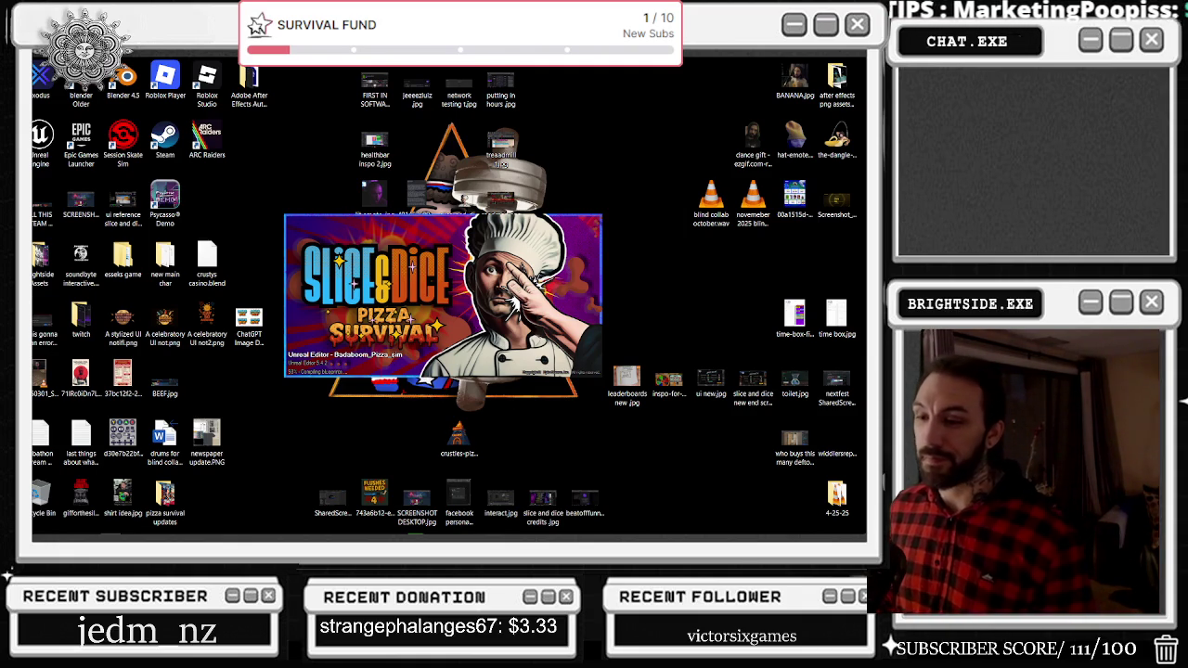
Open and close Task Manager from the taskbar, and move the Psycasso Demo desktop shortcut while the editor reloads.
mouse_move(440, 536)
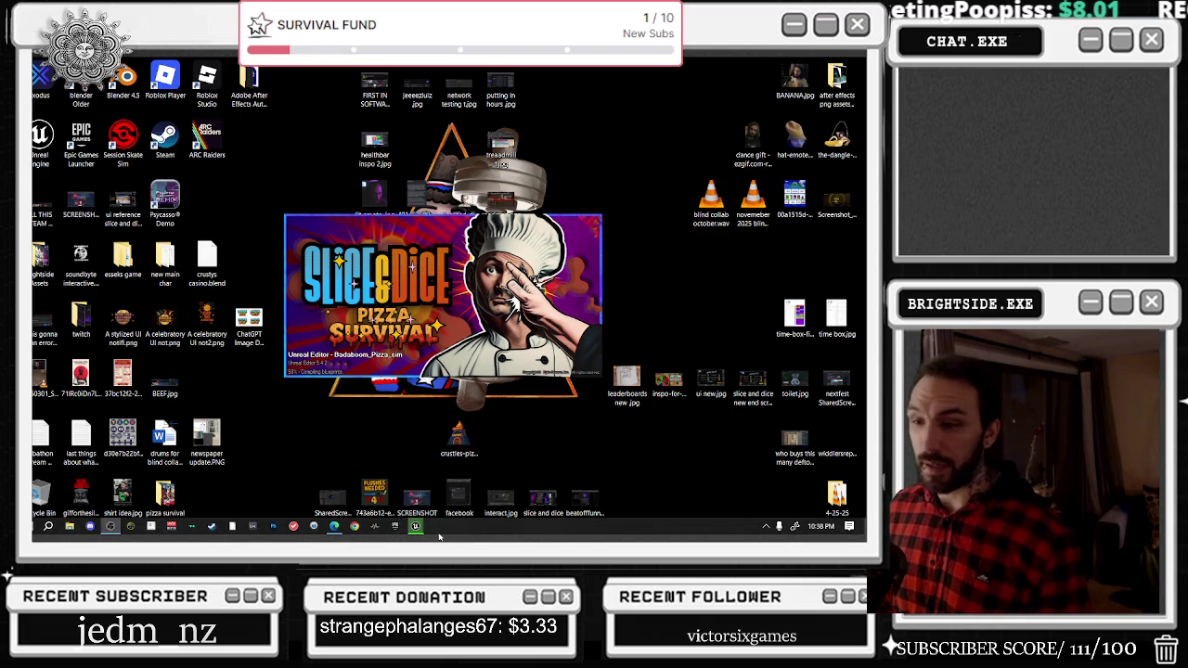
right_click(555, 535)
left_click(594, 479)
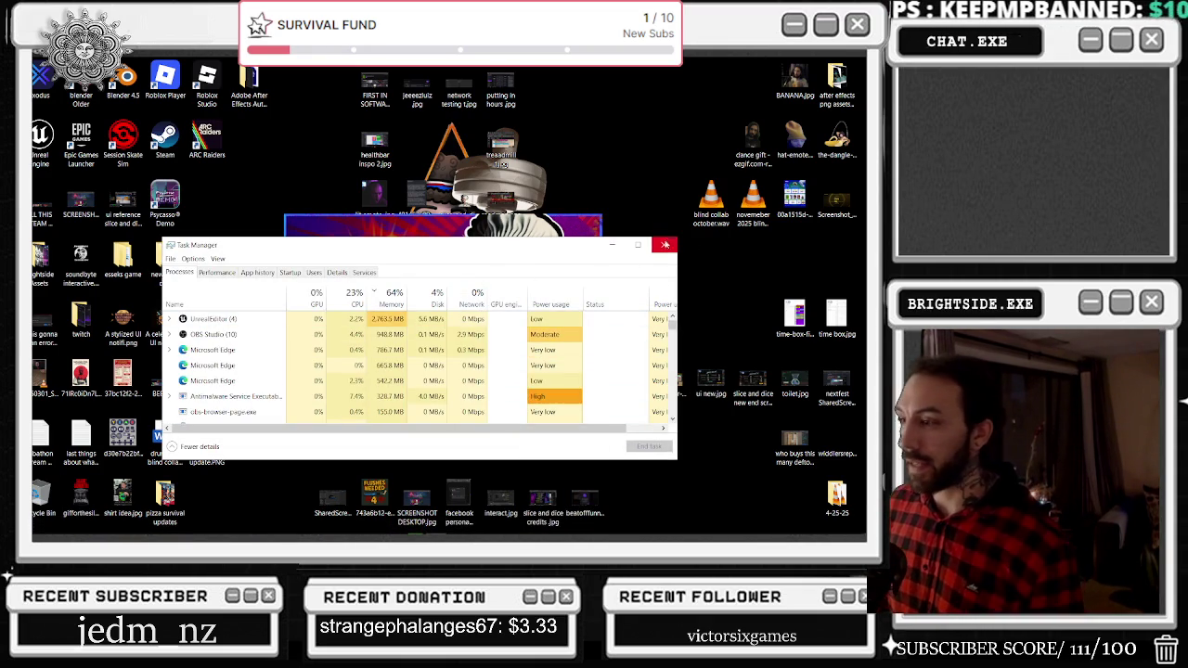
left_click(664, 244)
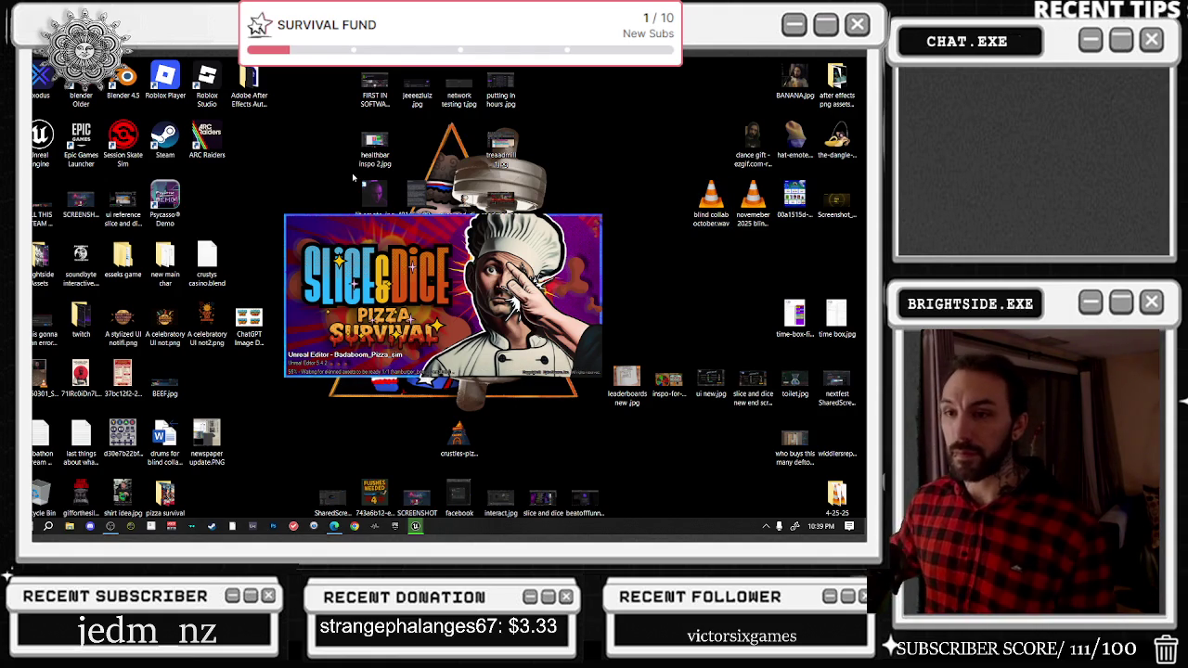
mouse_move(170, 188)
left_mouse_down()
mouse_move(295, 131)
mouse_move(253, 130)
left_mouse_up()
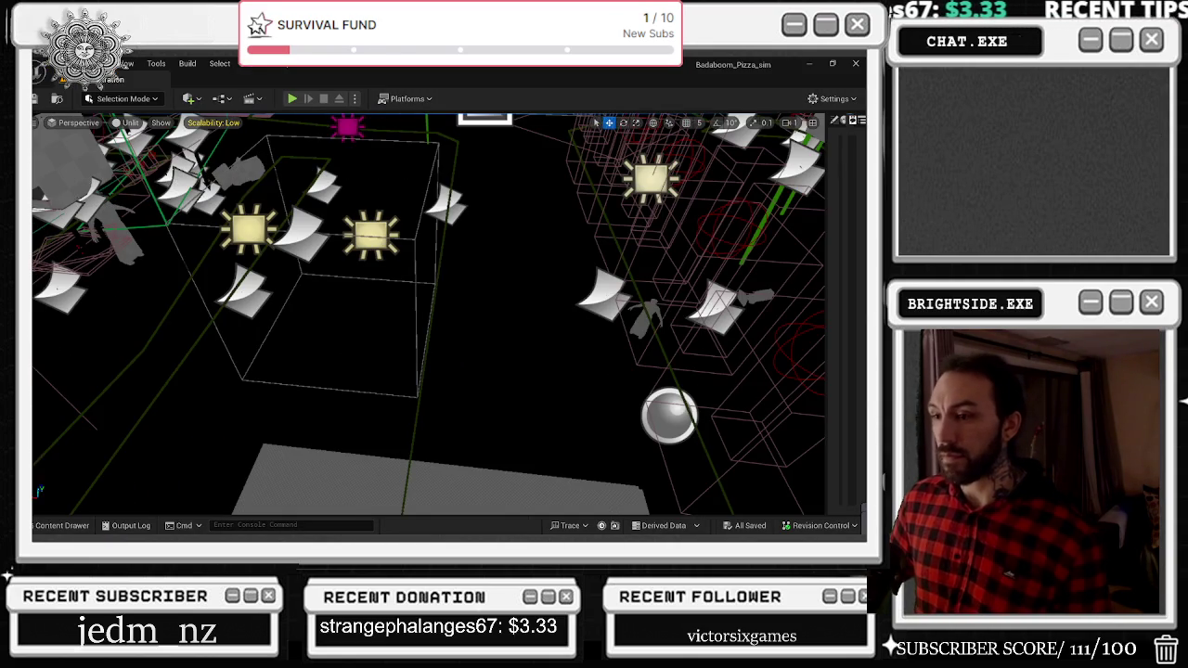
In BPC_CombatStateManager's Trace for Damage graph, nudge the Branch node slightly right.
right_click(570, 167)
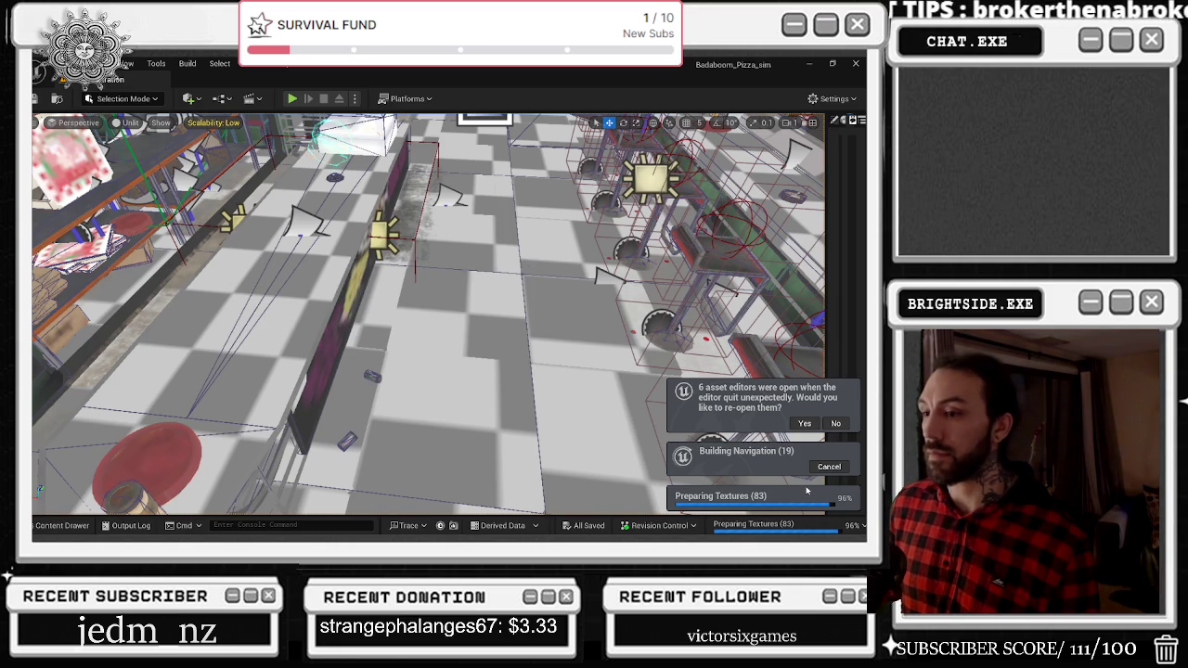
left_click(804, 424)
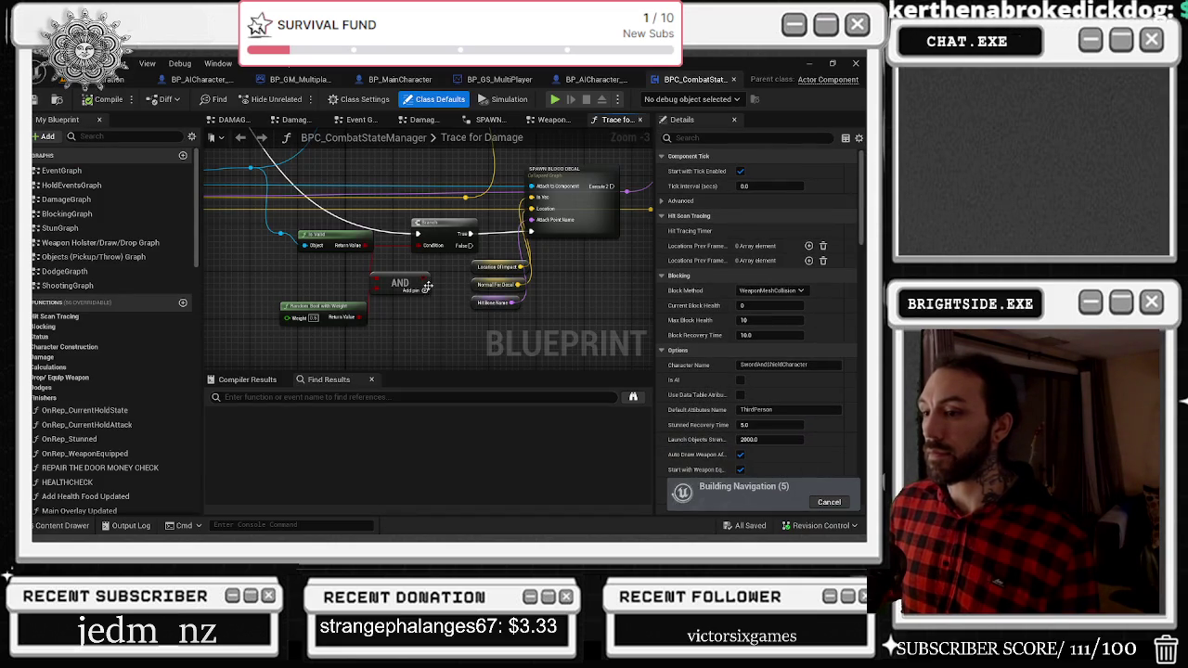
left_click_drag(451, 225, 458, 226)
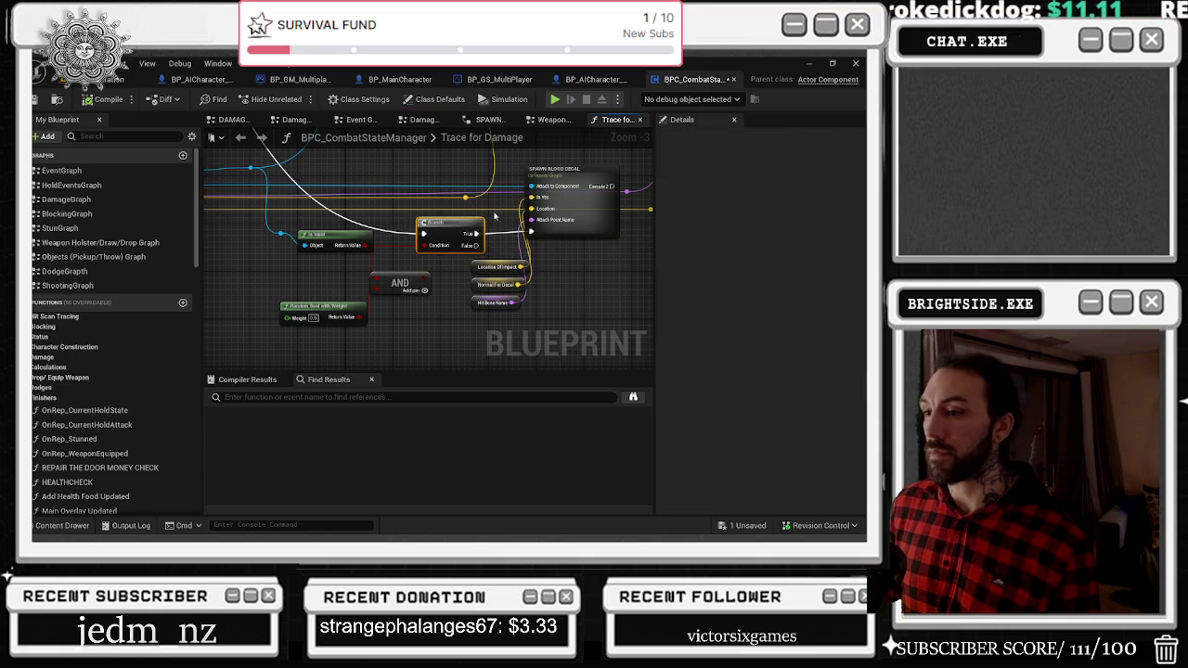
Open BP_AICharacter_Multiplayer_Evil_Pizza_Box and view its 3D preview.
left_click(120, 79)
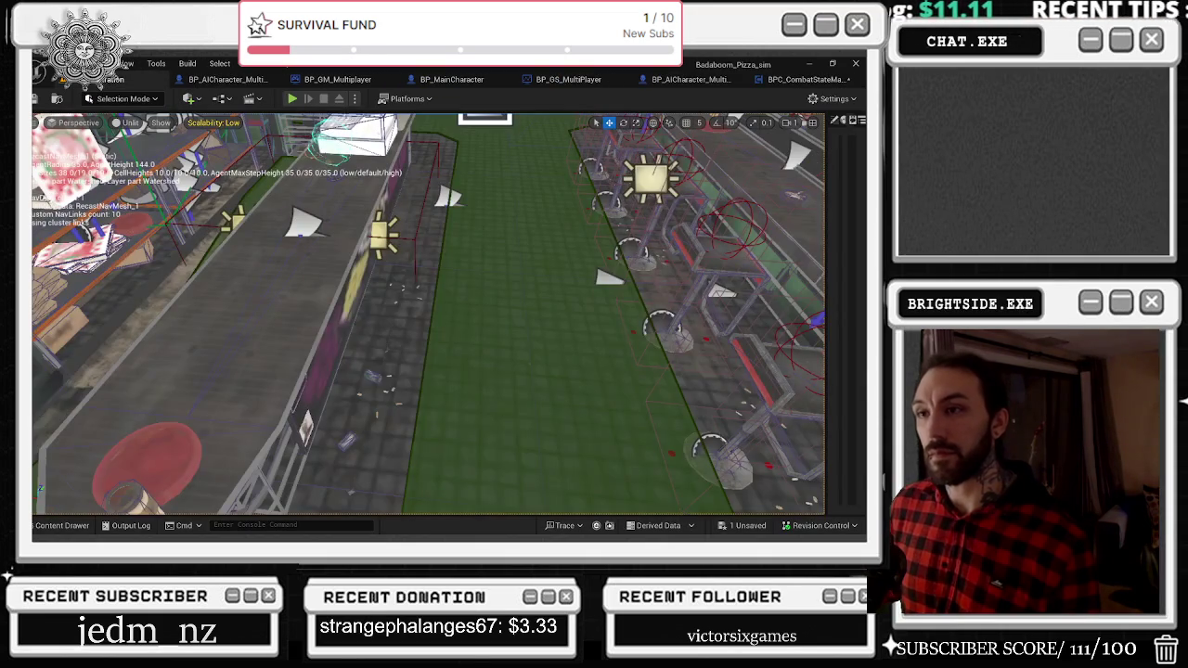
left_click(225, 80)
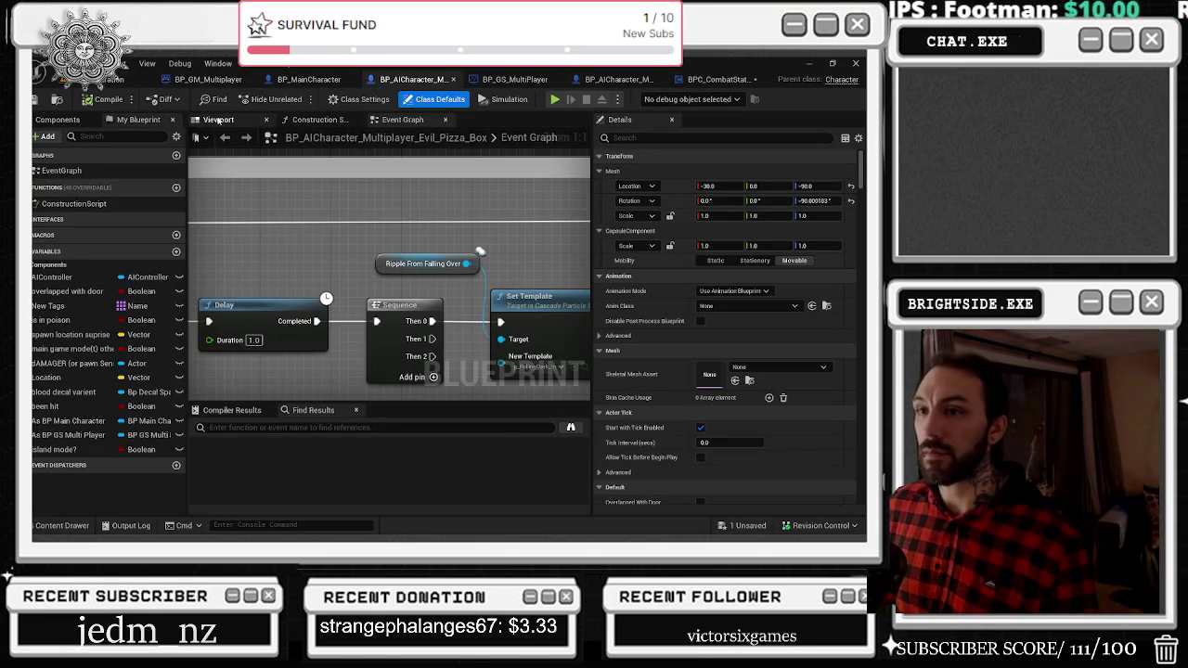
left_click(218, 120)
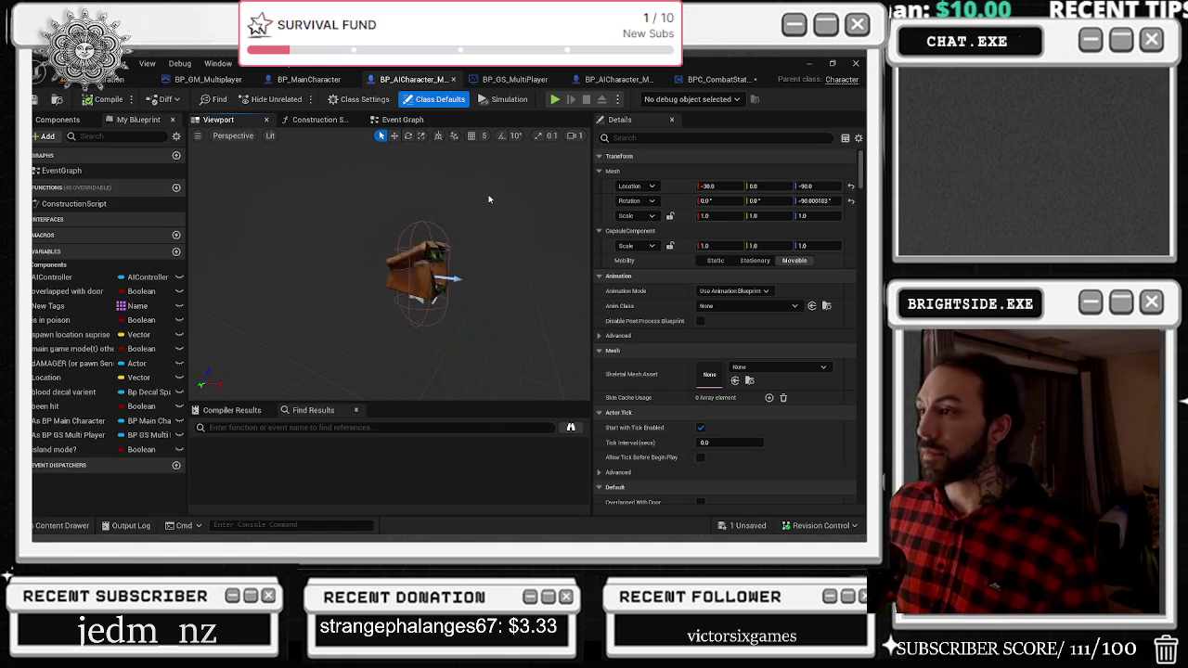
Open the boss BP_AICharacter from the AI folder and move the pizza-box tab to second place.
key("ctrl+space")
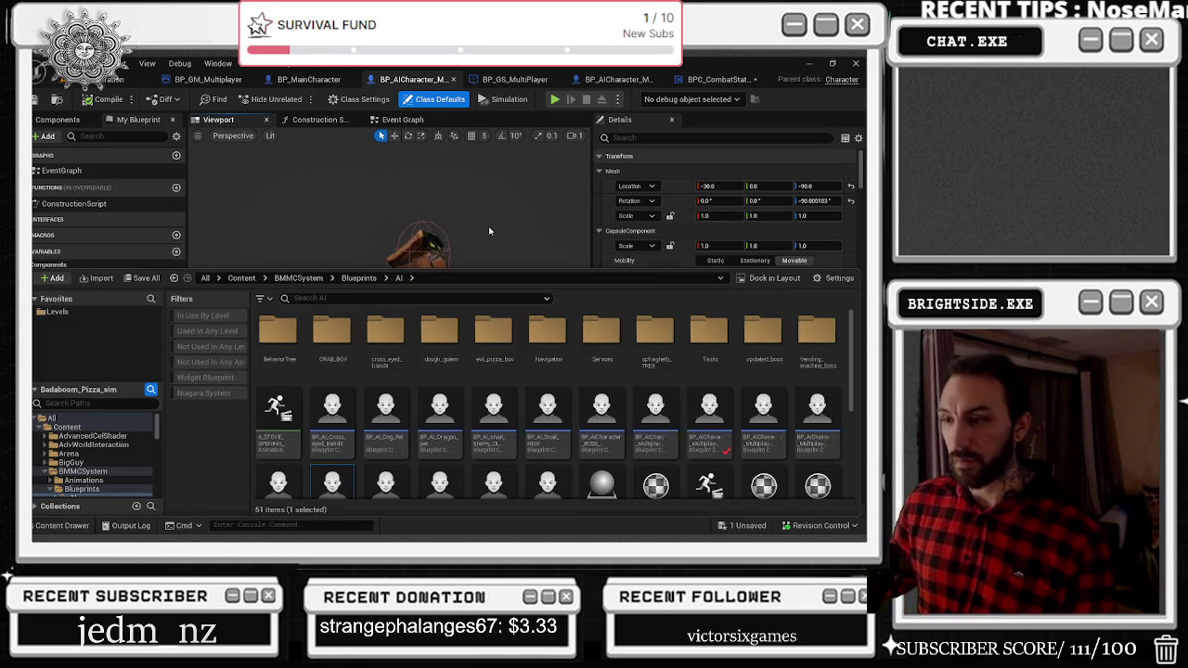
scroll(483, 375, "down", 2)
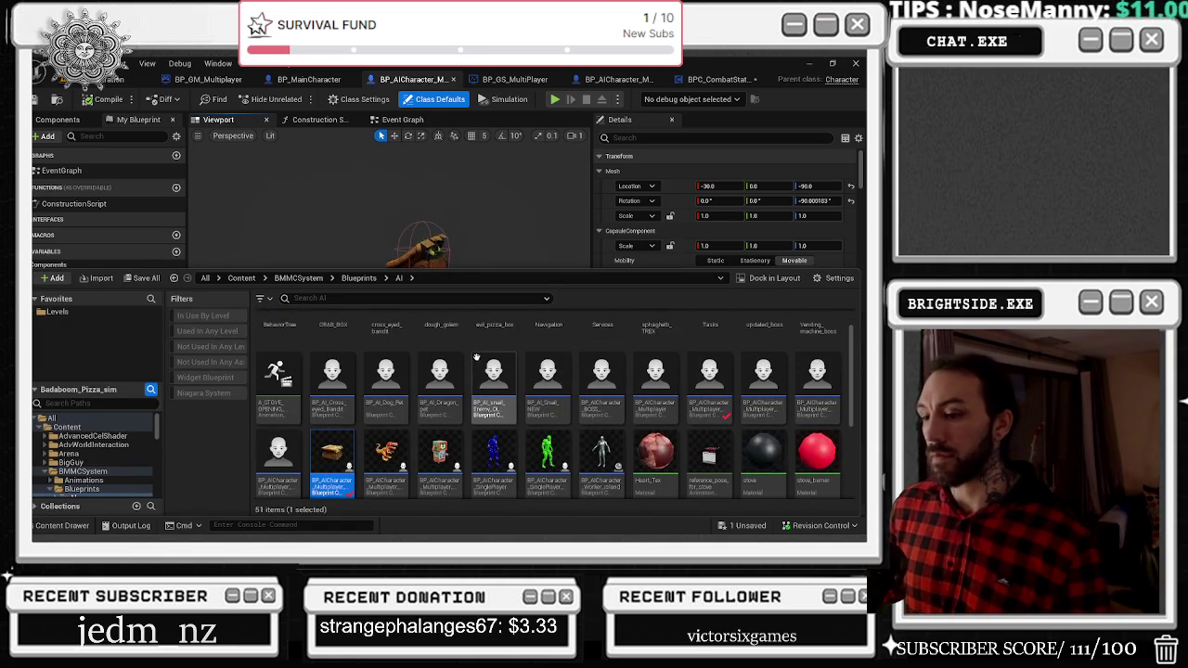
left_click(702, 353)
double_click(702, 352)
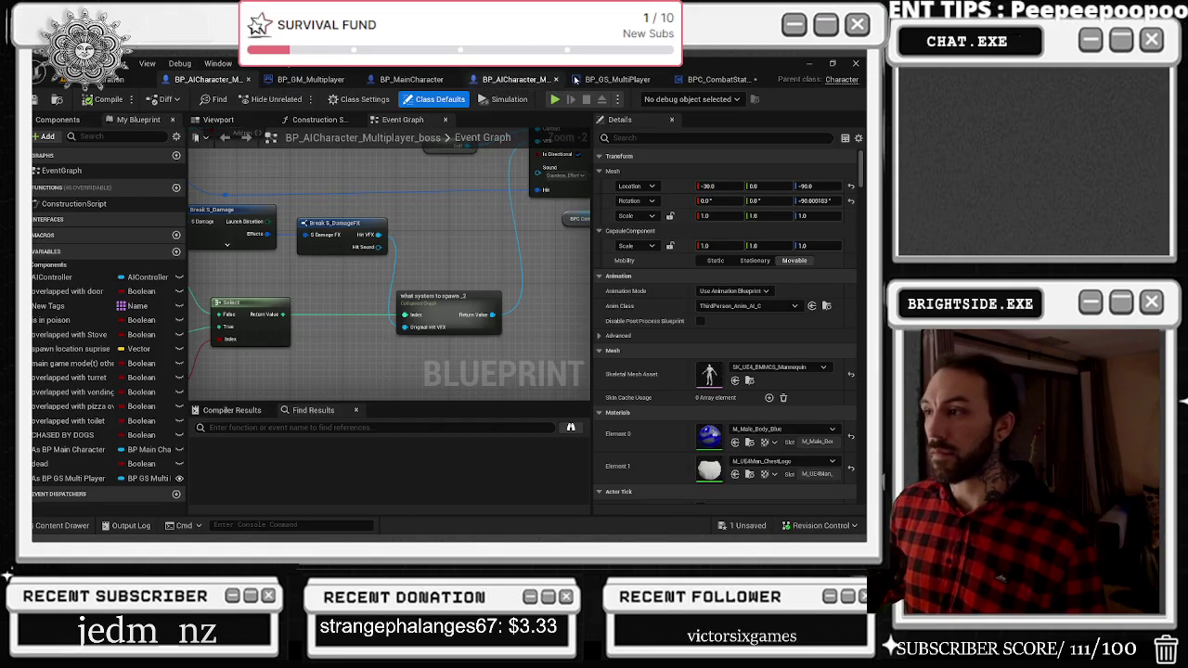
left_click_drag(538, 82, 315, 82)
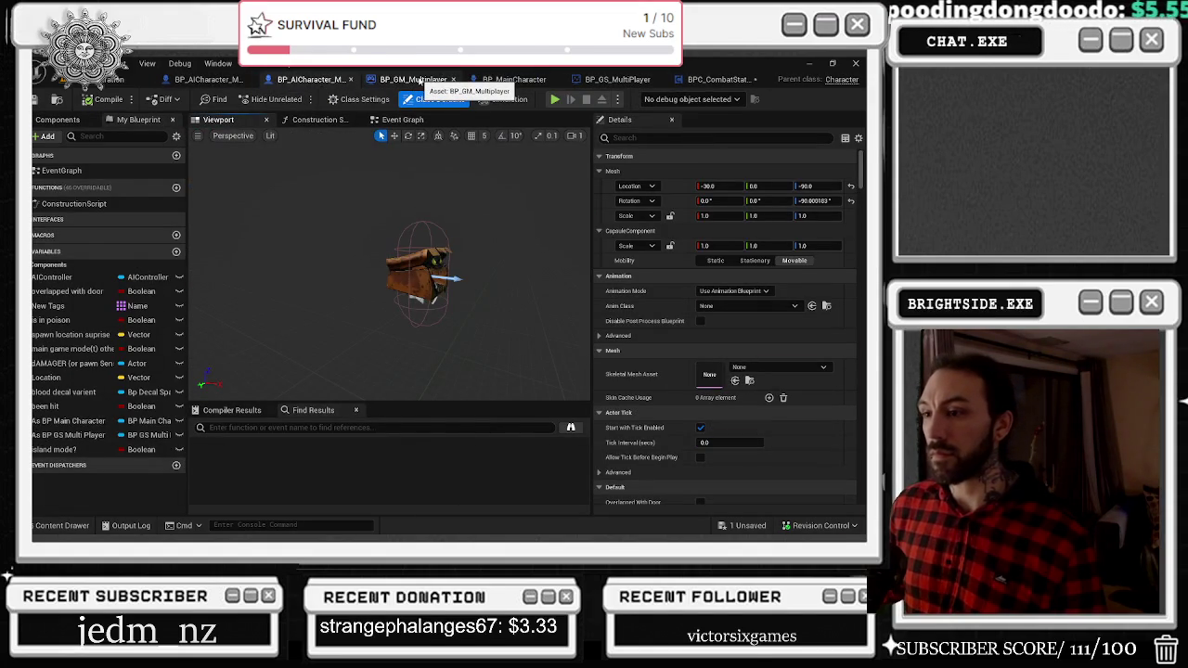
In BP_GM_Multiplayer, pan the Begin Match Spawn AI graph to the yellow comment box.
left_click(420, 81)
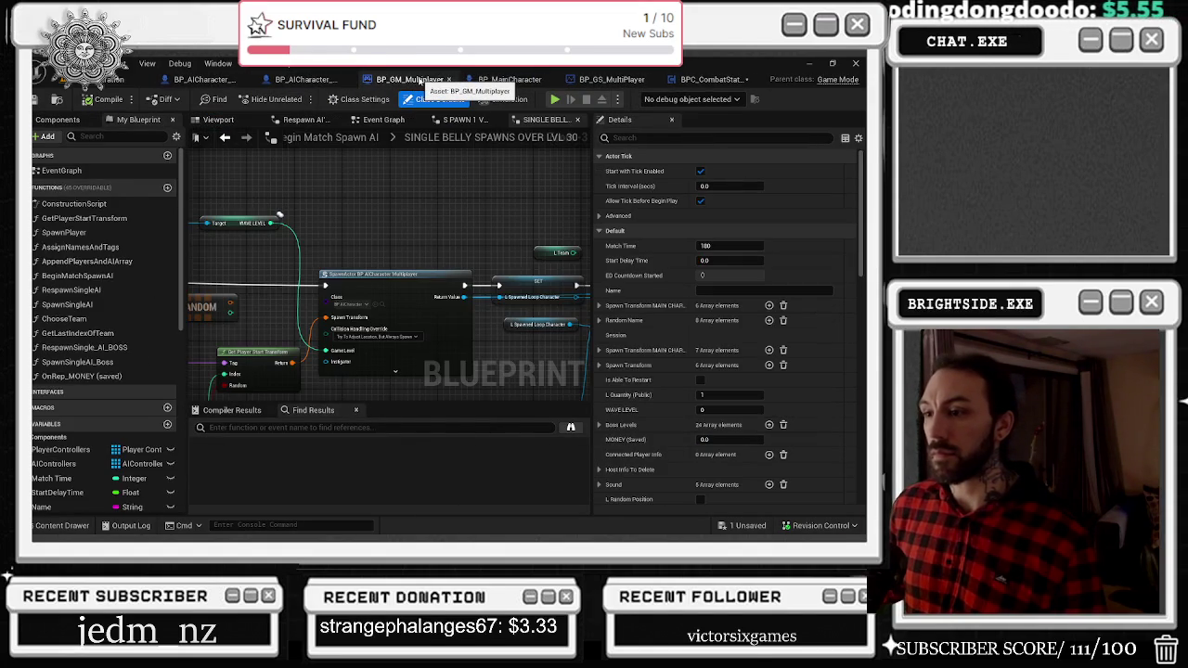
left_click(225, 137)
scroll(365, 291, "up", 4)
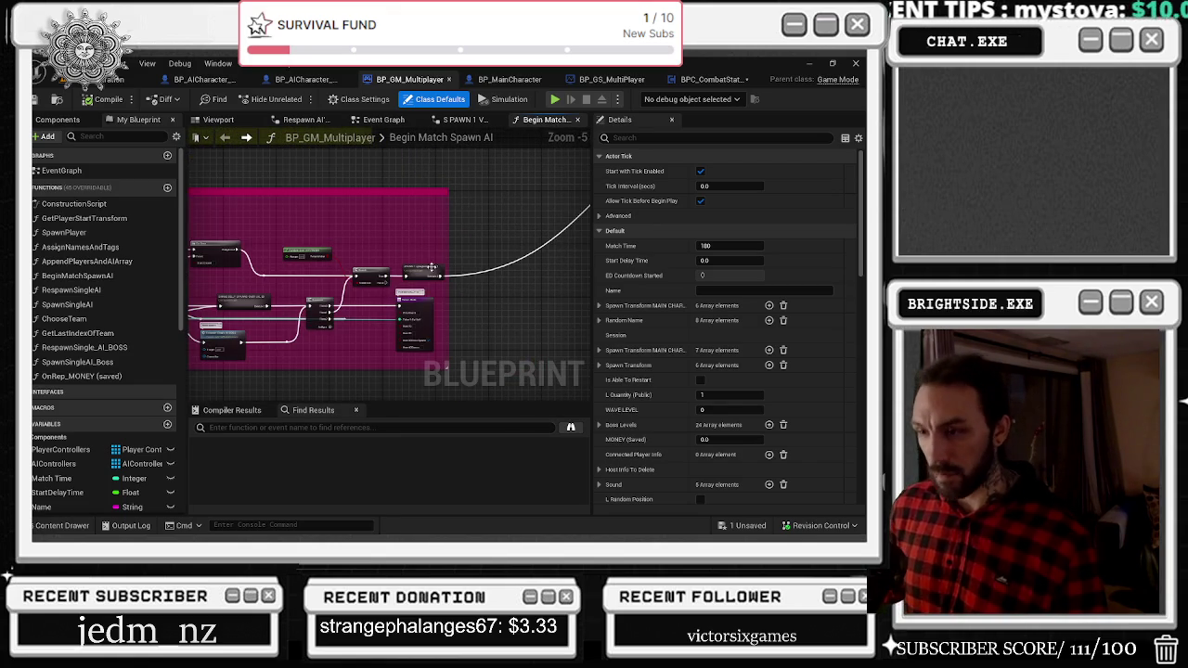
left_click_drag(406, 244, 582, 399)
left_click_drag(358, 379, 509, 391)
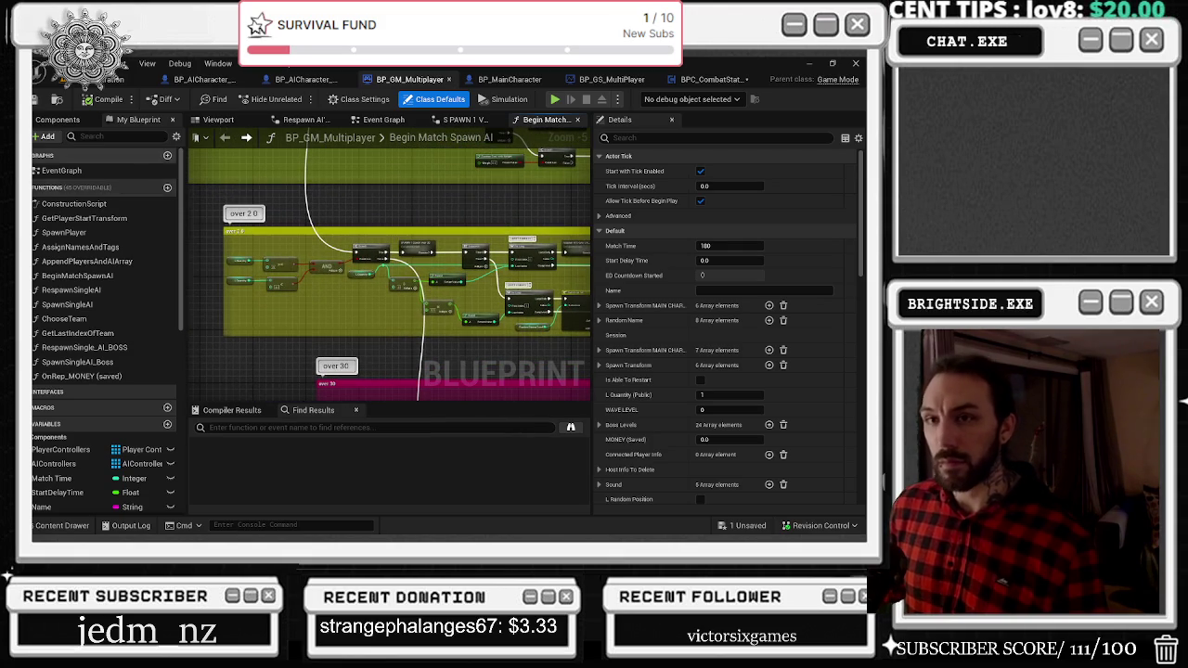
Save the game mode Blueprint and inspect BP_GS_MultiPlayer's WAVE LEVEL variable.
key("ctrl+s")
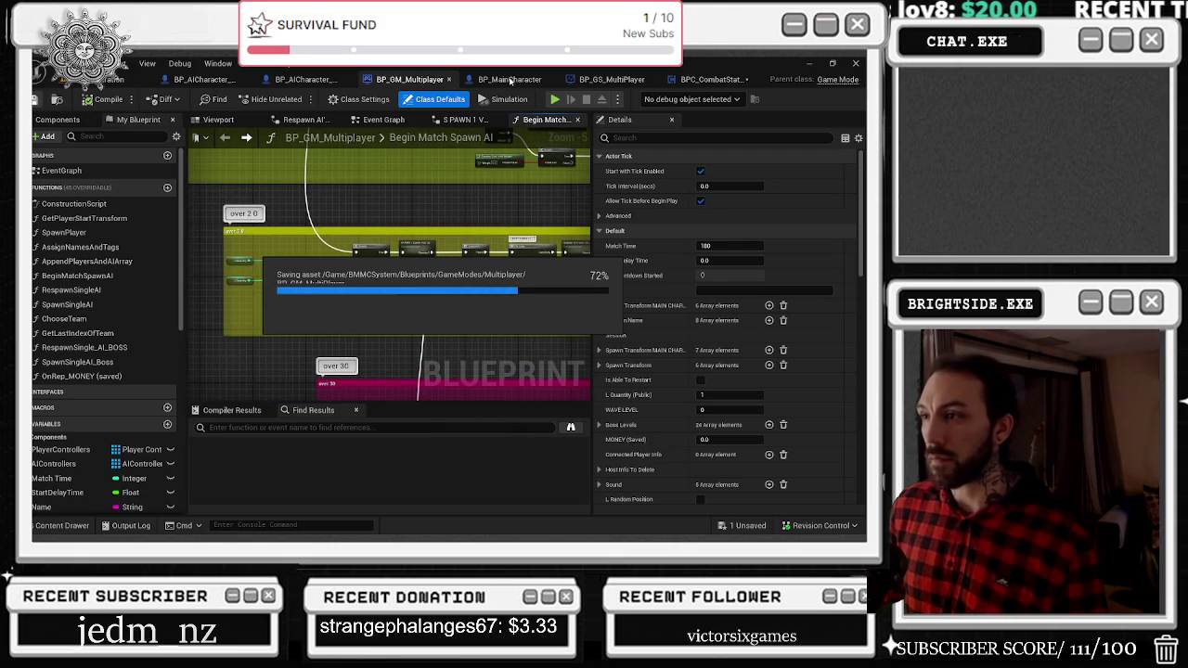
left_click_drag(490, 80, 475, 90)
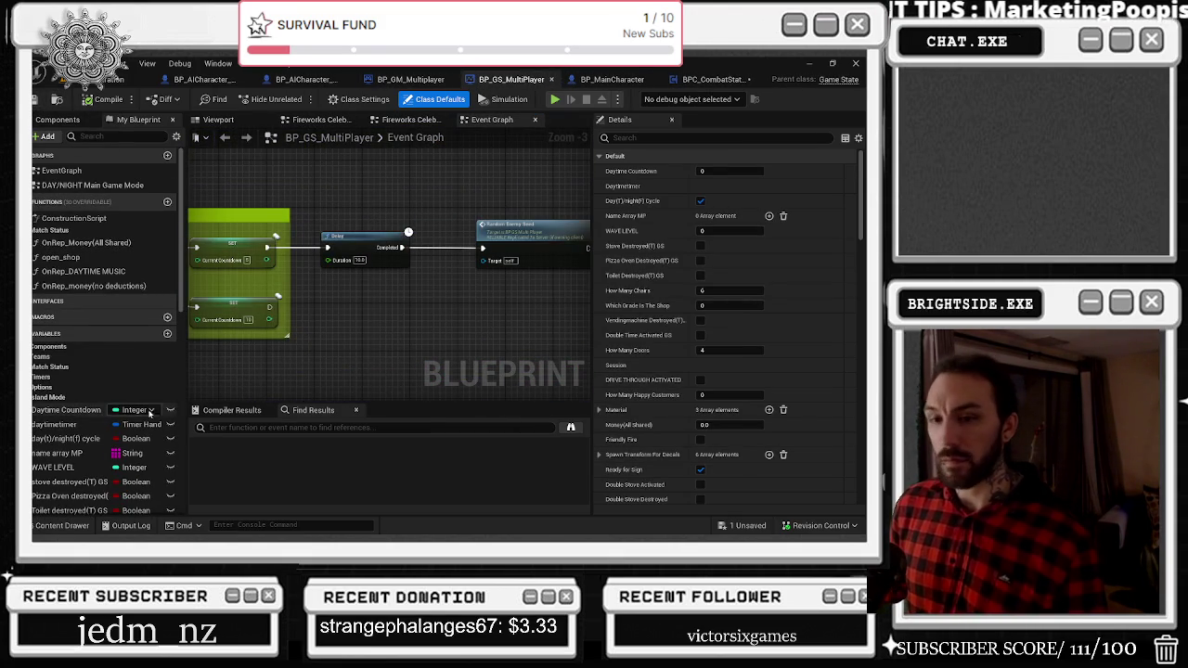
left_click(53, 467)
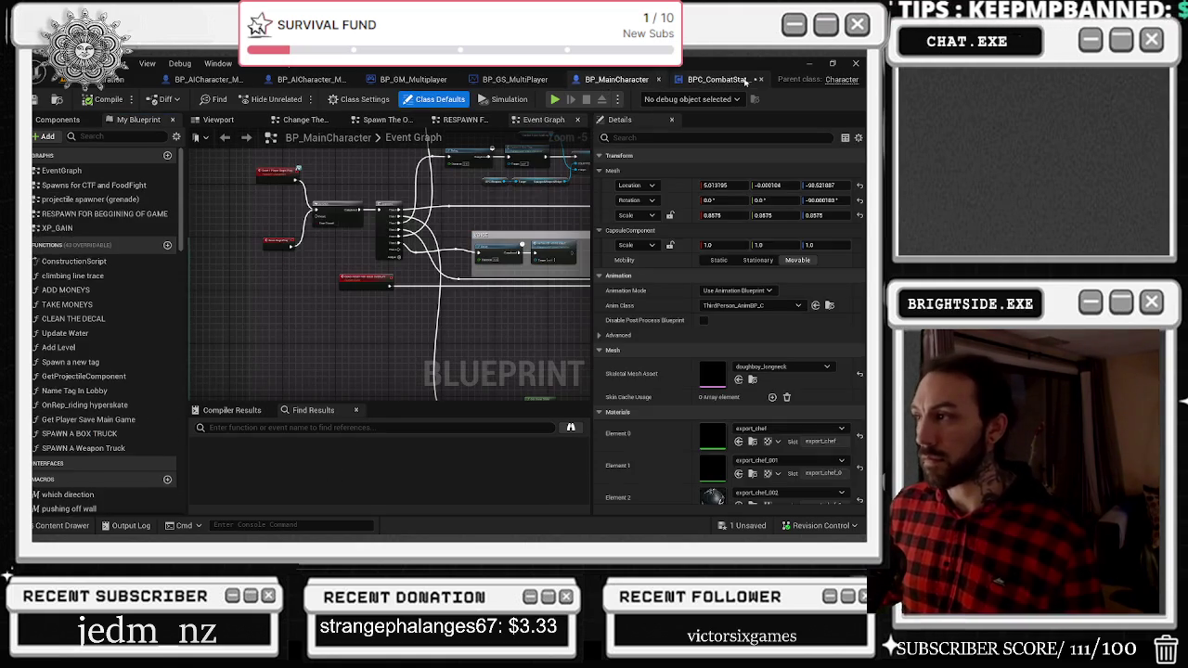
In BP_MainCharacter's BeginPlay area, add a reroute point on the Sequence's Then 1 wire.
key("ctrl+Tab")
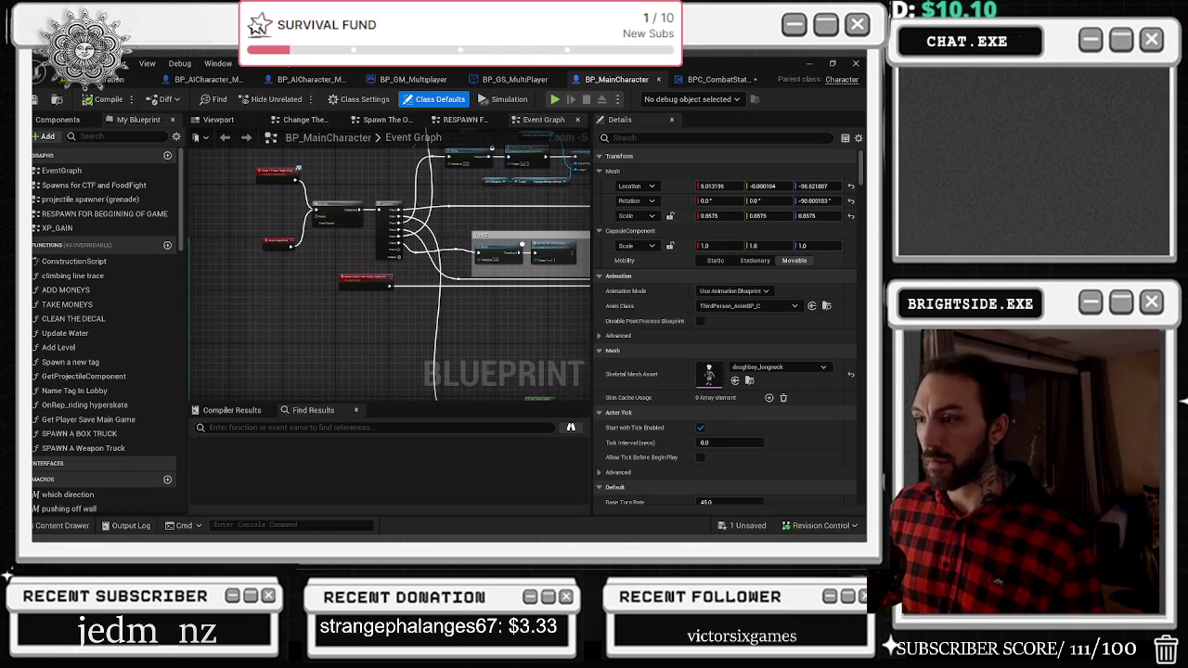
scroll(440, 348, "down", 2)
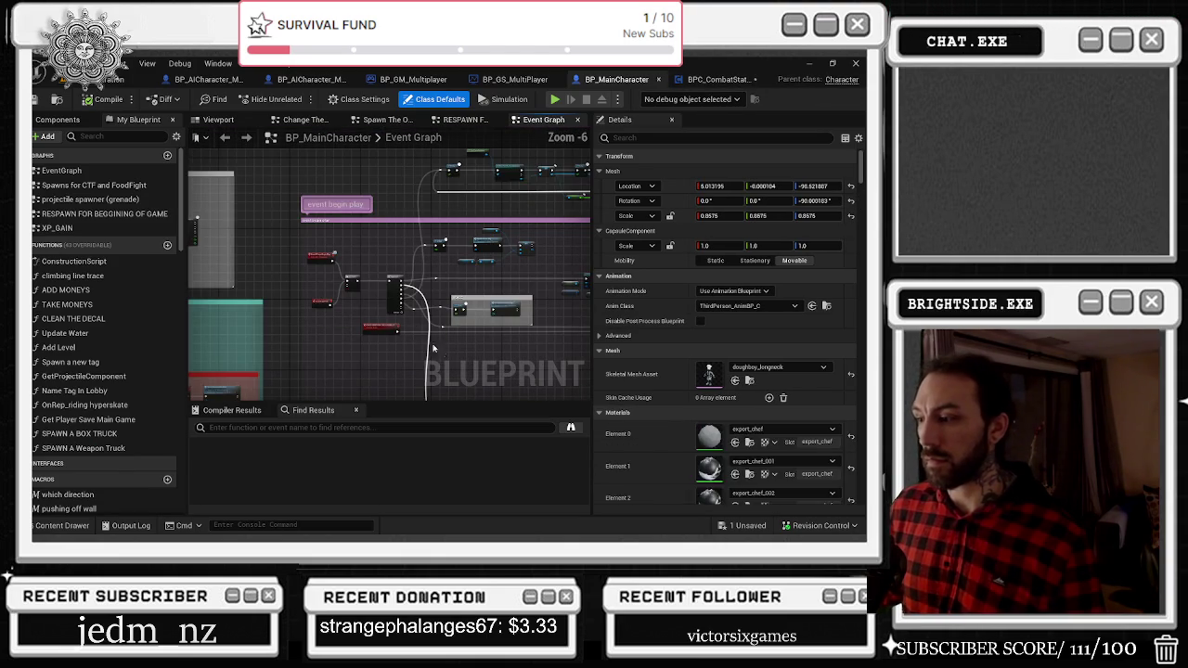
mouse_move(440, 348)
left_mouse_down()
mouse_move(410, 311)
mouse_move(364, 324)
left_mouse_up()
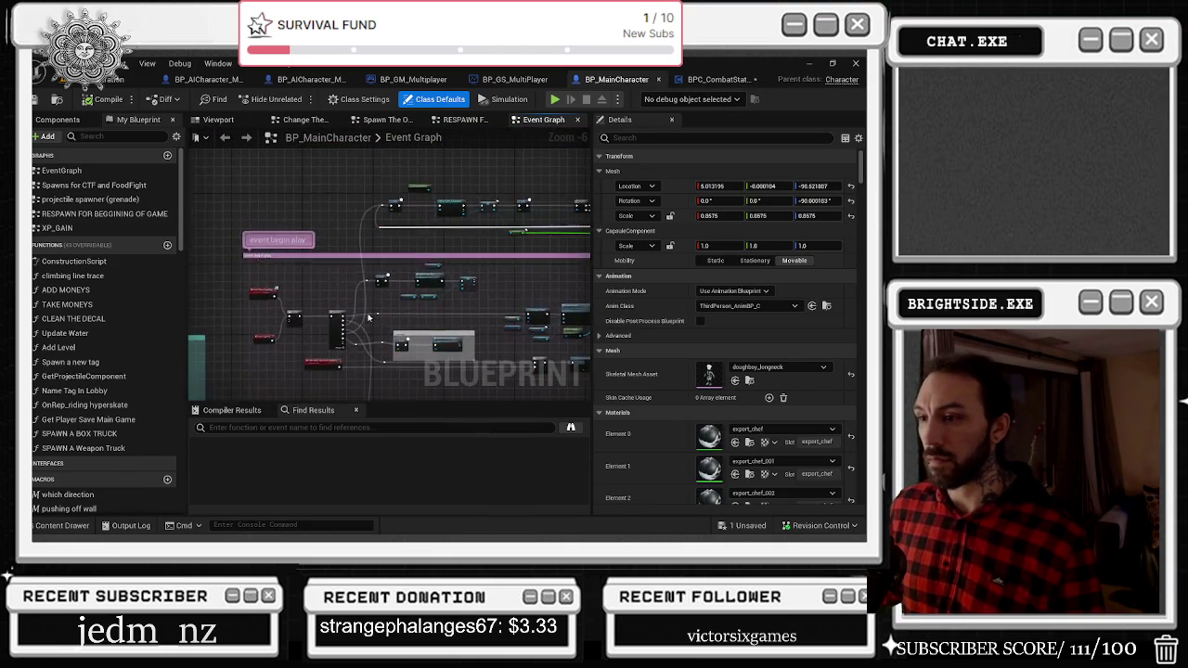
scroll(413, 221, "up", 3)
left_click_drag(443, 266, 582, 132)
mouse_move(496, 258)
left_mouse_down()
mouse_move(417, 350)
mouse_move(440, 271)
mouse_move(358, 283)
mouse_move(339, 237)
mouse_move(326, 257)
mouse_move(297, 227)
mouse_move(324, 237)
mouse_move(530, 186)
mouse_move(363, 226)
left_mouse_up()
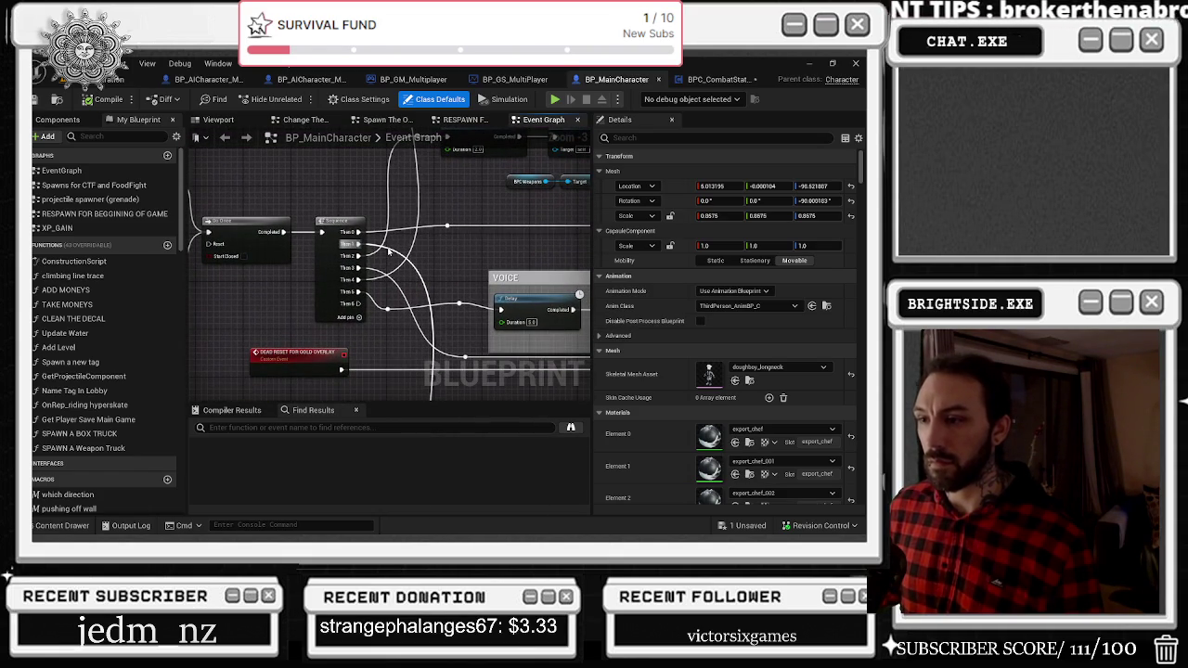
double_click(382, 245)
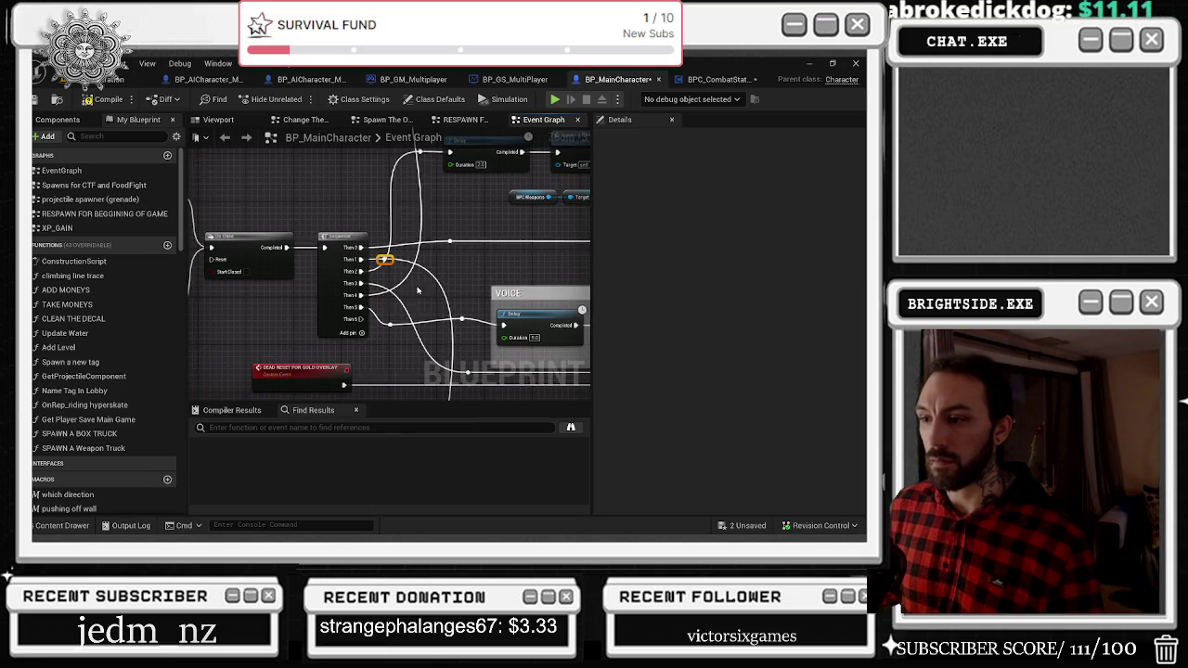
Center the VOICE comment box, detach a Sequence wire, and nudge the Sequence node left.
scroll(415, 291, "up", 2)
scroll(290, 185, "down", 2)
left_click_drag(290, 185, 185, 167)
mouse_move(544, 239)
left_mouse_down()
mouse_move(239, 209)
mouse_move(351, 226)
left_mouse_up()
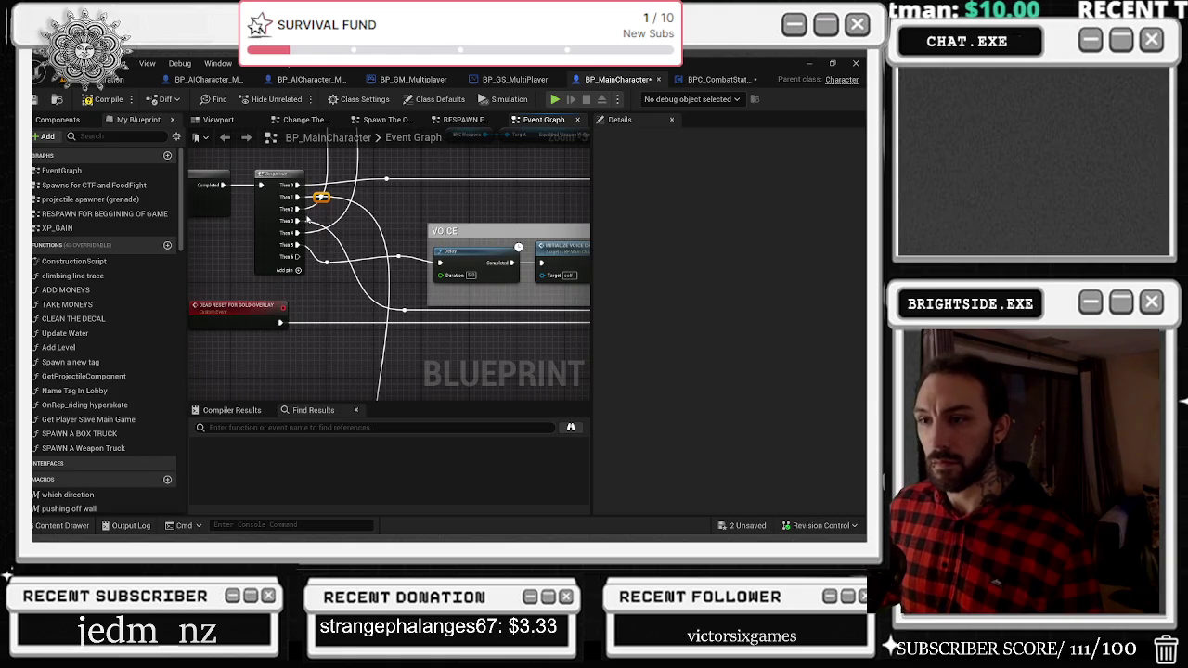
left_click_drag(297, 197, 305, 256)
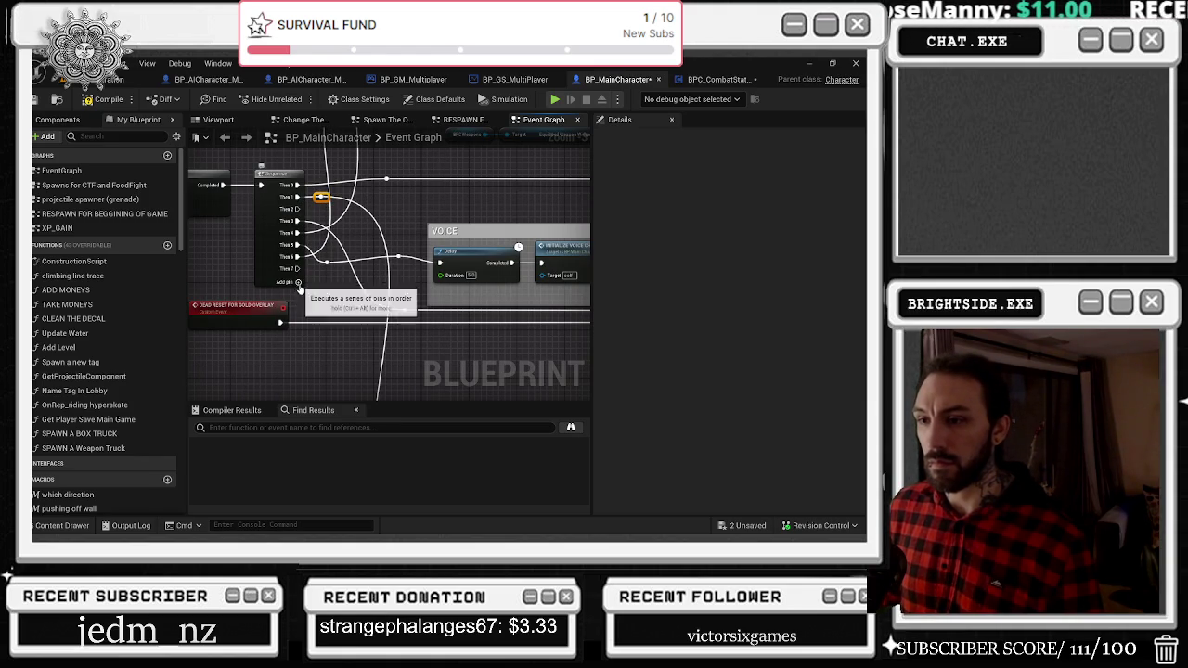
left_click_drag(277, 198, 264, 198)
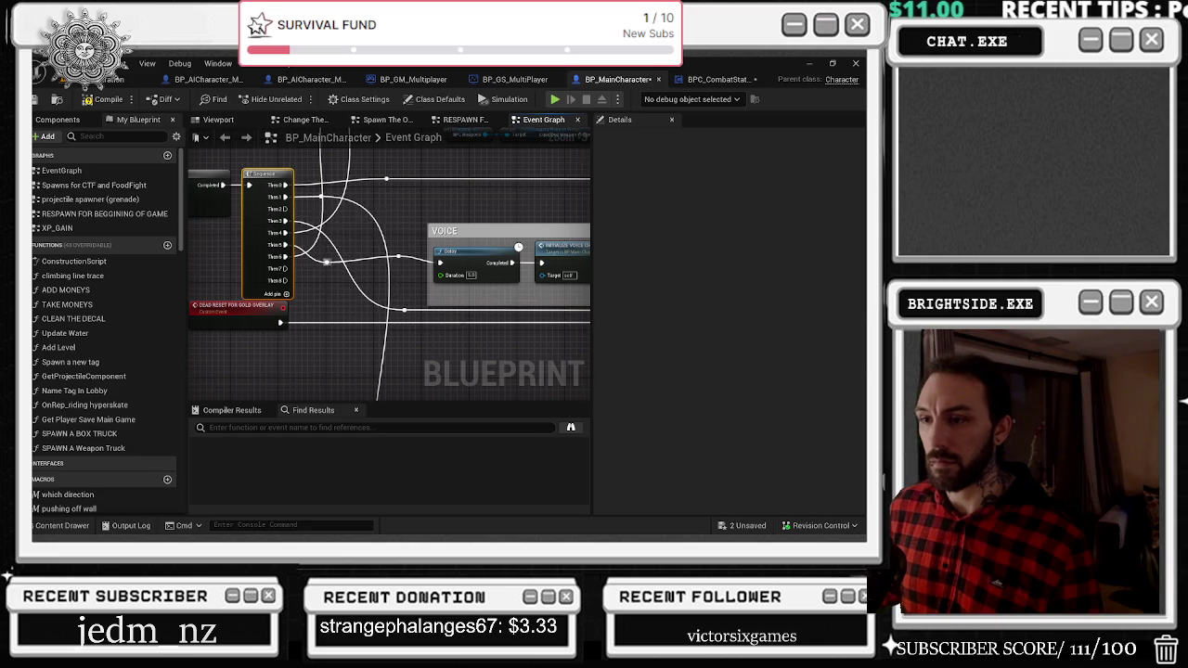
Pull the Then 1 wire loose and reconnect the exec wire to another Sequence output.
scroll(390, 258, "up", 1)
scroll(382, 248, "down", 1)
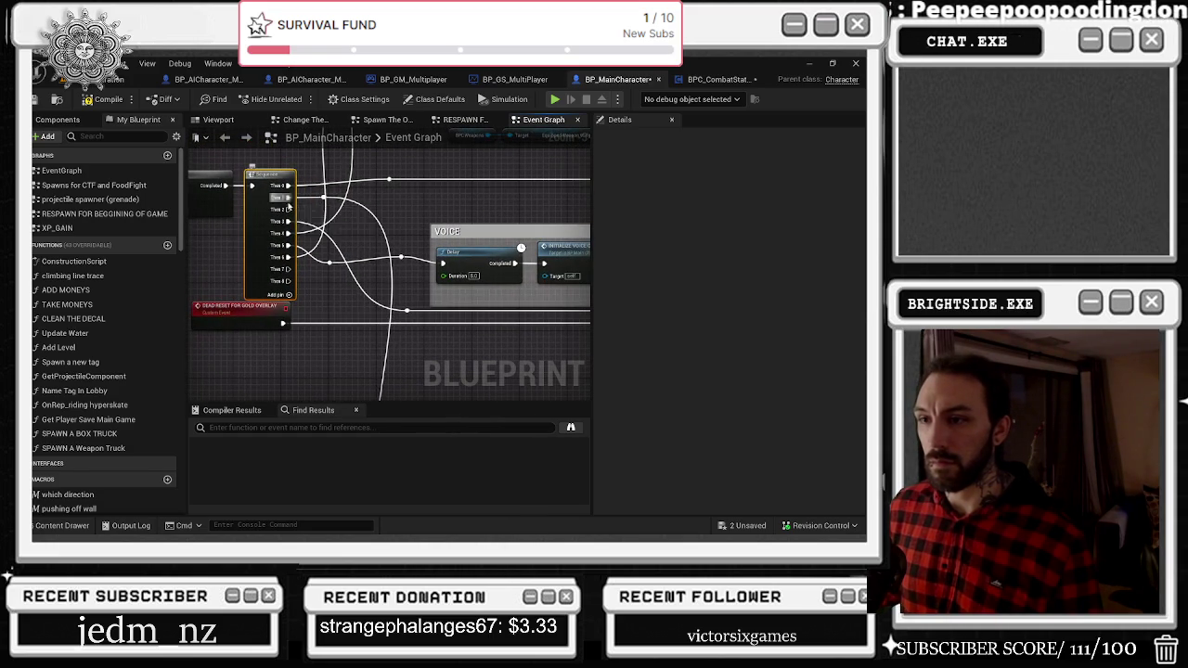
left_click_drag(292, 203, 288, 198)
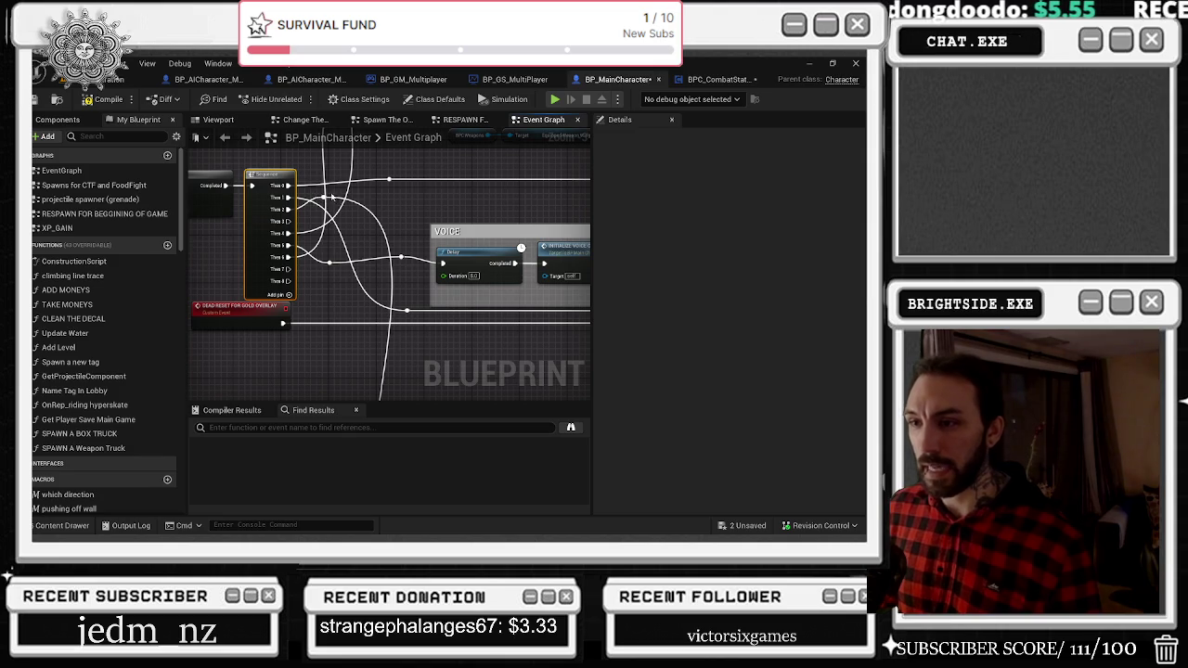
scroll(329, 193, "down", 1)
mouse_move(304, 297)
left_mouse_down()
mouse_move(307, 198)
mouse_move(287, 173)
mouse_move(283, 182)
left_mouse_up()
scroll(337, 246, "down", 1)
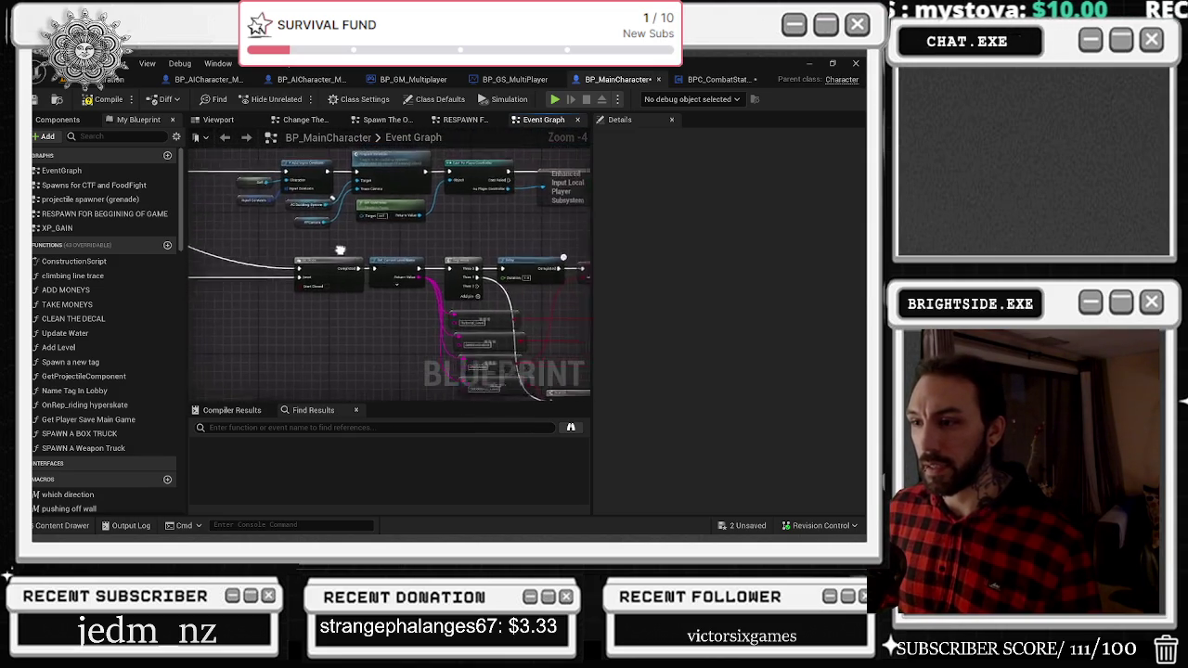
scroll(375, 257, "down", 2)
Move the selected top nodes down together and align the Delay node.
left_click_drag(295, 198, 511, 208)
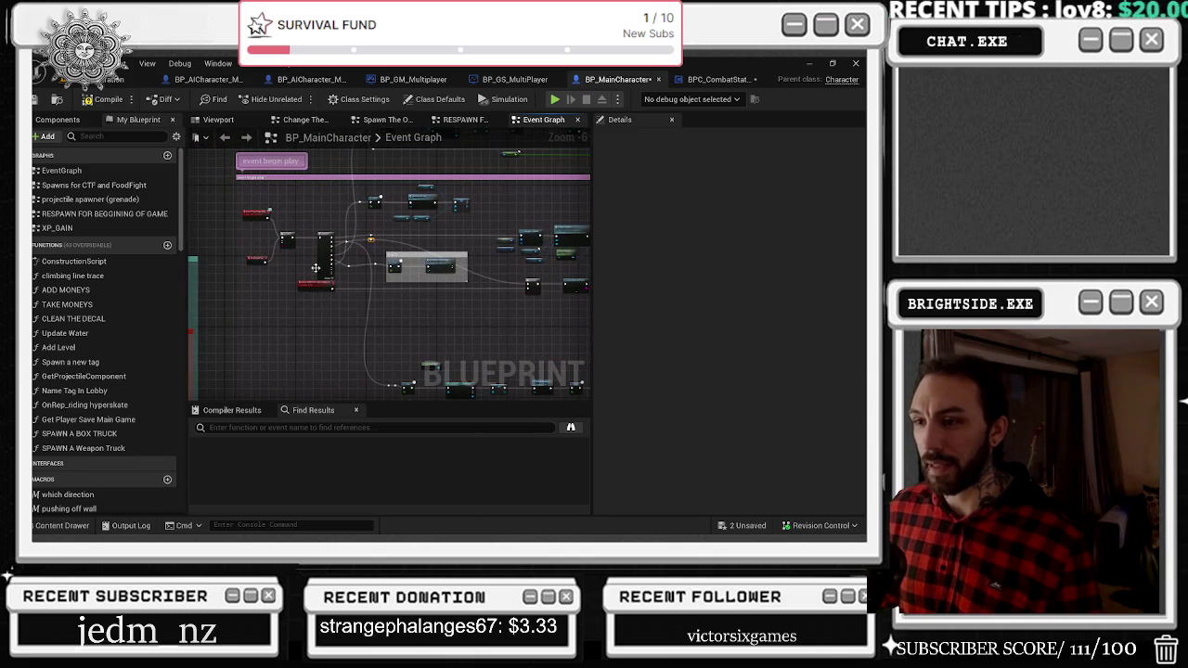
scroll(319, 276, "up", 5)
scroll(278, 307, "down", 2)
mouse_move(255, 297)
left_mouse_down()
mouse_move(280, 340)
mouse_move(281, 305)
mouse_move(313, 284)
mouse_move(313, 252)
mouse_move(322, 265)
mouse_move(351, 130)
mouse_move(302, 206)
mouse_move(465, 237)
mouse_move(435, 225)
mouse_move(409, 176)
left_mouse_up()
scroll(315, 185, "down", 2)
scroll(434, 225, "down", 1)
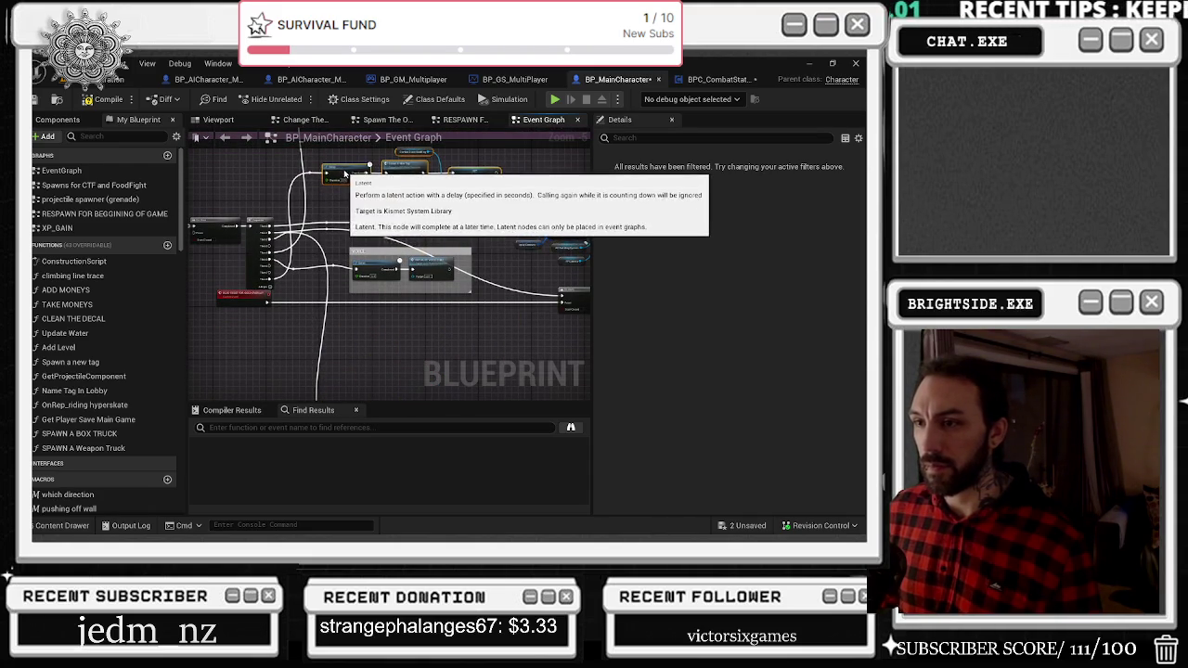
mouse_move(469, 176)
left_mouse_down()
mouse_move(455, 388)
mouse_move(460, 192)
mouse_move(441, 279)
mouse_move(446, 257)
left_mouse_up()
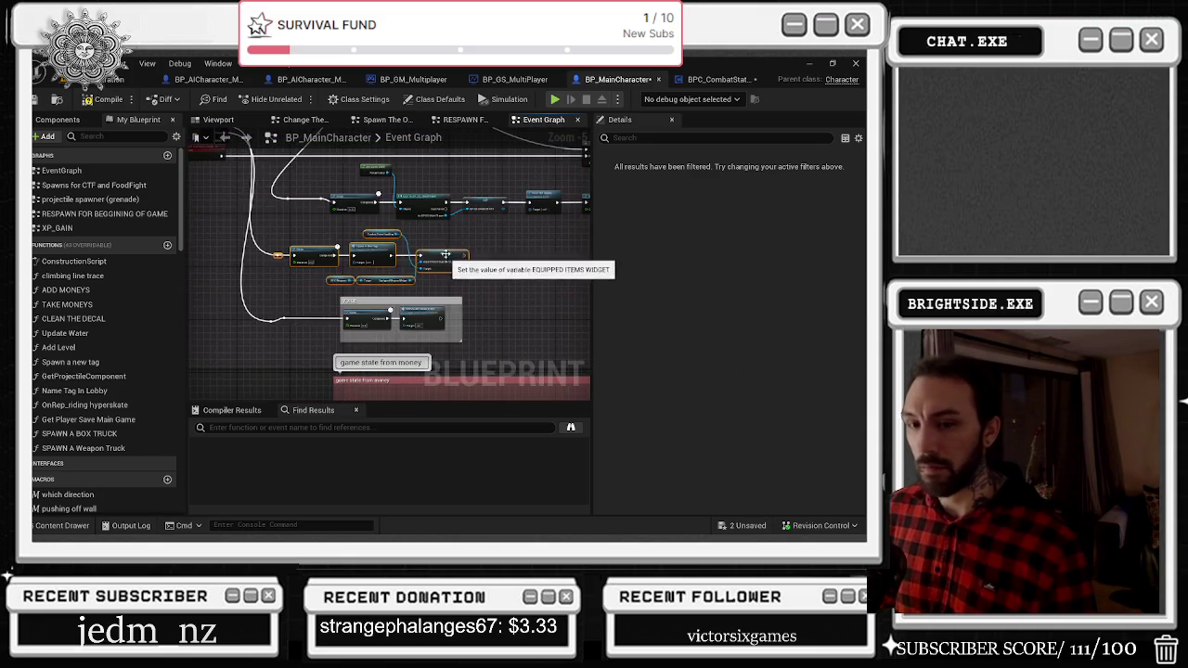
scroll(313, 314, "up", 1)
left_click_drag(290, 284, 540, 325)
Move the DEAD RESET FOR GOLD OVERLAY event left and box-select the spawn logic rows.
left_click_drag(279, 278, 243, 282)
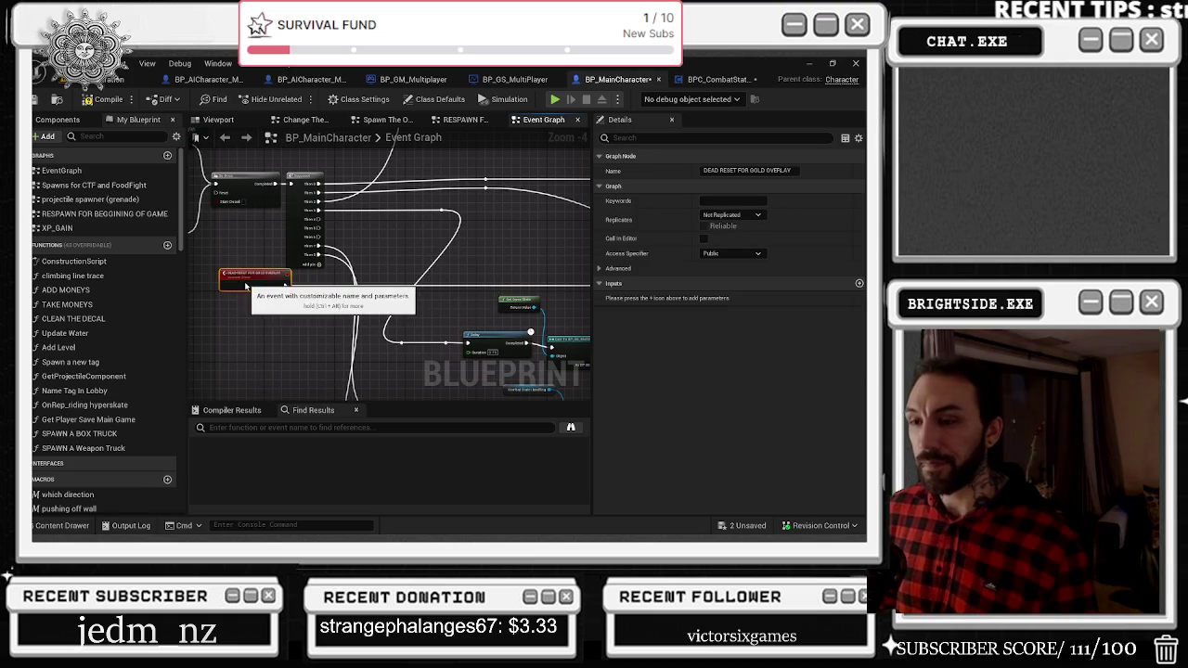
left_click_drag(400, 239, 321, 305)
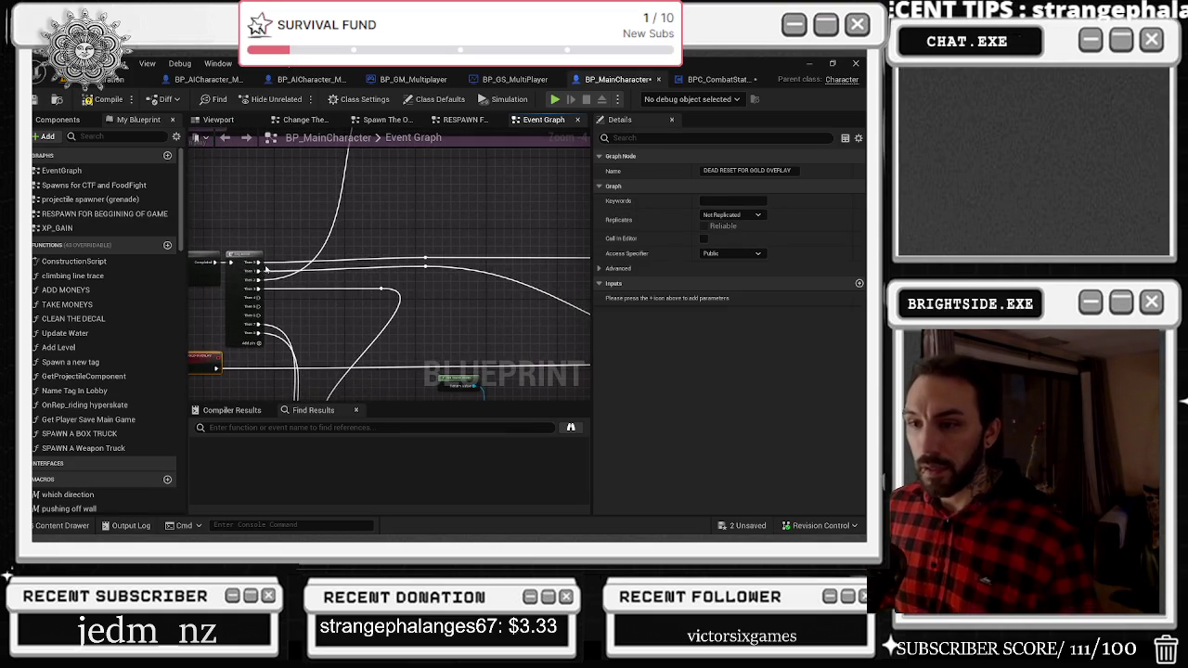
scroll(357, 244, "down", 6)
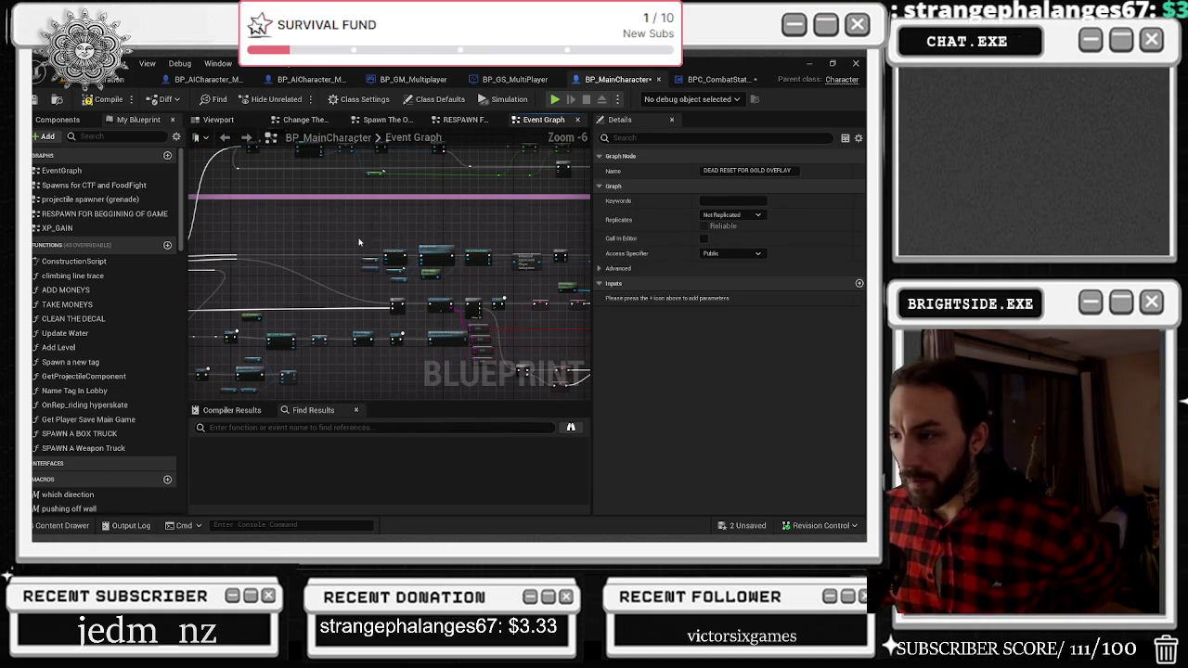
scroll(357, 244, "up", 1)
mouse_move(192, 239)
left_mouse_down()
mouse_move(452, 286)
mouse_move(456, 249)
mouse_move(409, 224)
left_mouse_up()
mouse_move(374, 272)
left_mouse_down()
mouse_move(265, 219)
mouse_move(425, 269)
left_mouse_up()
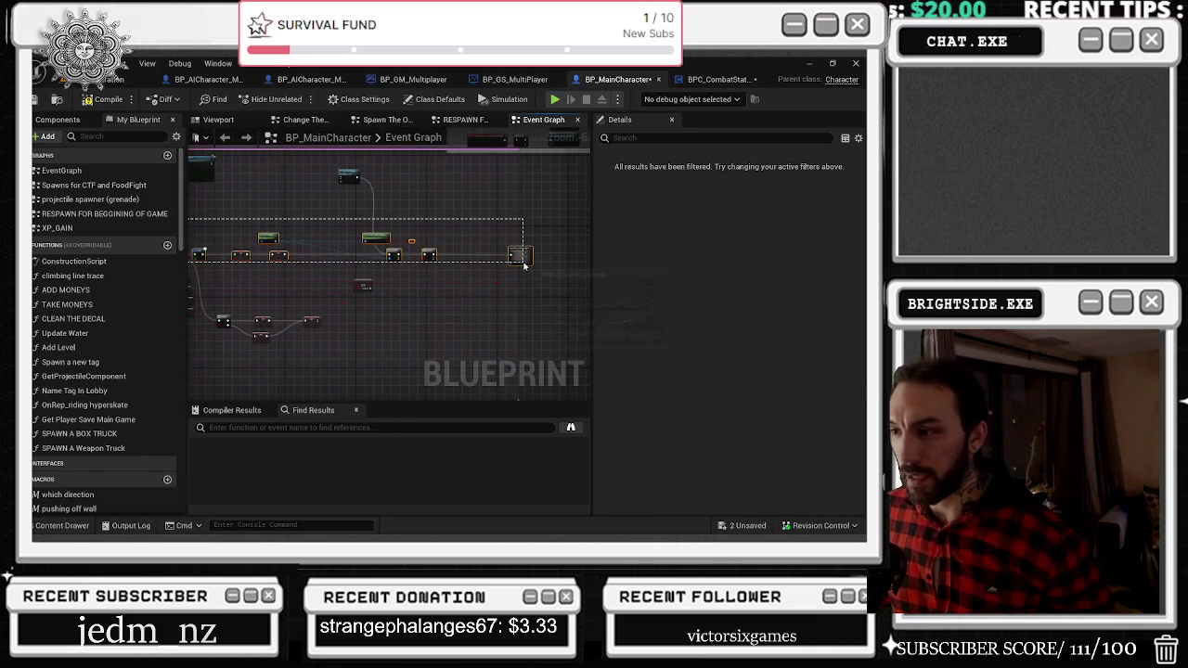
left_click_drag(524, 274, 522, 283)
scroll(414, 273, "up", 2)
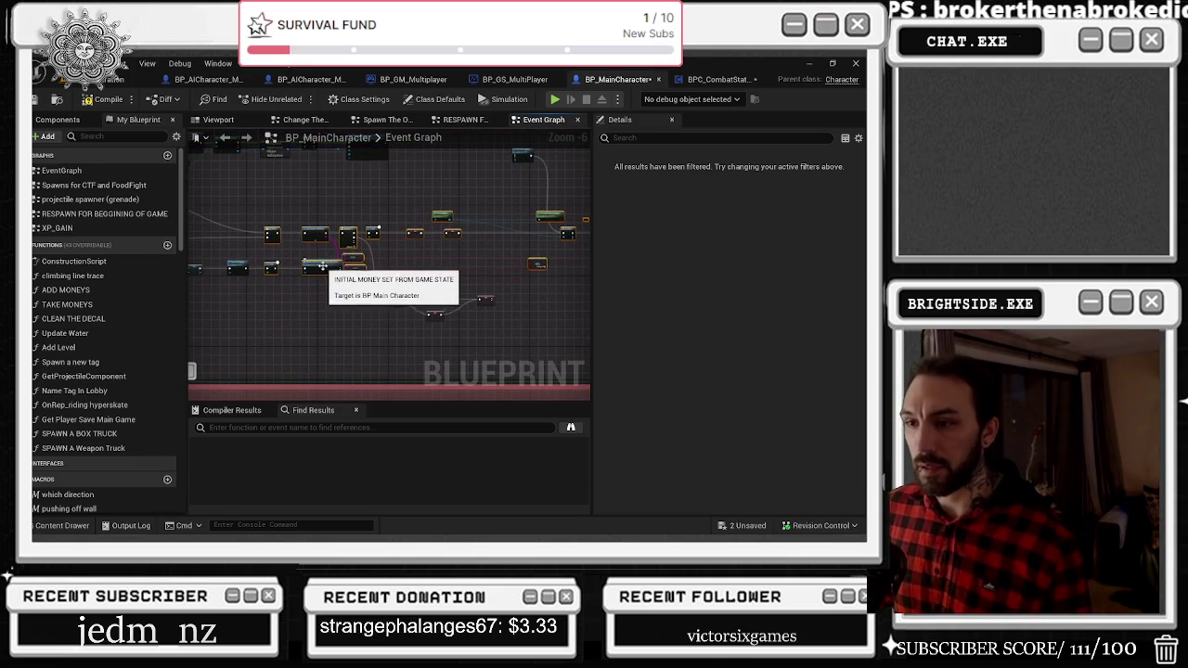
Line up the top and middle node rows and pull the orange nodes up-left into line.
mouse_move(345, 237)
left_mouse_down()
mouse_move(342, 206)
mouse_move(328, 200)
left_mouse_up()
left_click_drag(417, 197, 409, 238)
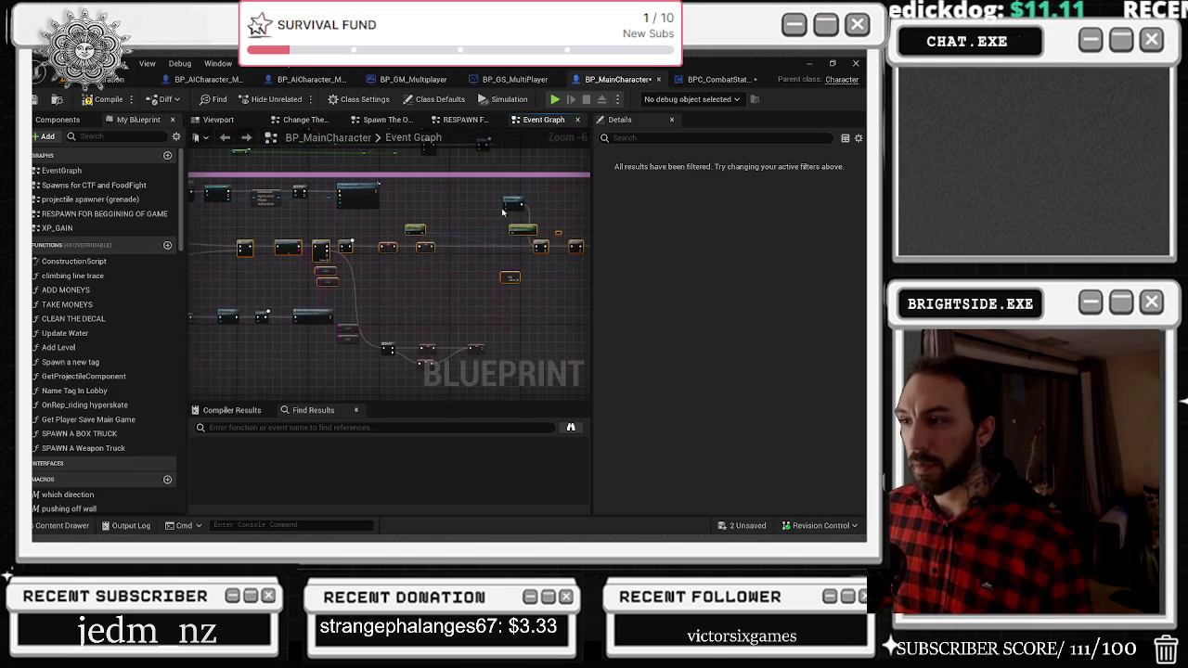
left_click_drag(299, 238, 299, 233)
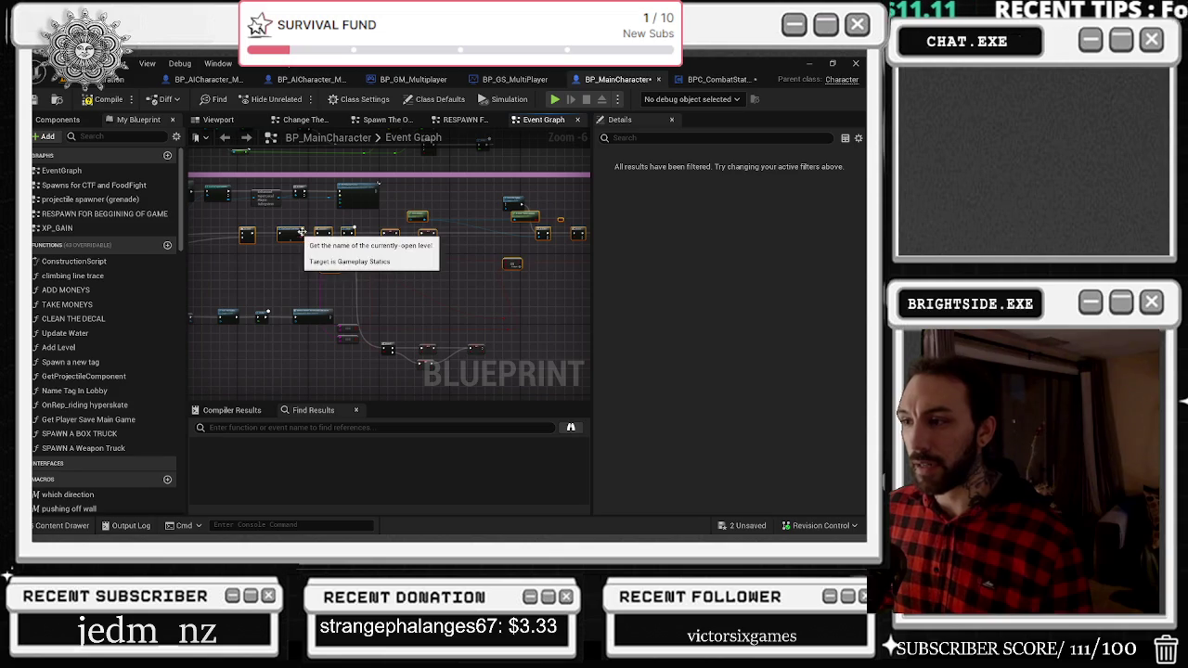
left_click(473, 189)
left_click_drag(515, 199, 515, 189)
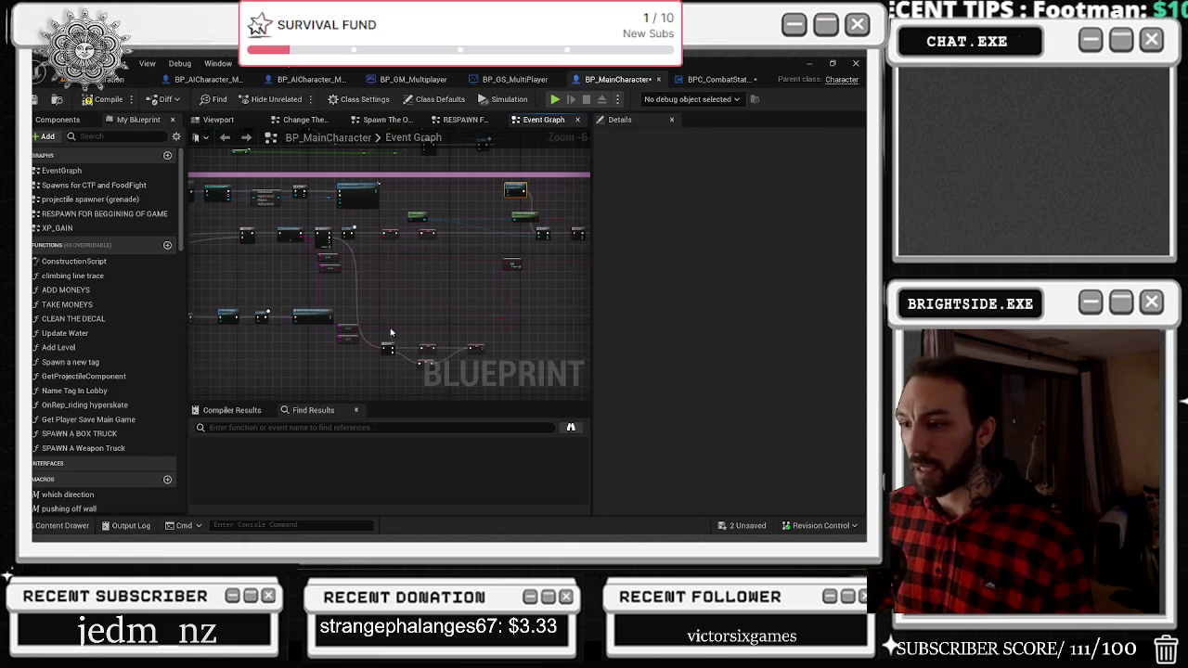
left_click_drag(352, 325, 334, 274)
mouse_move(493, 366)
left_mouse_down()
mouse_move(454, 293)
mouse_move(422, 273)
left_mouse_up()
scroll(370, 291, "up", 1)
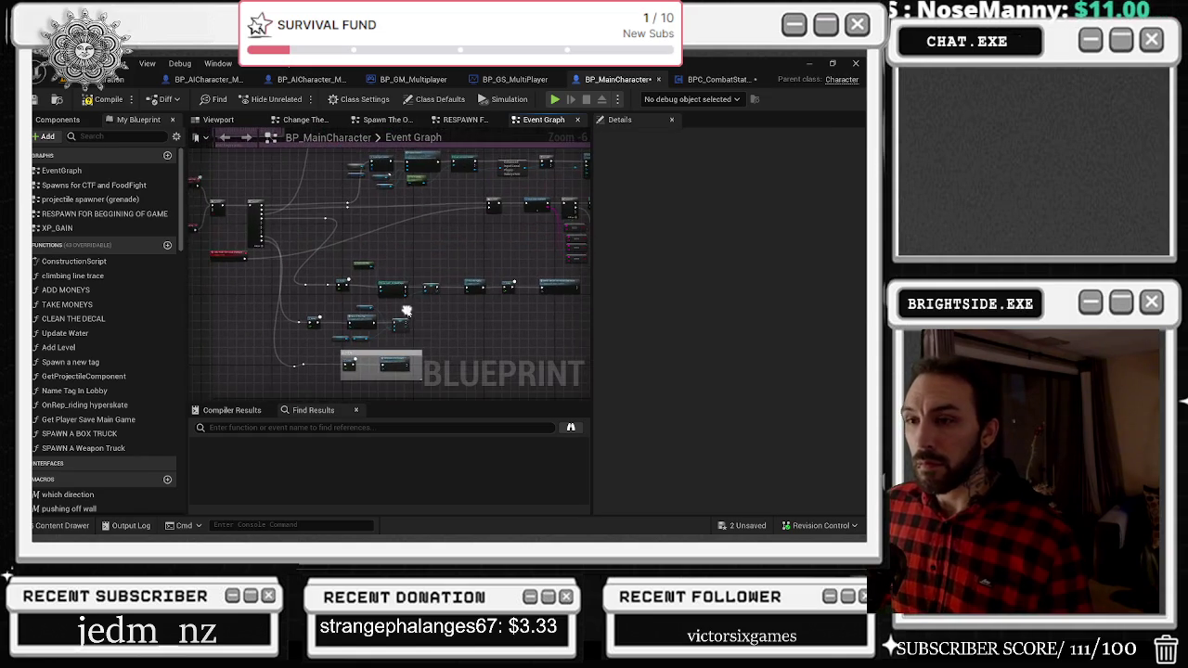
Add and position a reroute on the white wire, nudge a node near Enhanced Input, and select the overlay reroute.
mouse_move(334, 236)
left_mouse_down()
mouse_move(406, 232)
mouse_move(507, 308)
left_mouse_up()
double_click(401, 226)
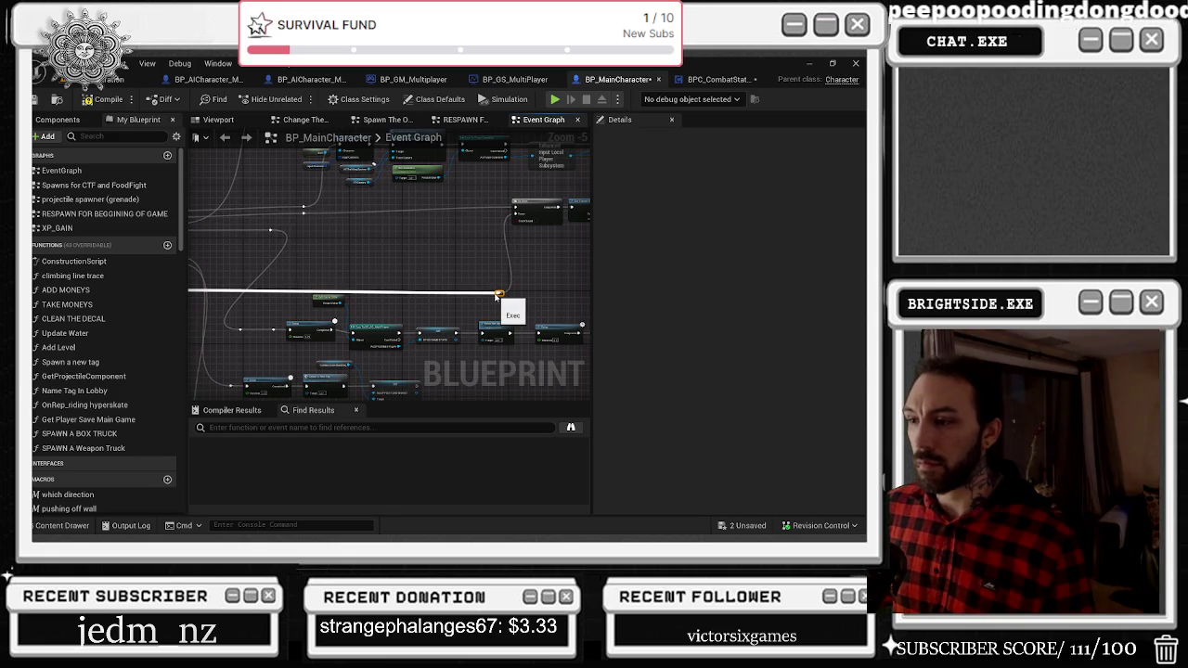
left_click_drag(455, 273, 580, 269)
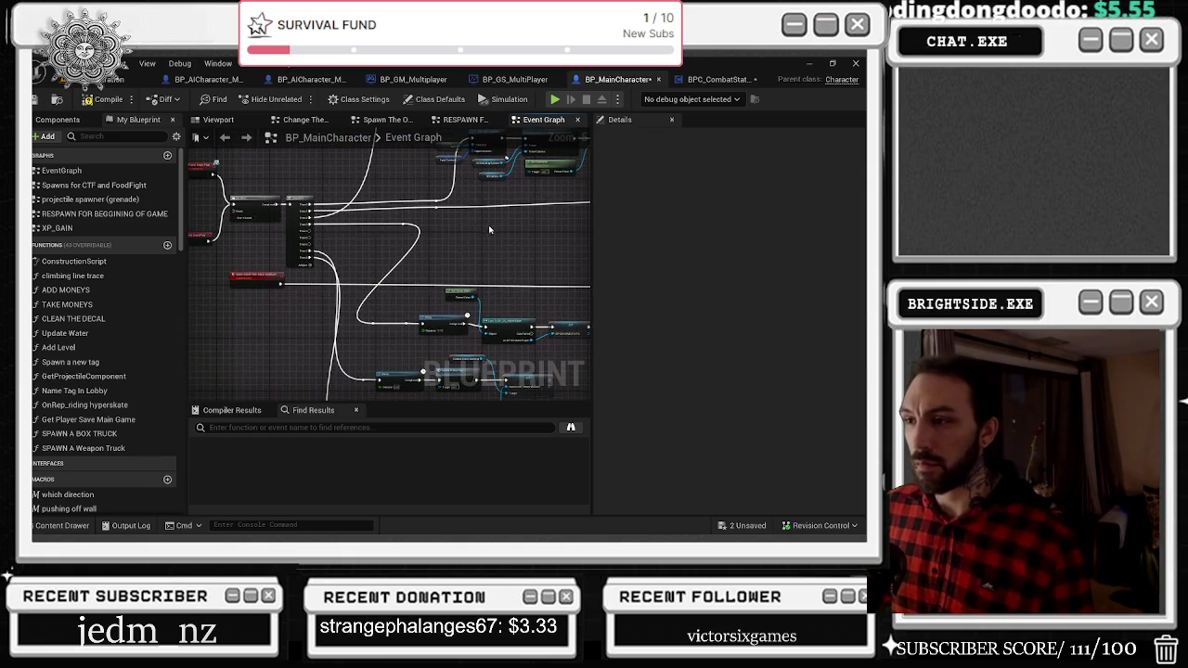
left_click_drag(484, 233, 377, 223)
mouse_move(490, 219)
left_mouse_down()
mouse_move(421, 215)
mouse_move(429, 228)
mouse_move(516, 236)
mouse_move(515, 254)
left_mouse_up()
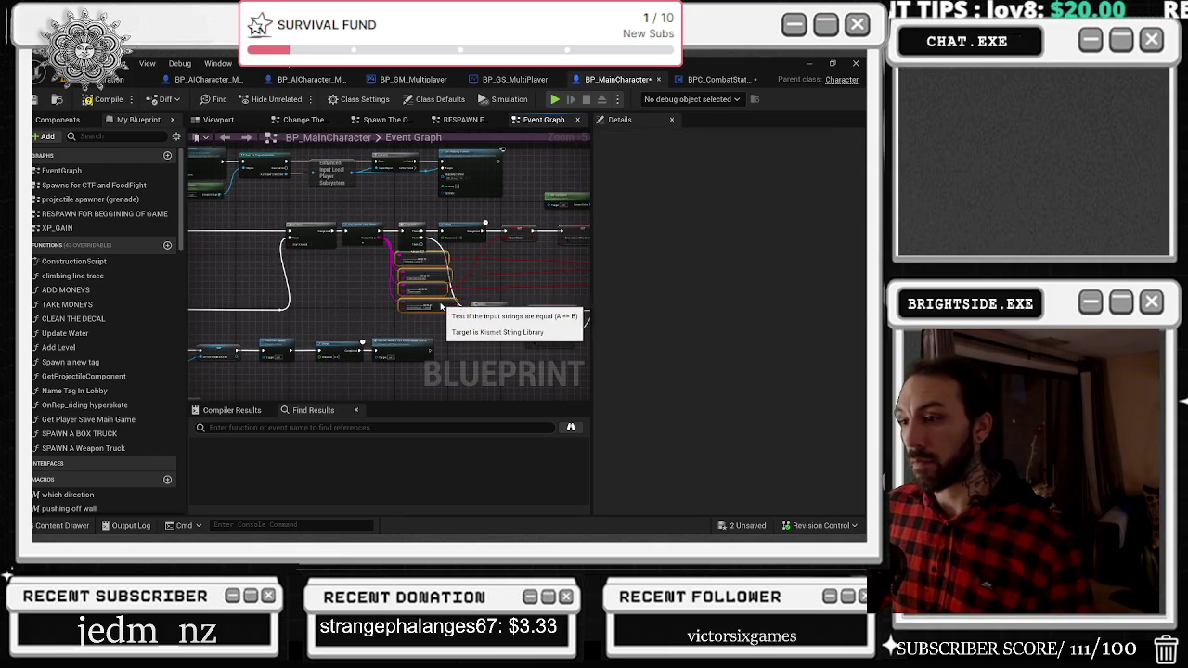
mouse_move(487, 295)
left_mouse_down()
mouse_move(397, 266)
mouse_move(547, 313)
mouse_move(278, 286)
mouse_move(299, 270)
mouse_move(353, 267)
left_mouse_up()
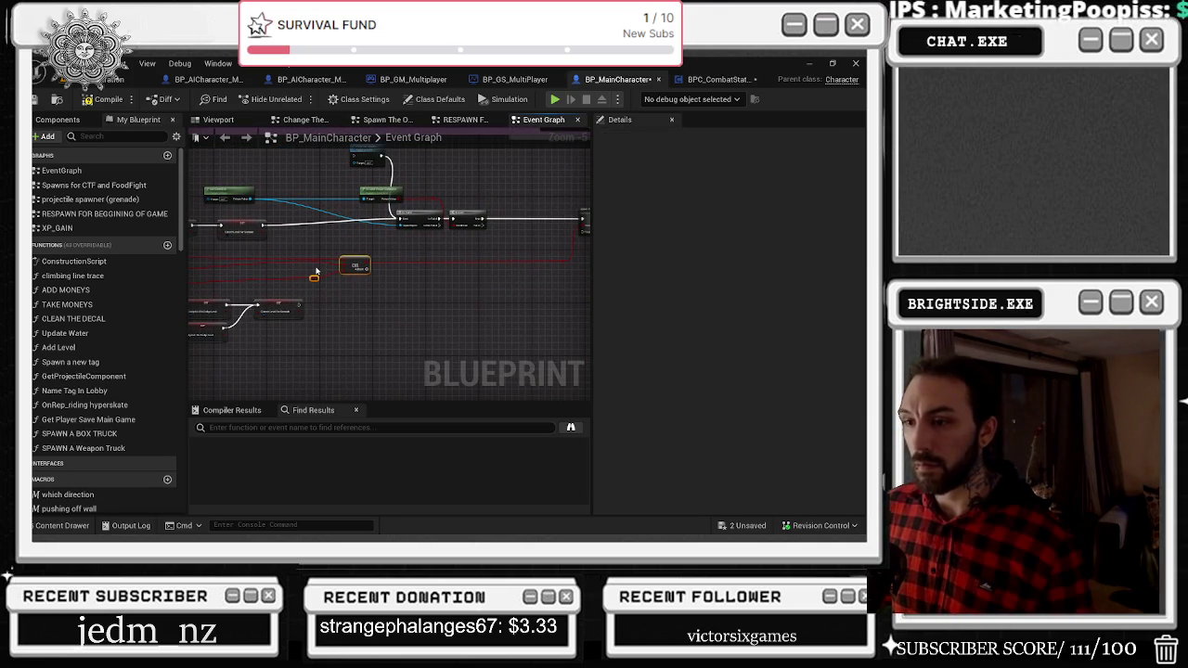
left_click(313, 267)
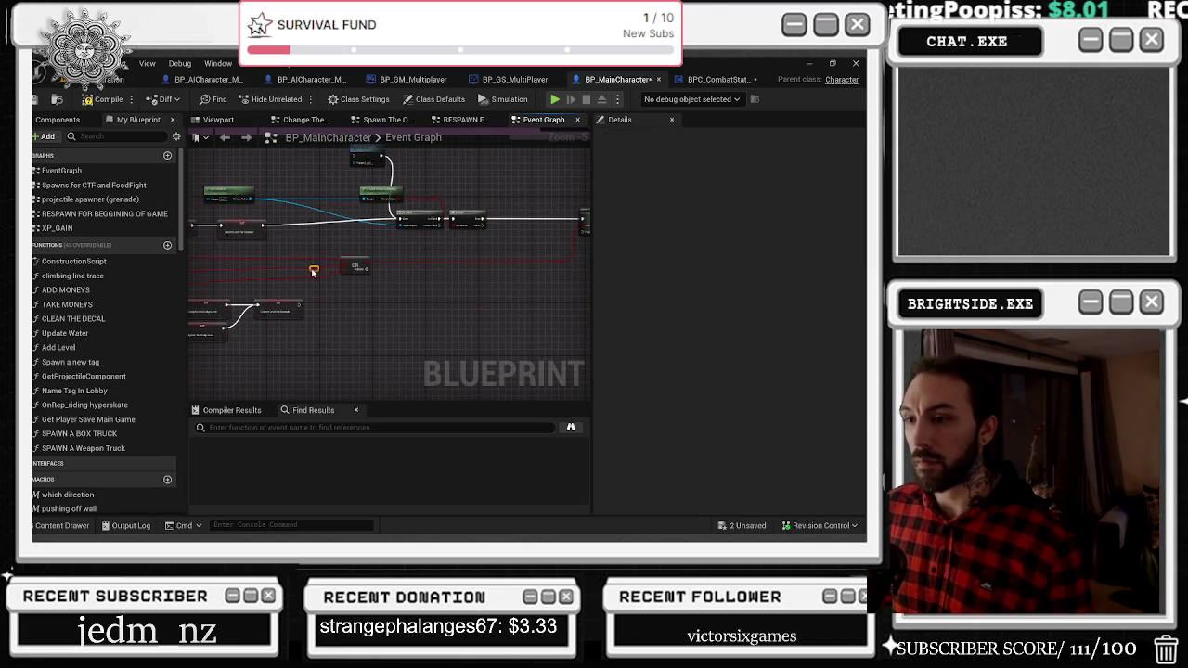
Box-select the spawn the overlay widget chain and shift Is Local Player Controller slightly left.
left_click_drag(380, 272, 258, 291)
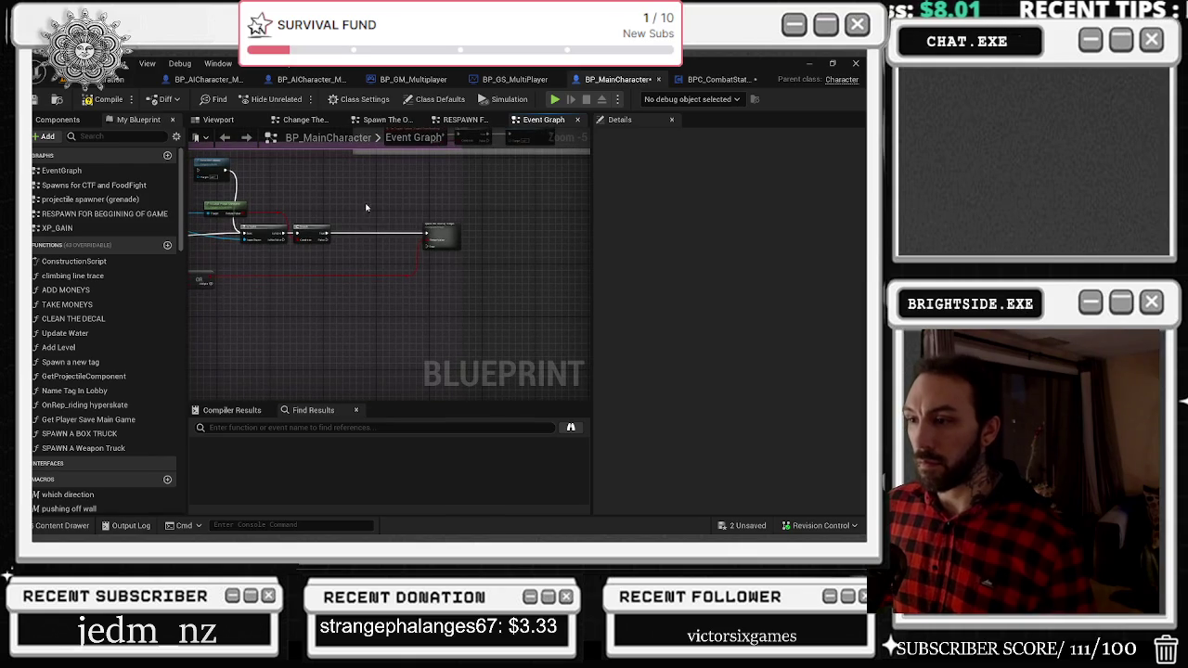
left_click(402, 237)
mouse_move(229, 166)
left_mouse_down()
mouse_move(299, 189)
mouse_move(385, 178)
left_mouse_up()
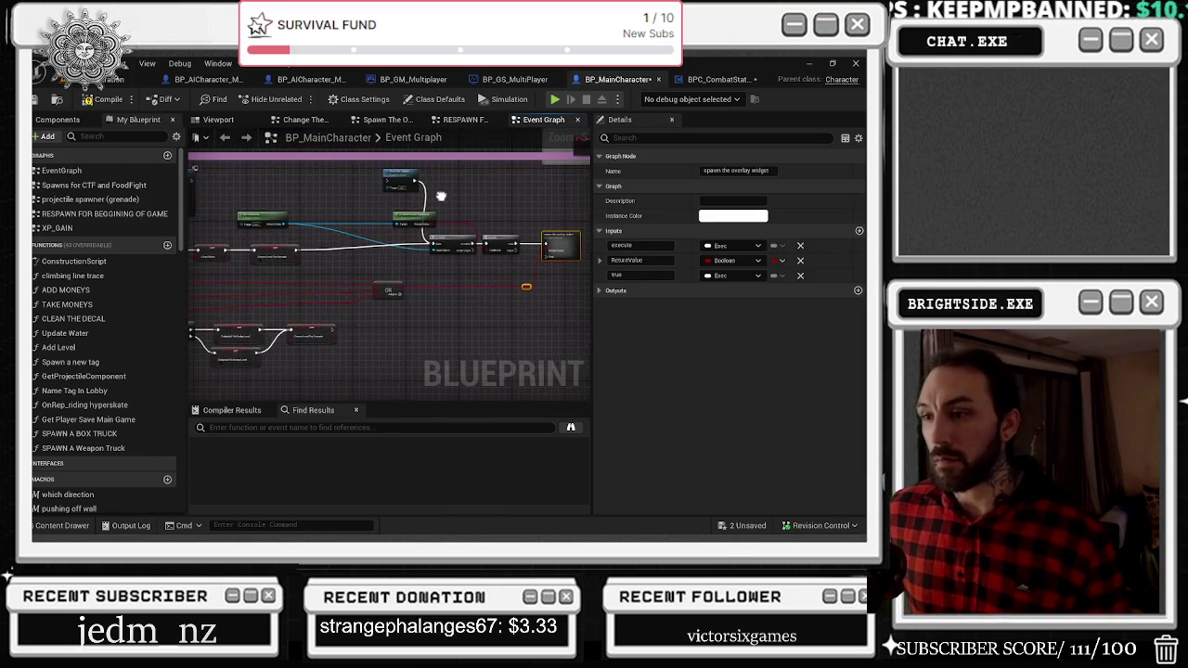
left_click_drag(390, 221, 570, 260)
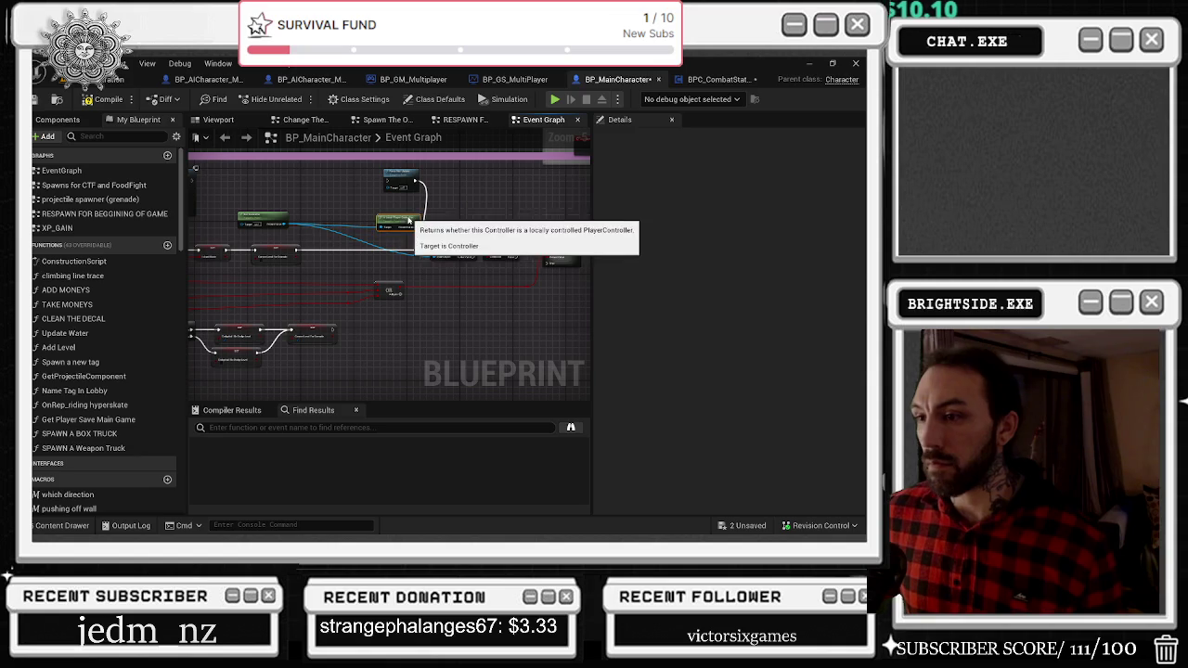
mouse_move(434, 218)
left_mouse_down()
mouse_move(402, 212)
mouse_move(387, 181)
left_mouse_up()
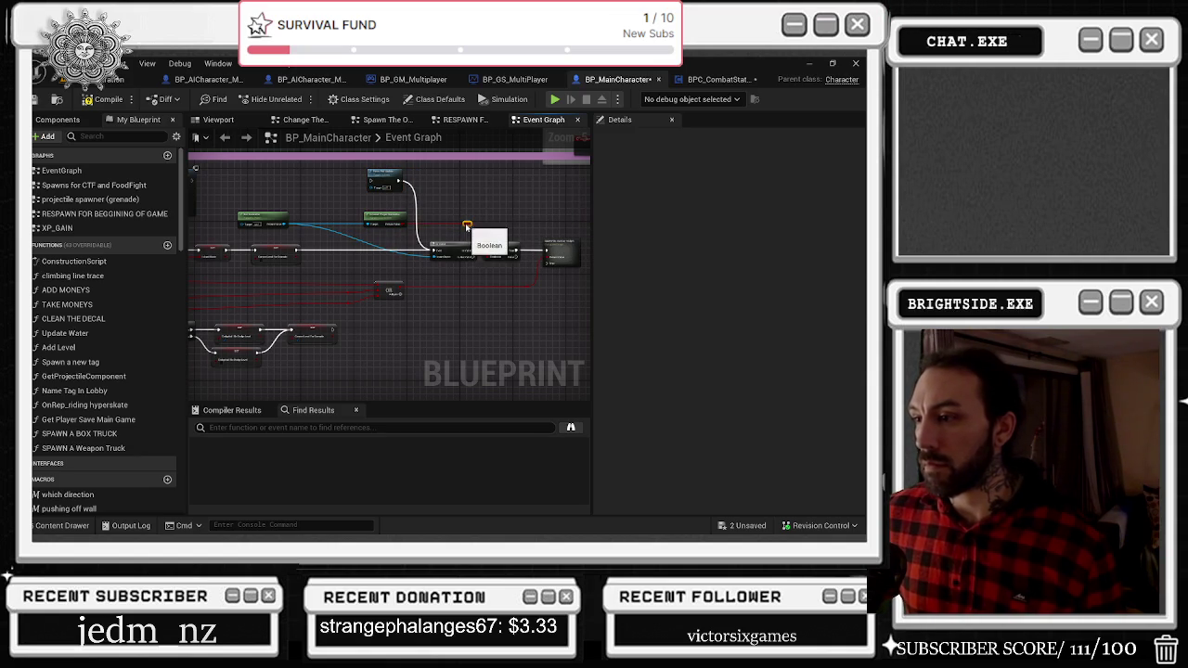
mouse_move(517, 287)
left_mouse_down()
mouse_move(430, 374)
mouse_move(560, 357)
left_mouse_up()
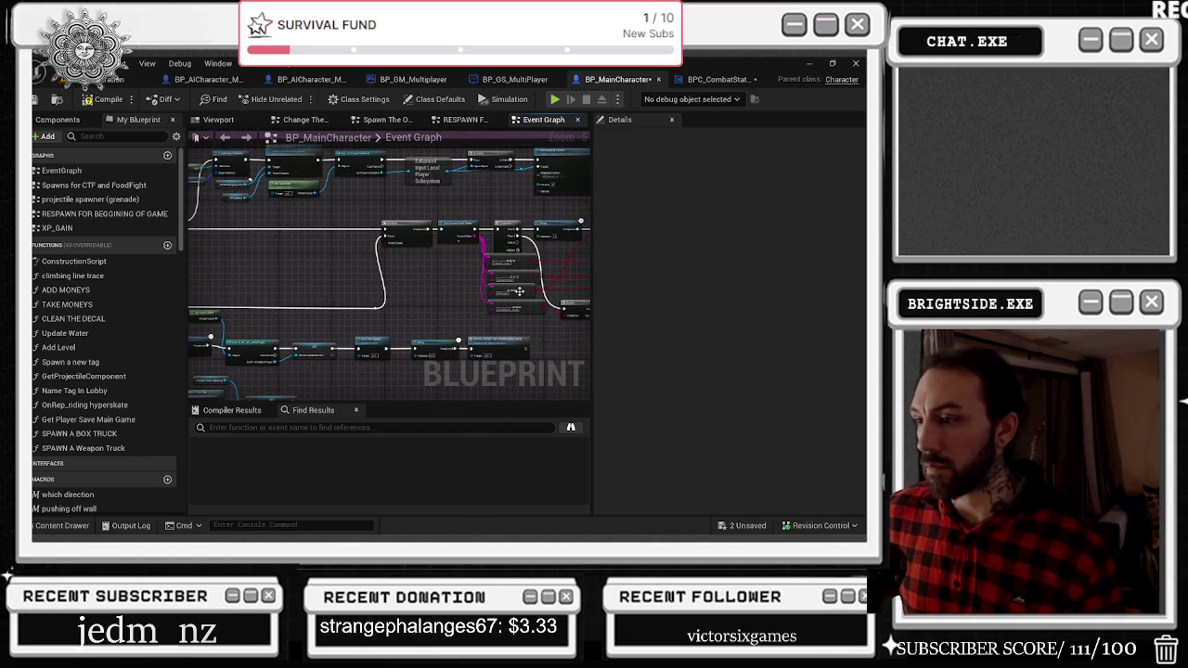
left_click_drag(521, 292, 413, 270)
scroll(442, 249, "up", 1)
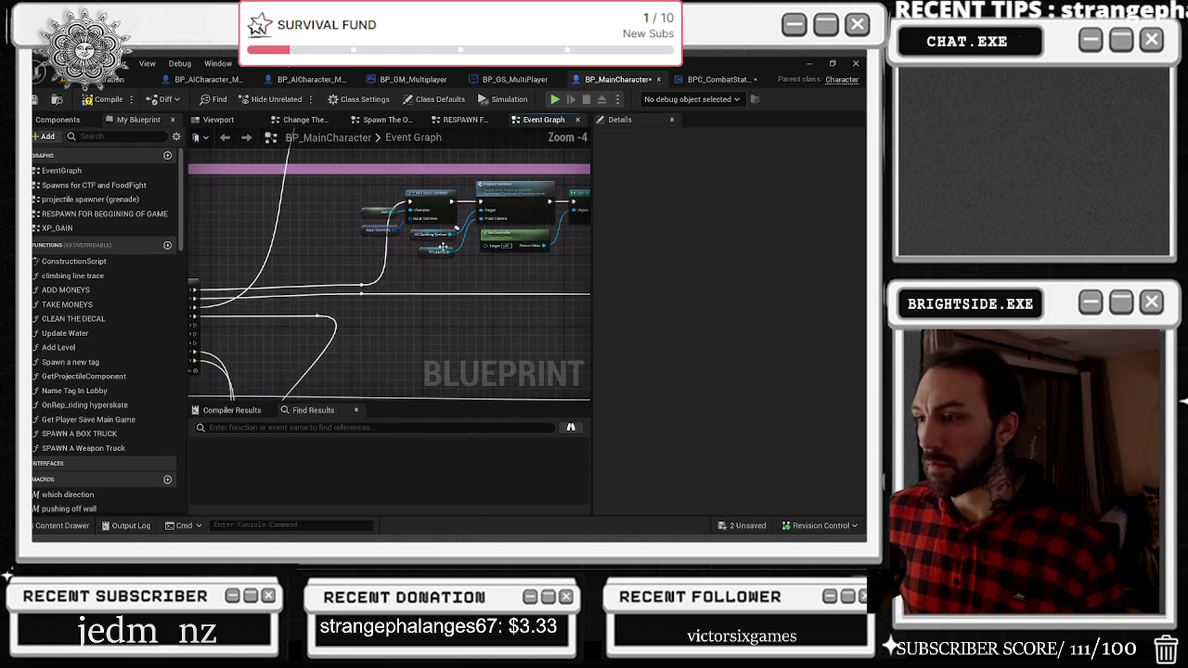
scroll(481, 246, "up", 2)
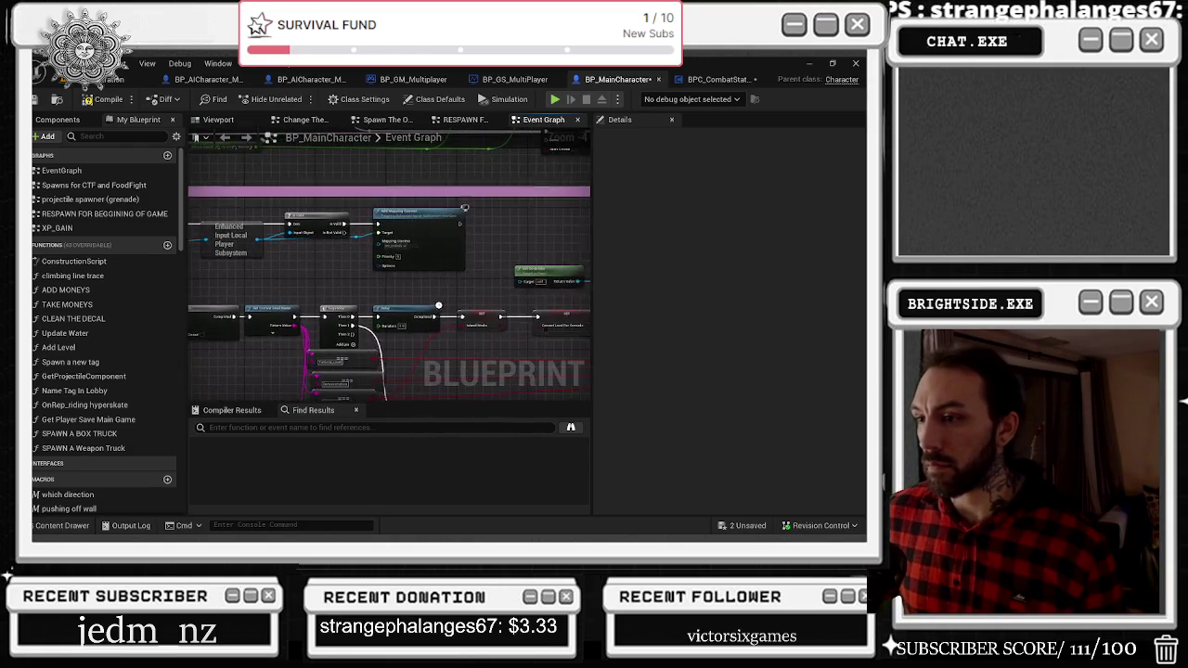
left_click(299, 233)
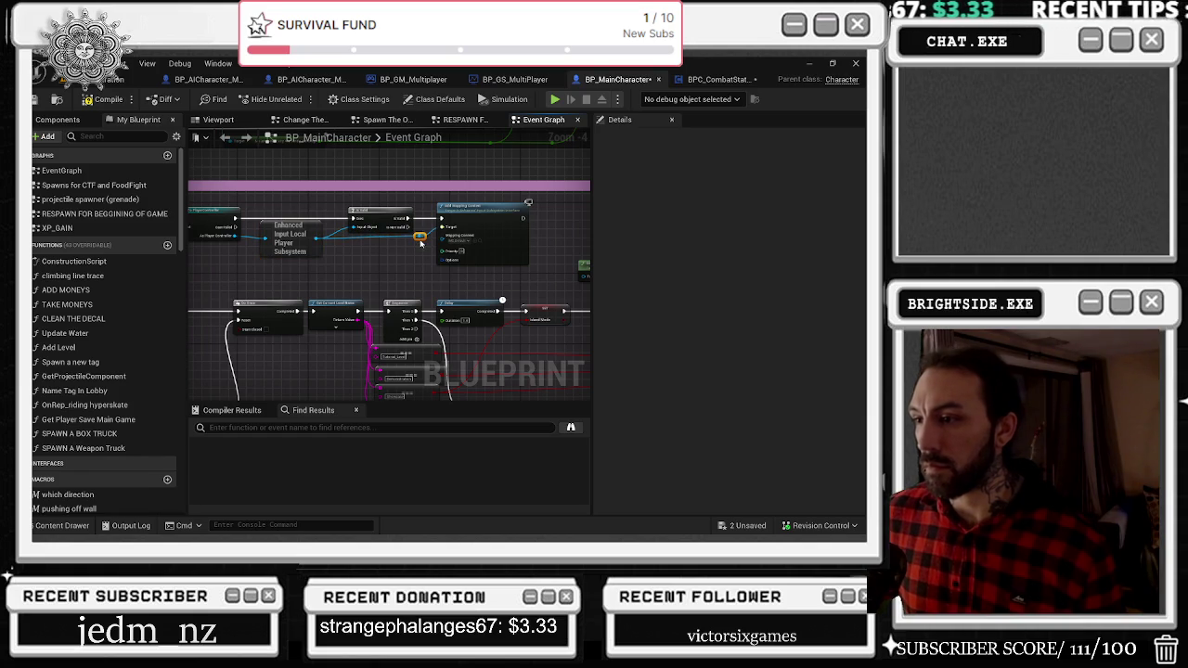
mouse_move(382, 225)
left_mouse_down()
mouse_move(541, 204)
mouse_move(239, 137)
left_mouse_up()
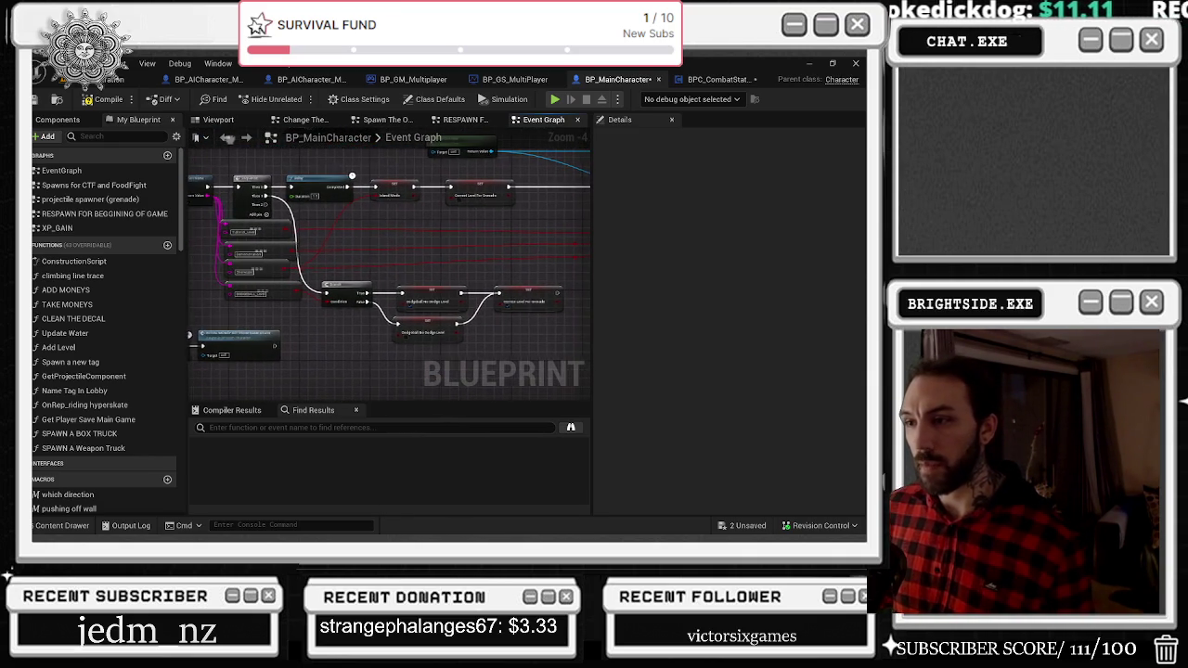
mouse_move(405, 182)
left_mouse_down()
mouse_move(499, 207)
mouse_move(629, 200)
mouse_move(544, 210)
mouse_move(294, 199)
mouse_move(302, 302)
mouse_move(339, 324)
mouse_move(316, 395)
mouse_move(362, 371)
left_mouse_up()
mouse_move(547, 390)
left_mouse_down()
mouse_move(461, 287)
mouse_move(479, 273)
left_mouse_up()
scroll(461, 287, "down", 1)
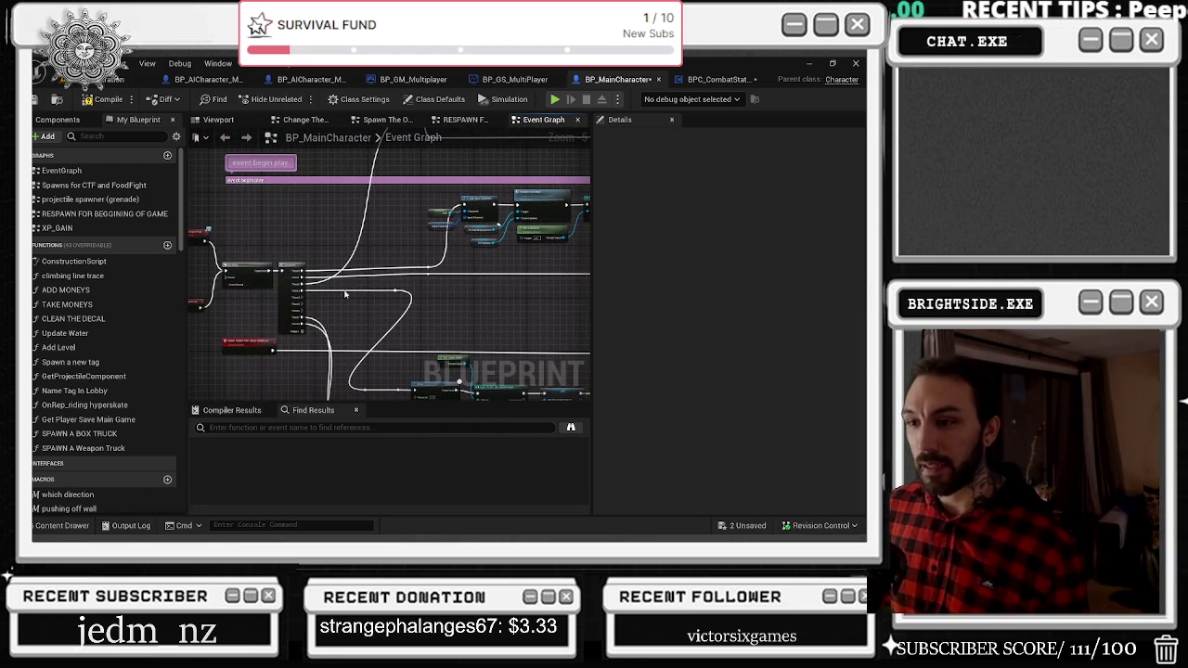
Move the Sequence wire from Then 2 to Then 4 and add a reroute on the long wire.
scroll(302, 300, "up", 2)
mouse_move(298, 282)
left_mouse_down()
mouse_move(307, 268)
mouse_move(313, 287)
mouse_move(302, 270)
left_mouse_up()
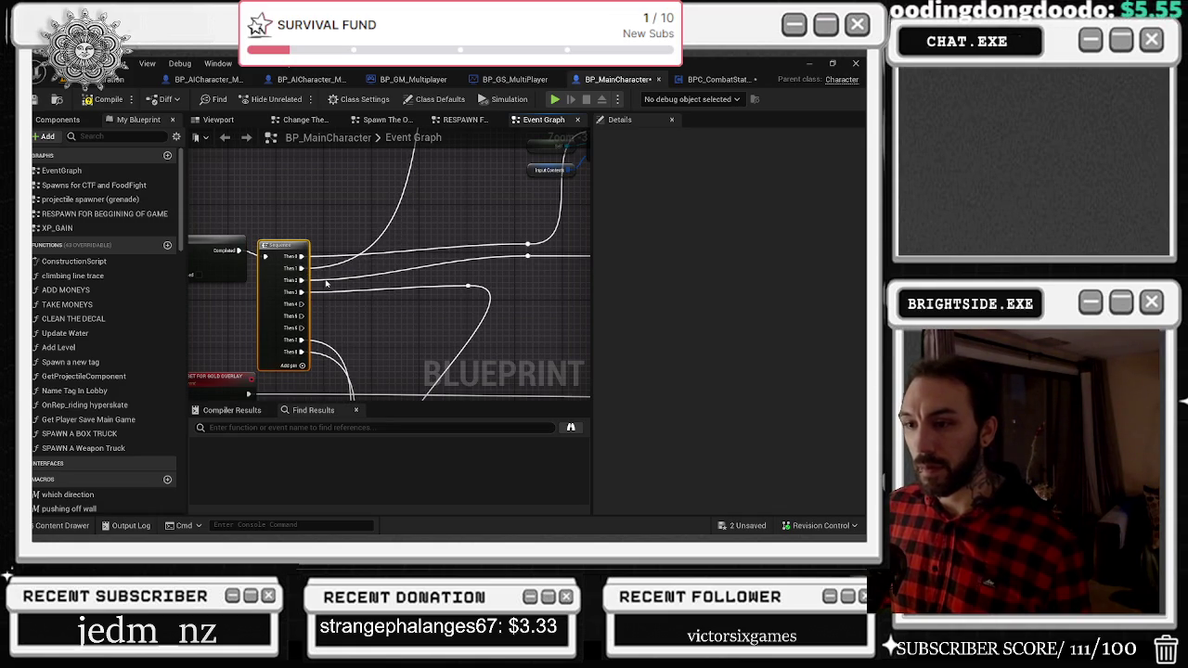
scroll(316, 260, "down", 2)
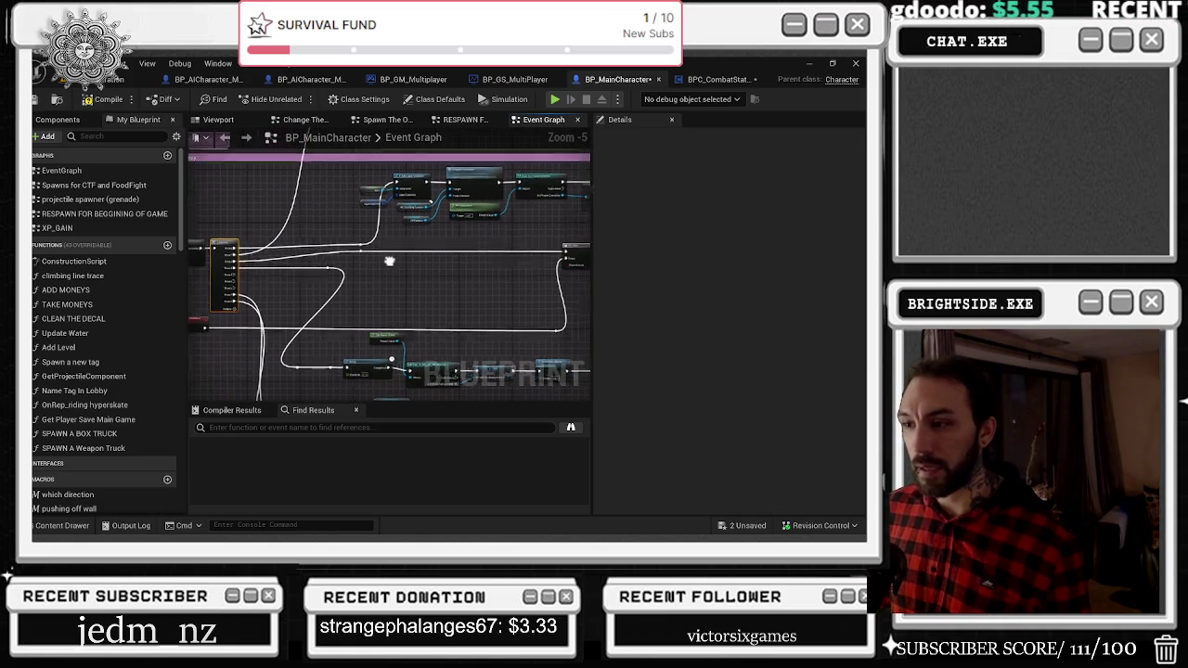
left_click_drag(355, 253, 449, 253)
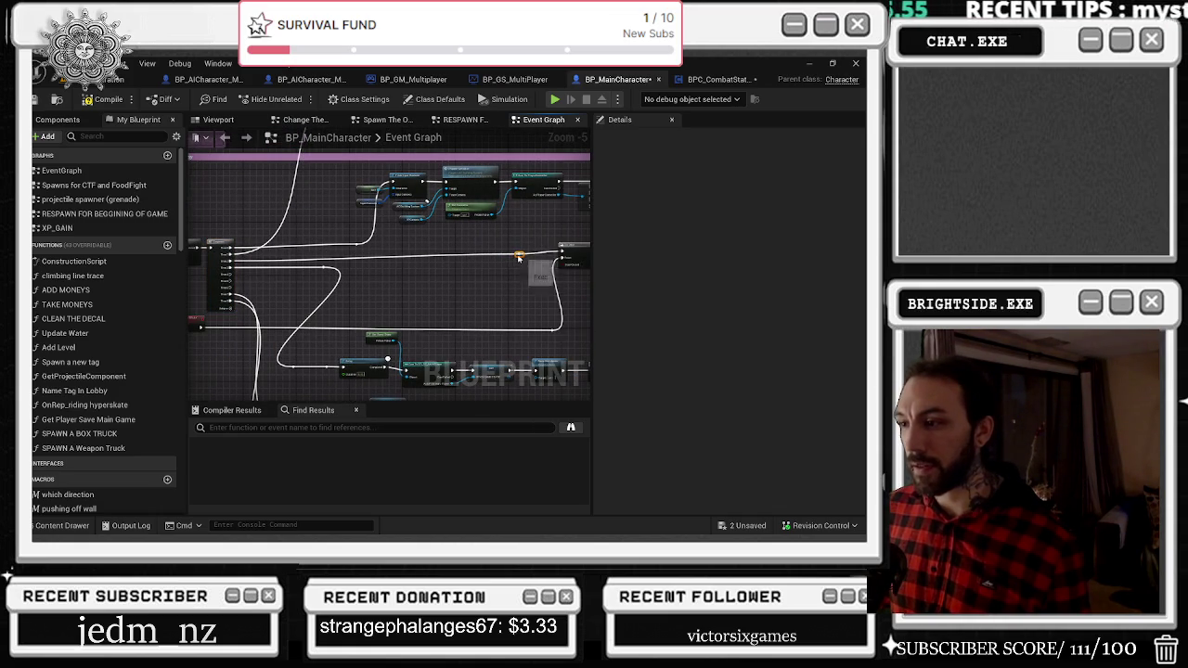
Box-select the overlay node group and shift it slightly right and up.
mouse_move(195, 233)
left_mouse_down()
mouse_move(549, 302)
mouse_move(551, 331)
left_mouse_up()
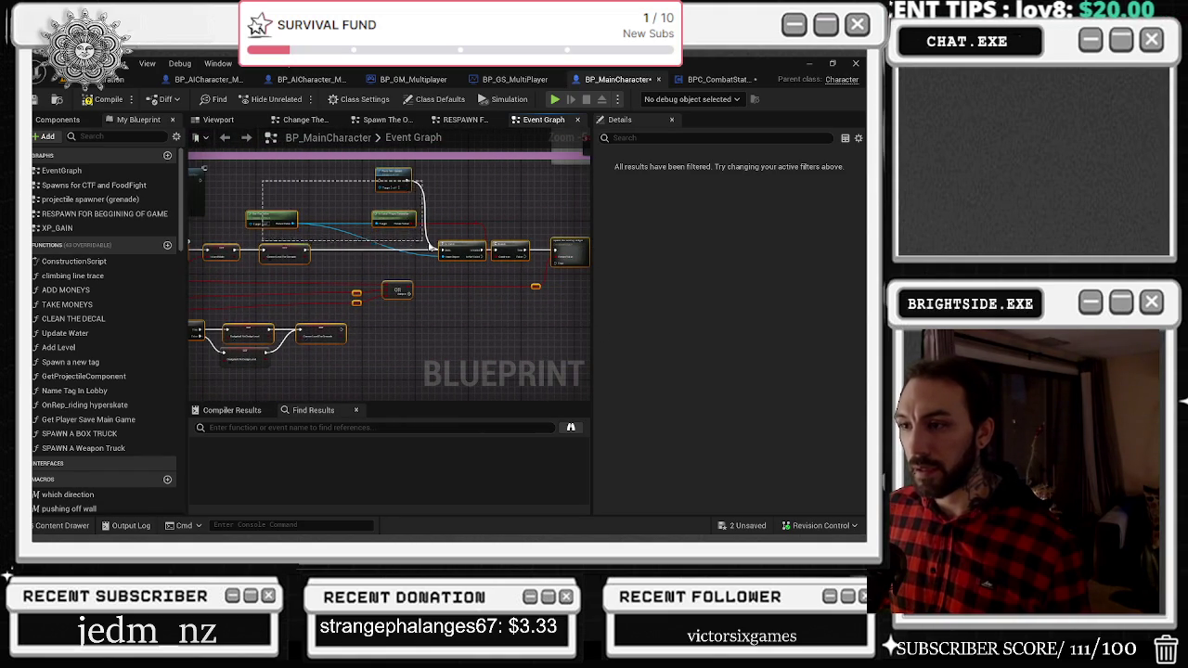
scroll(560, 223, "up", 3)
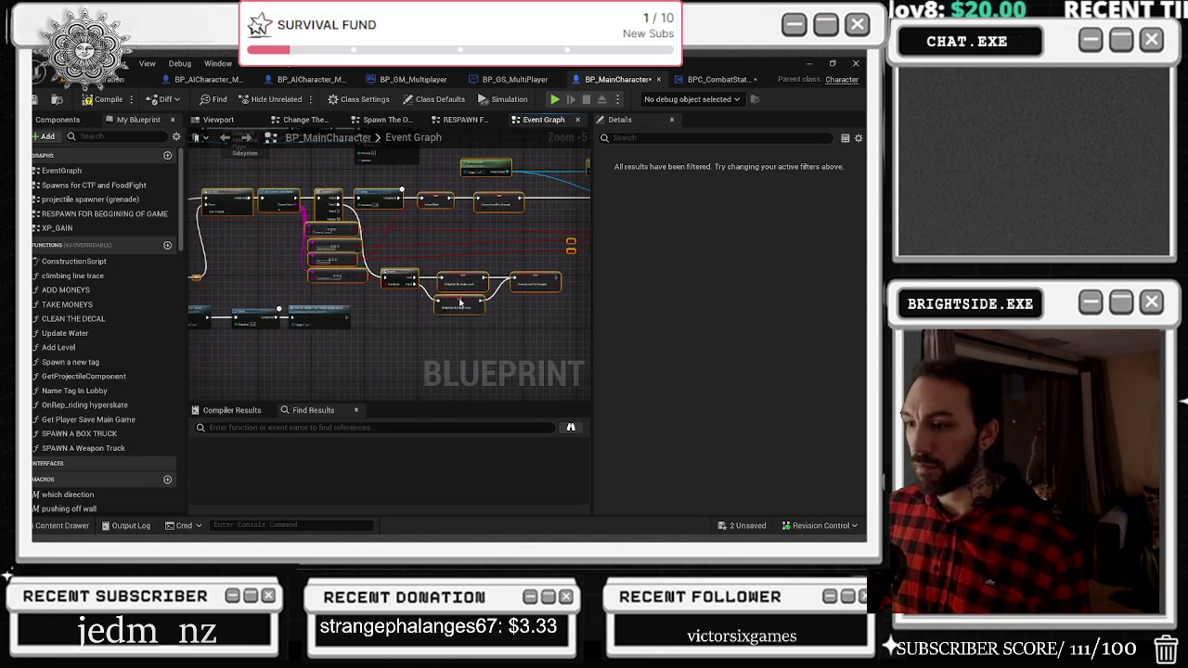
scroll(424, 316, "down", 3)
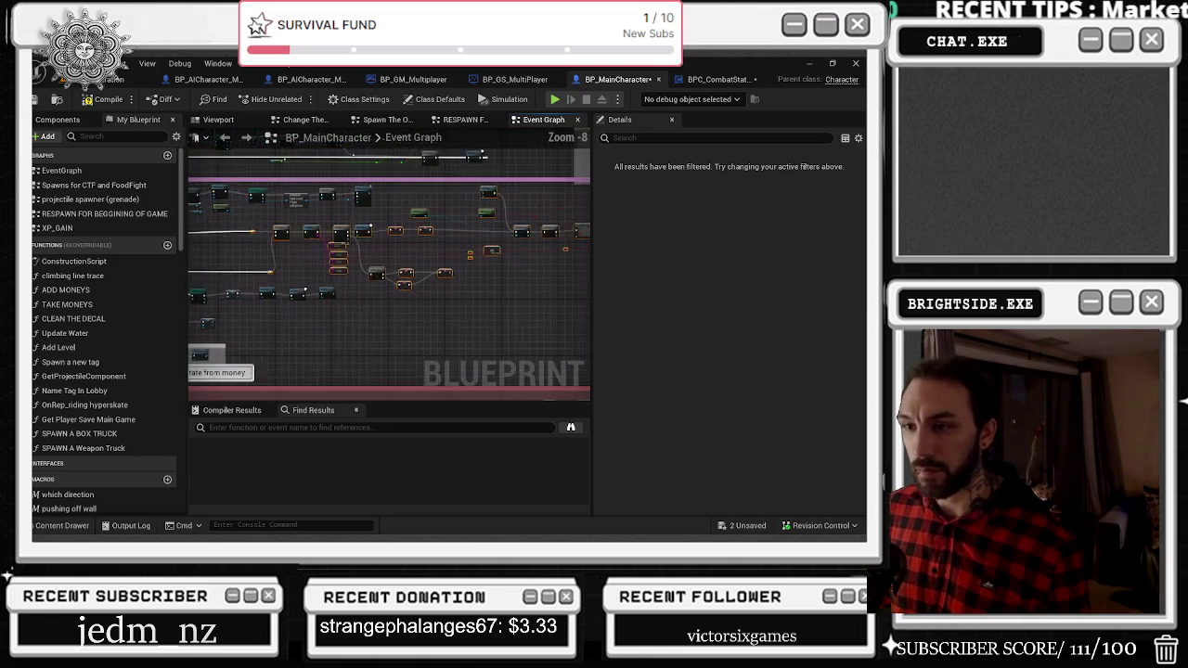
left_click_drag(281, 304, 448, 307)
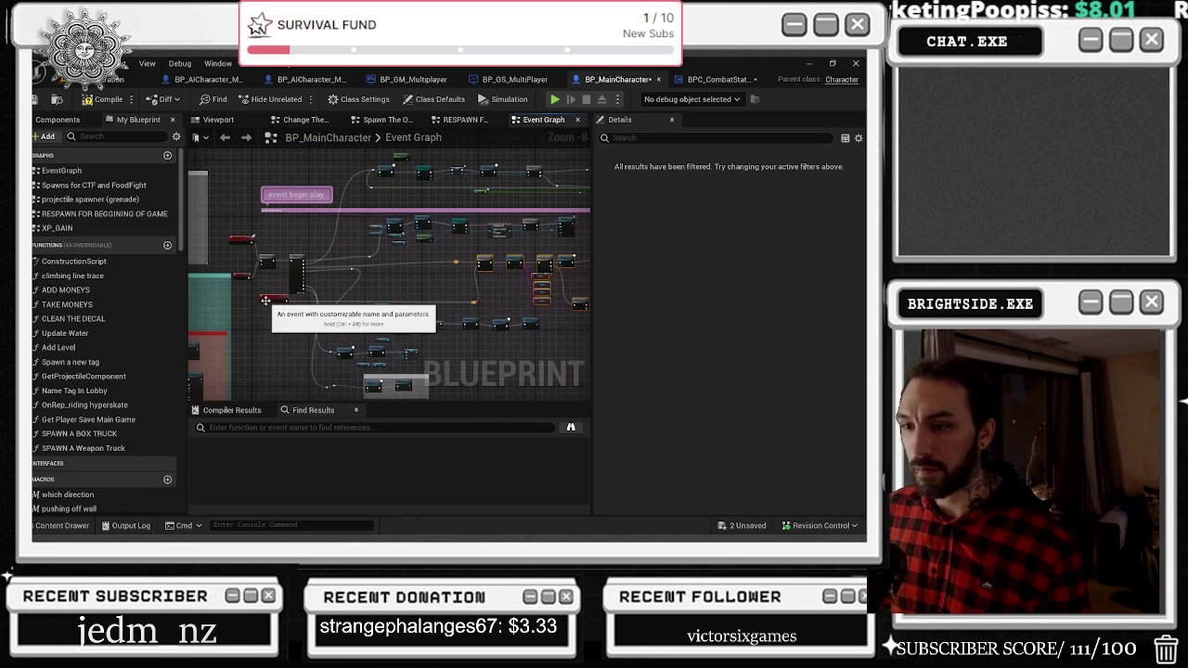
mouse_move(483, 257)
left_mouse_down()
mouse_move(515, 254)
mouse_move(460, 266)
left_mouse_up()
left_click(417, 284)
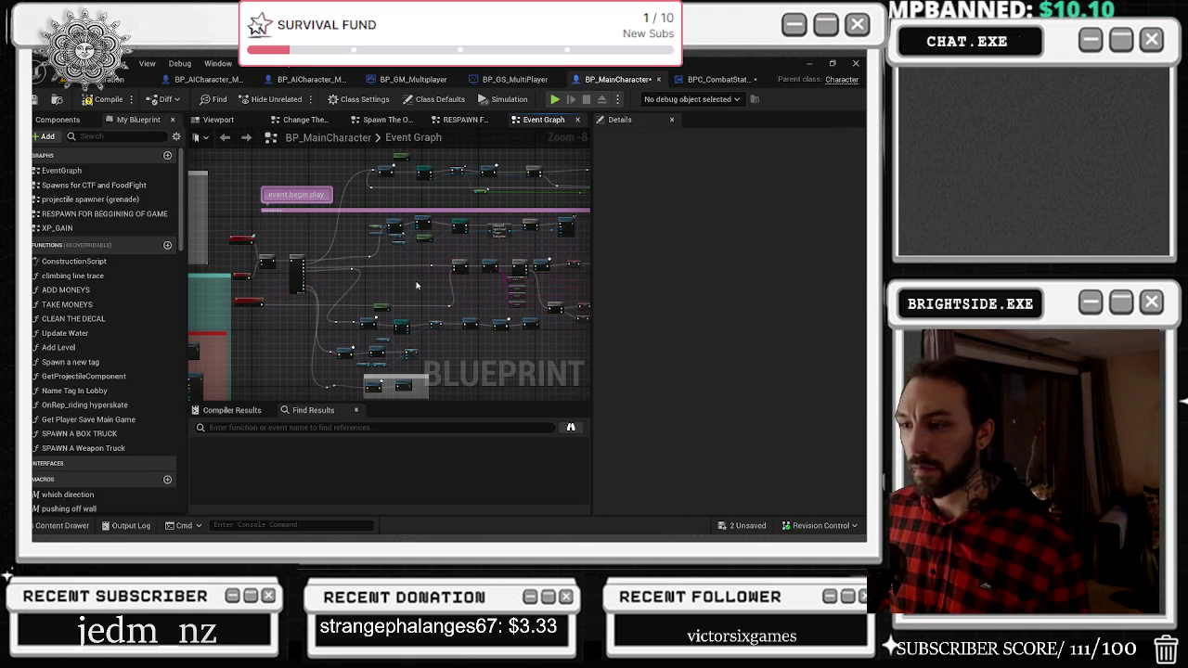
Move the DEAD RESET FOR GOLD OVERLAY event further right and shift the lower spawn row right.
left_click_drag(242, 299, 426, 277)
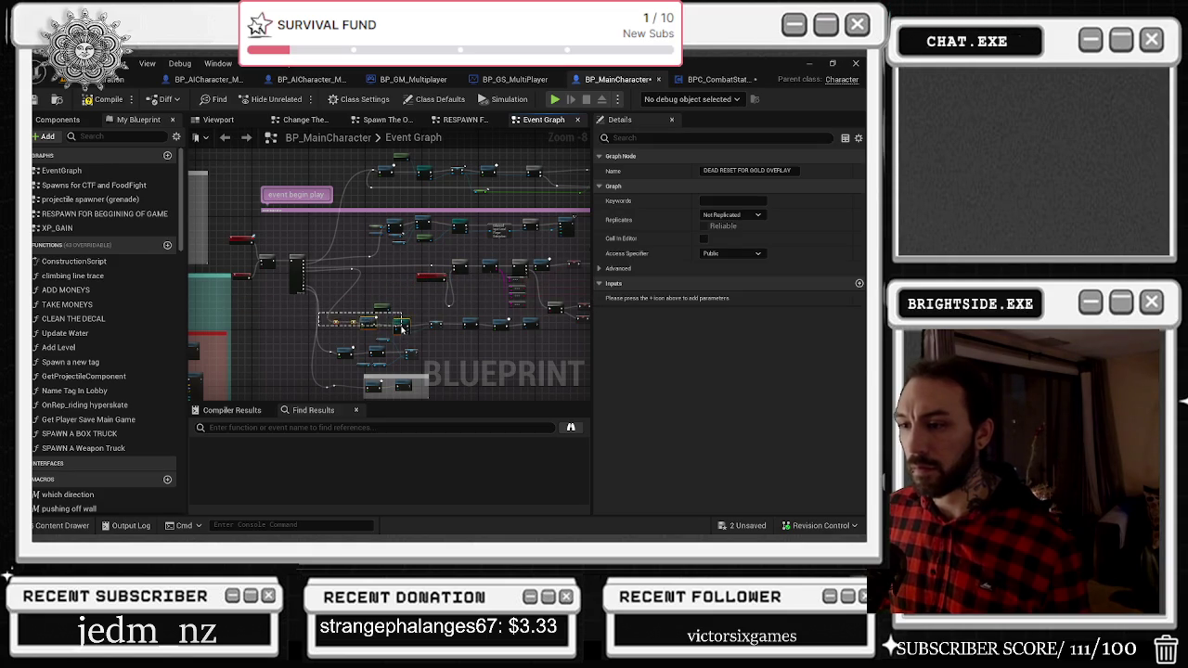
left_click(339, 309)
mouse_move(391, 319)
left_mouse_down()
mouse_move(535, 334)
mouse_move(509, 325)
left_mouse_up()
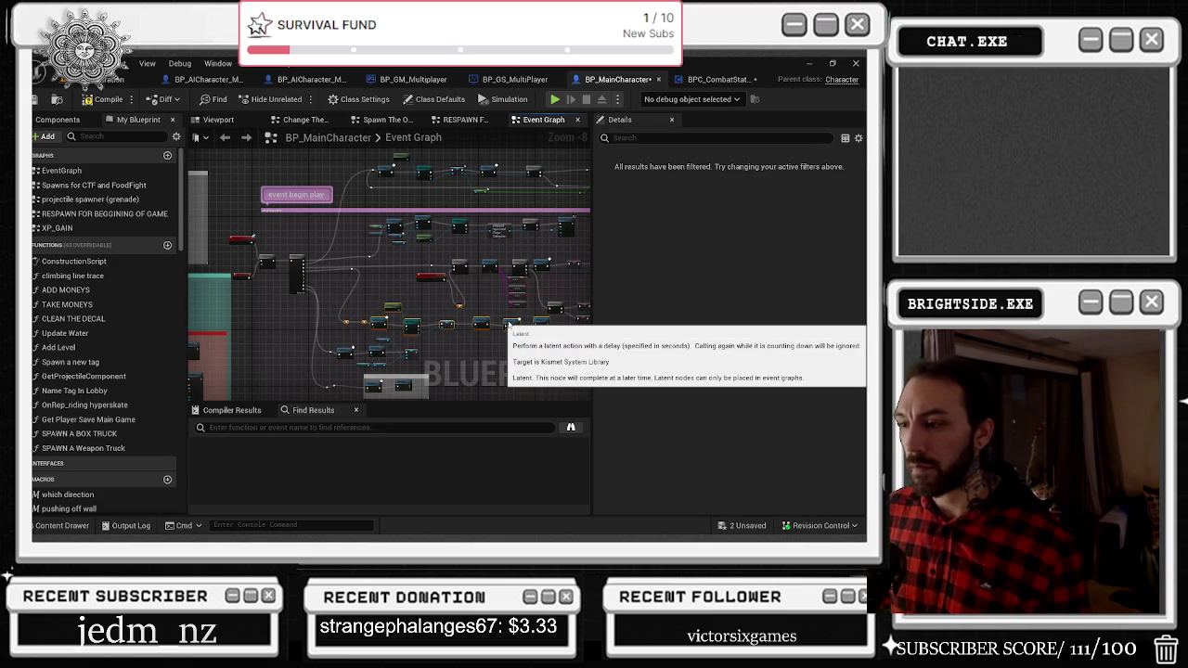
left_click(457, 311)
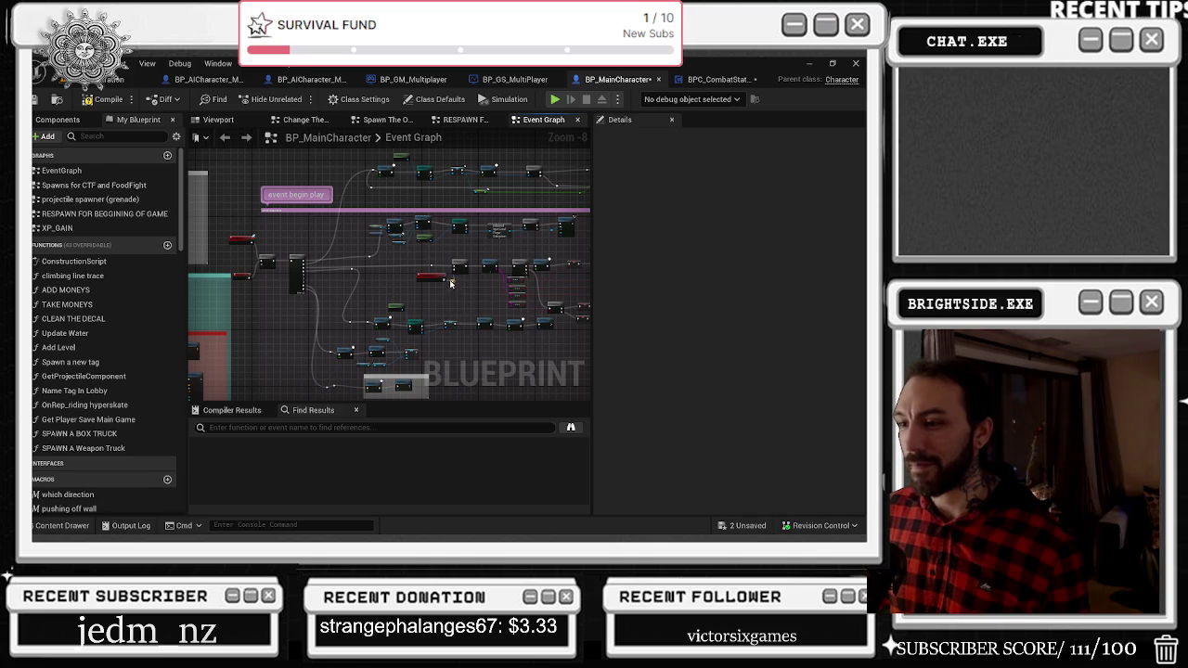
scroll(342, 298, "down", 1)
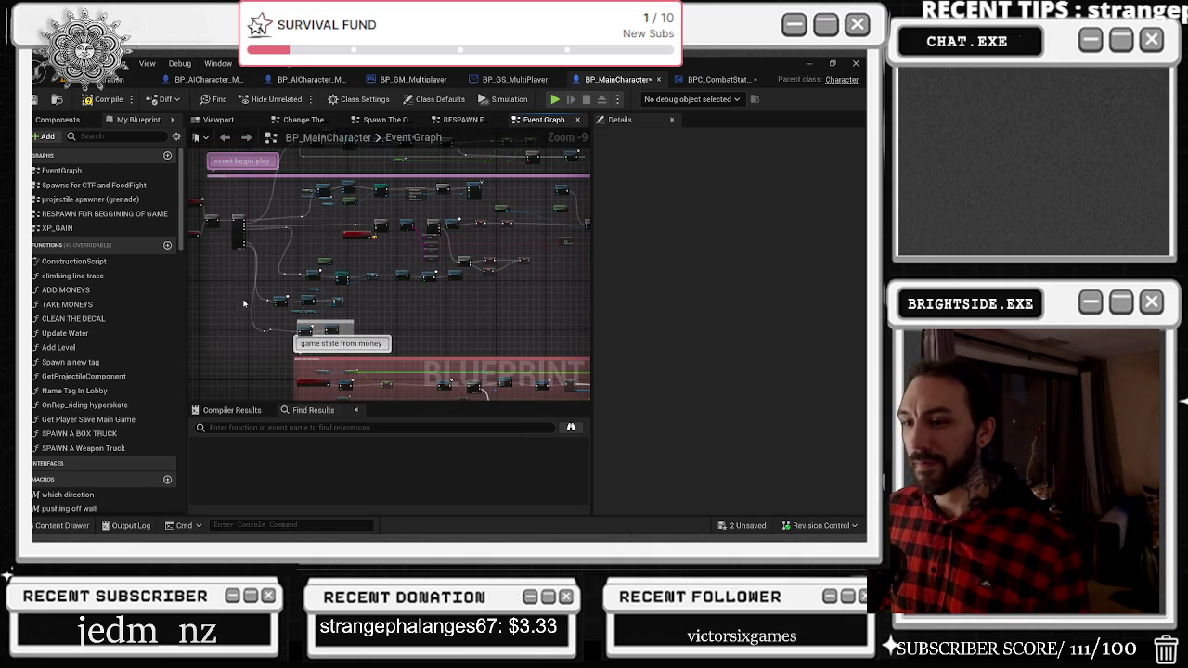
left_click_drag(359, 336, 357, 334)
left_click_drag(279, 307, 342, 304)
left_click(320, 299)
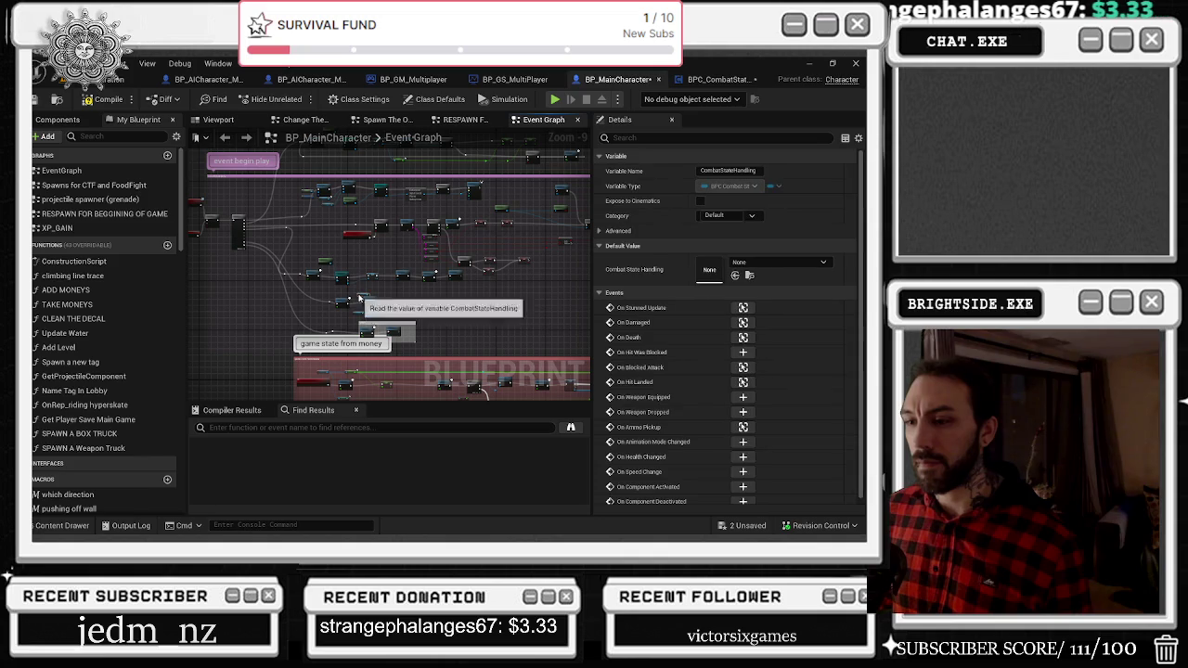
left_click(327, 332)
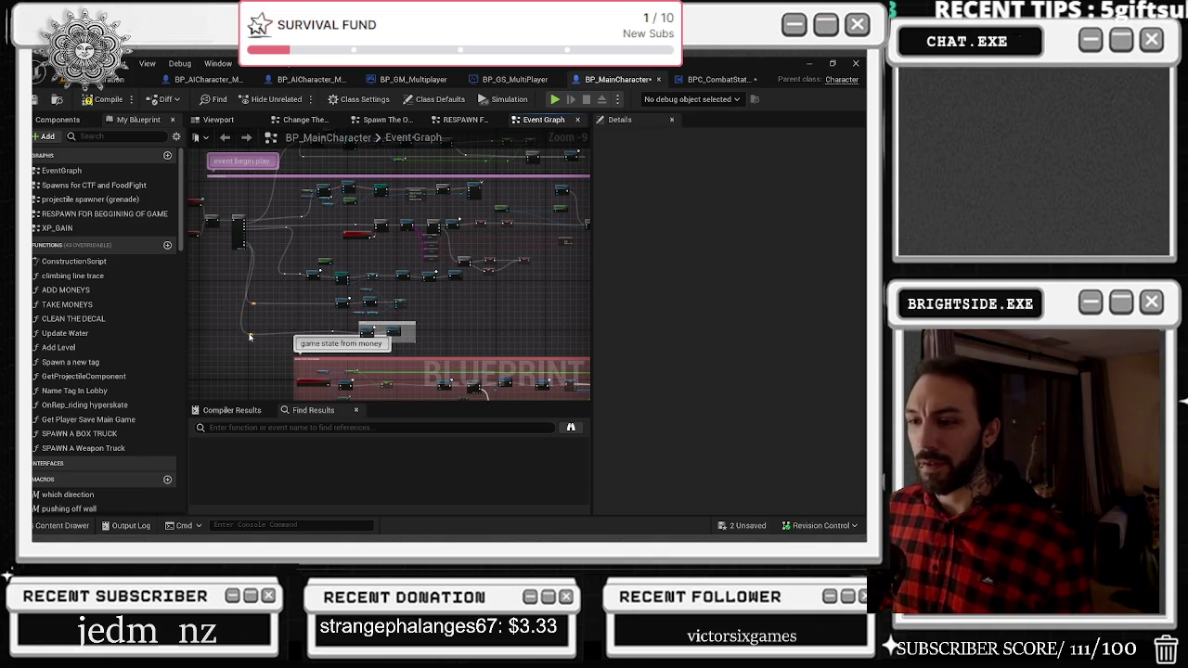
Select the row of string-check nodes, including the Equal String node.
left_click_drag(282, 280, 287, 282)
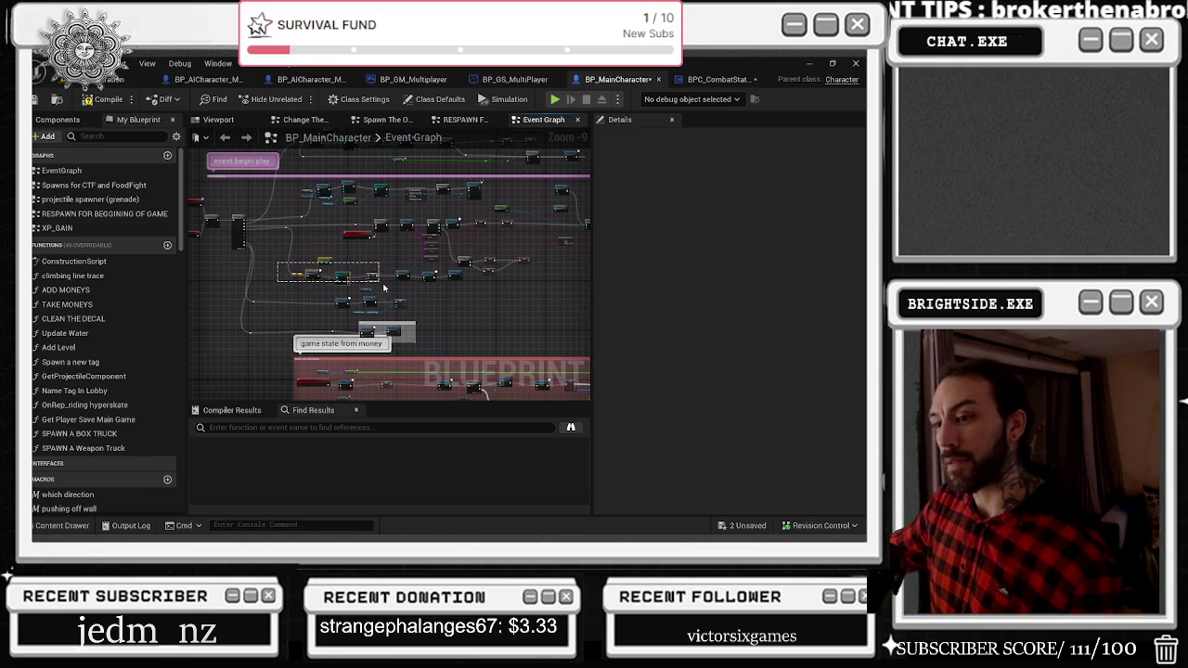
left_click_drag(423, 281, 423, 282)
left_click(434, 261)
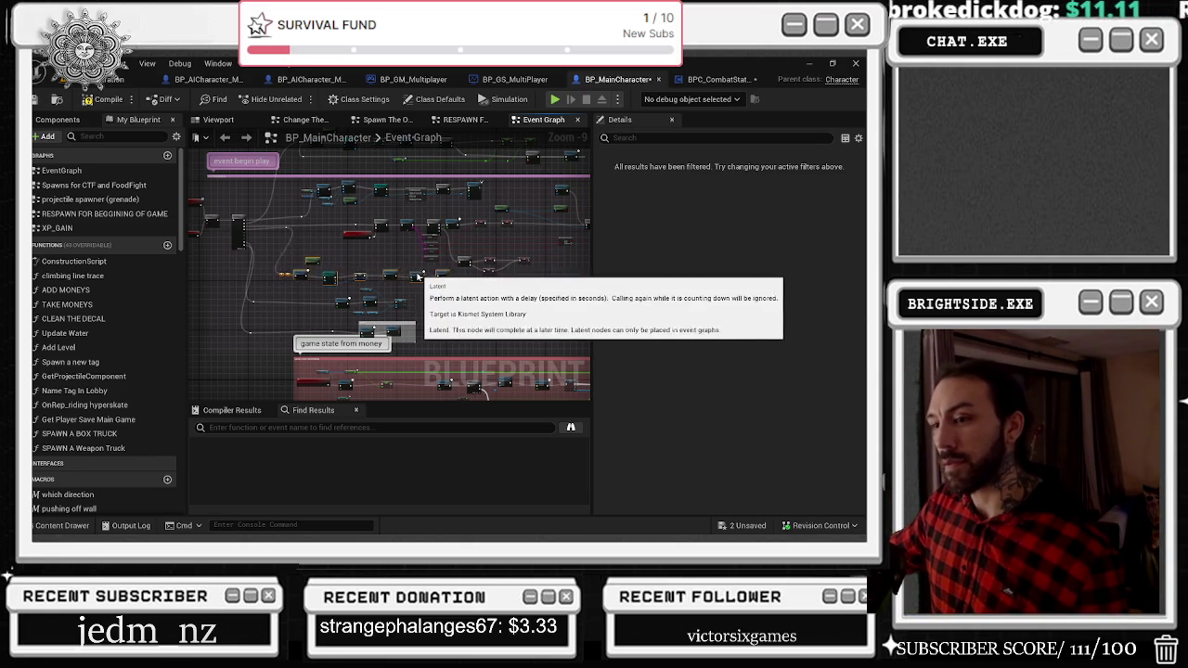
left_click(266, 232)
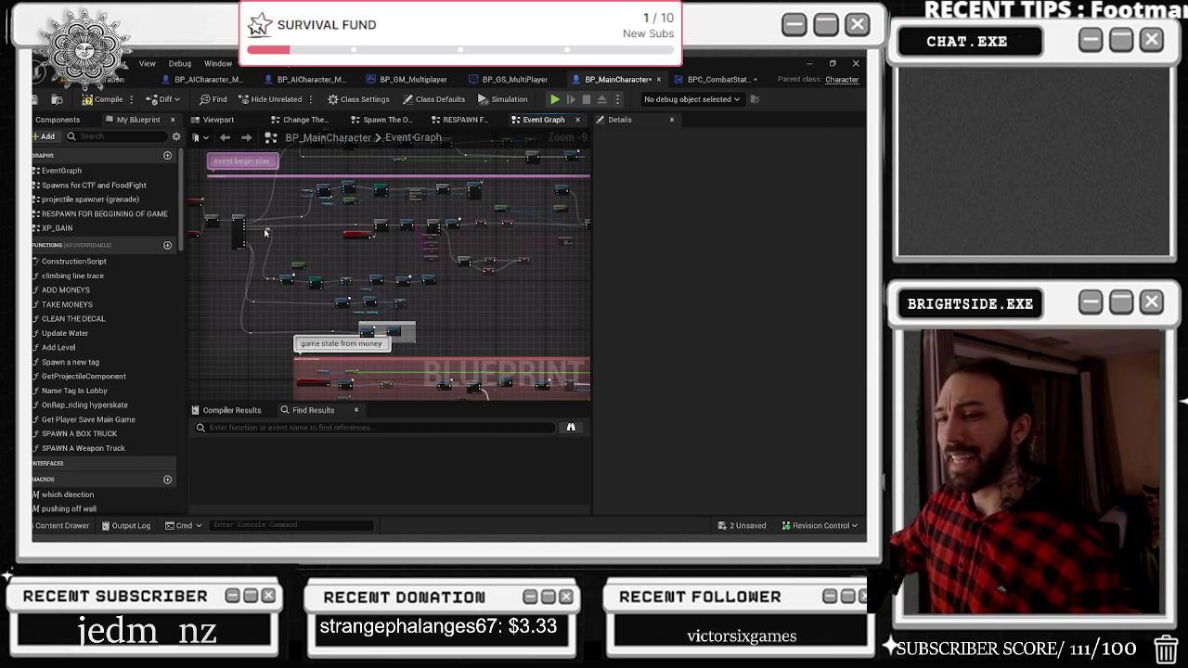
scroll(269, 232, "up", 4)
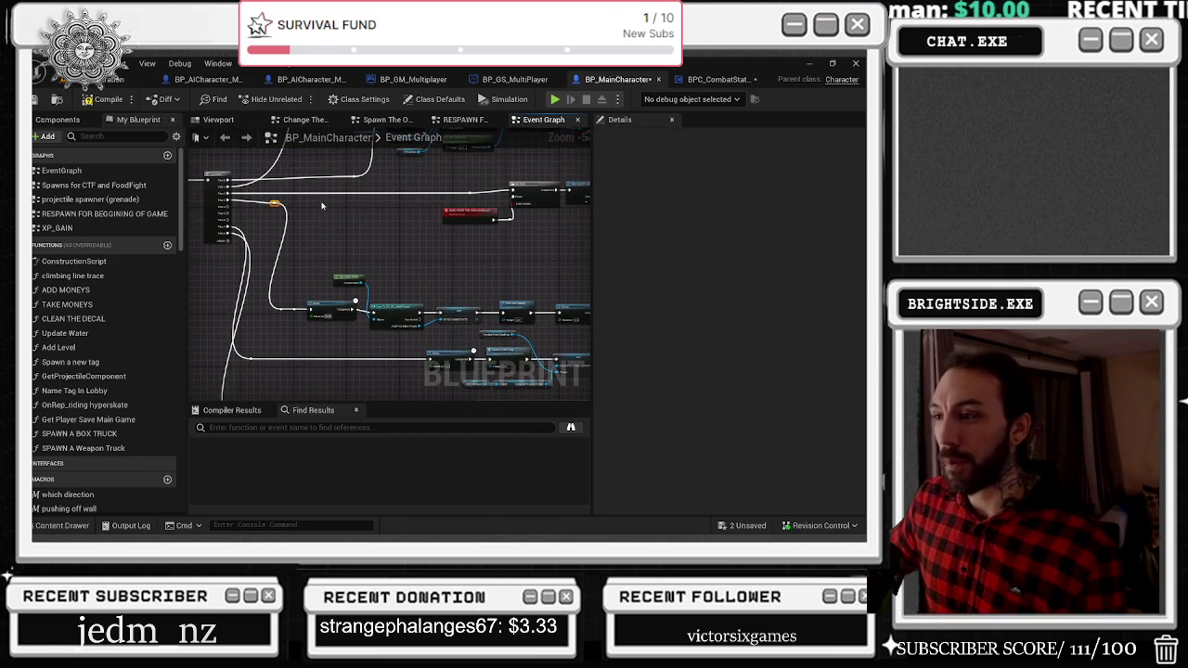
Move the Sequence wire onto Then 2 and select the nodes near the game state from money comment.
scroll(243, 208, "up", 1)
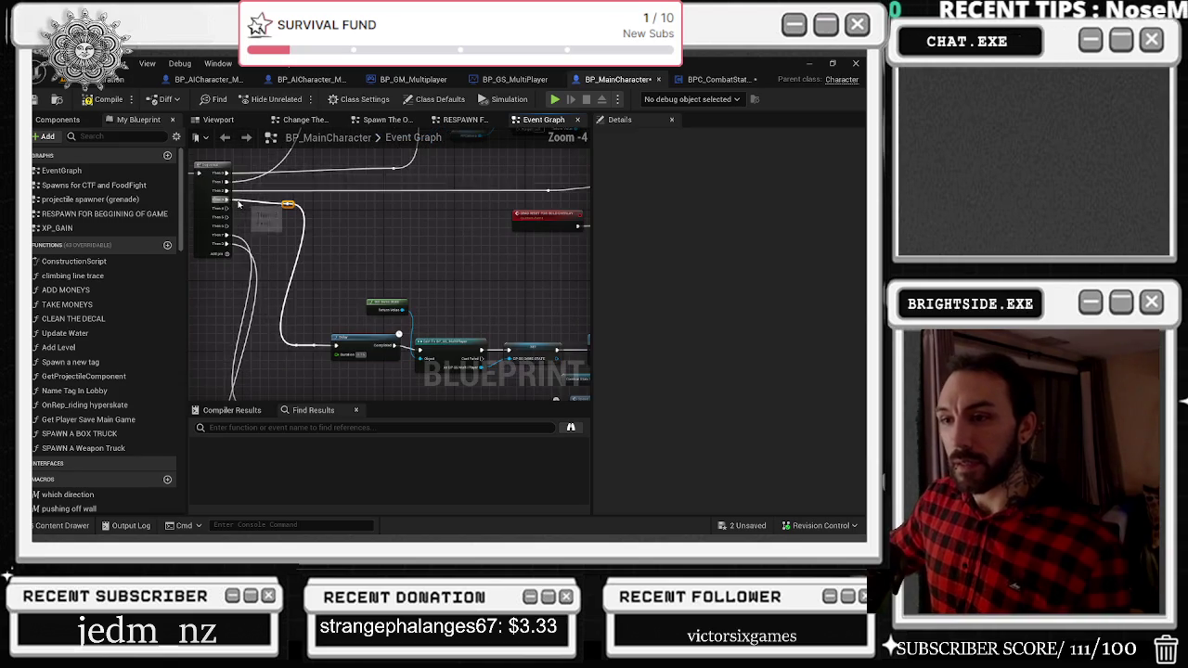
mouse_move(226, 190)
left_mouse_down("ctrl")
mouse_move(237, 195)
mouse_move(226, 195)
left_mouse_up("ctrl")
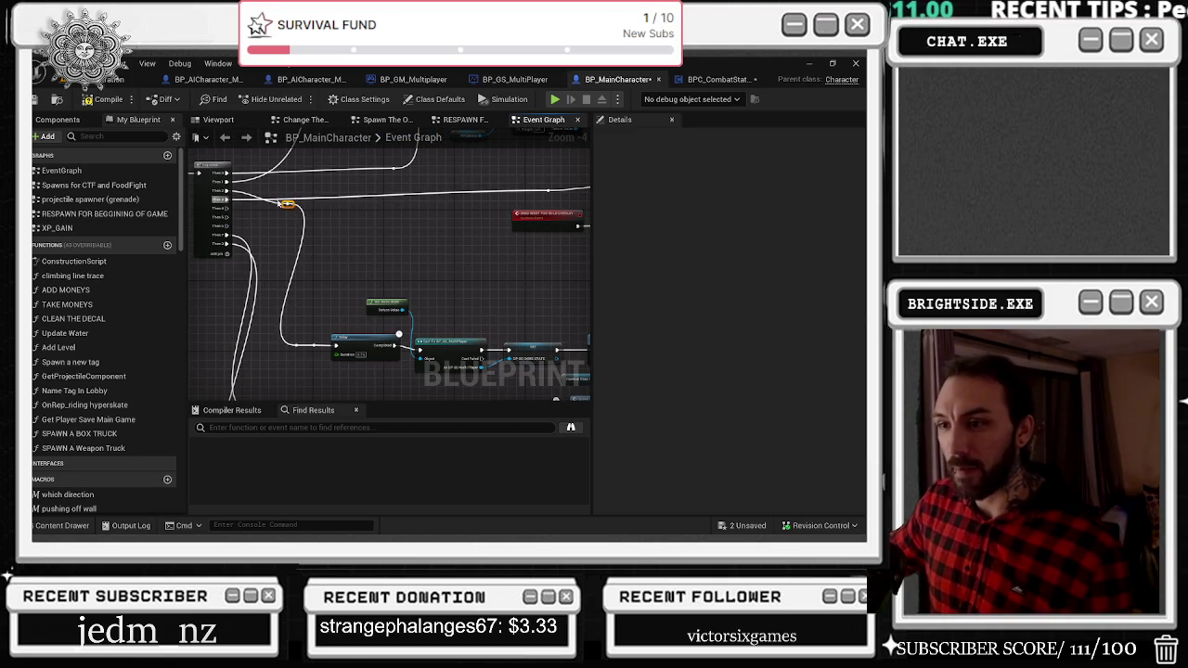
scroll(287, 192, "down", 2)
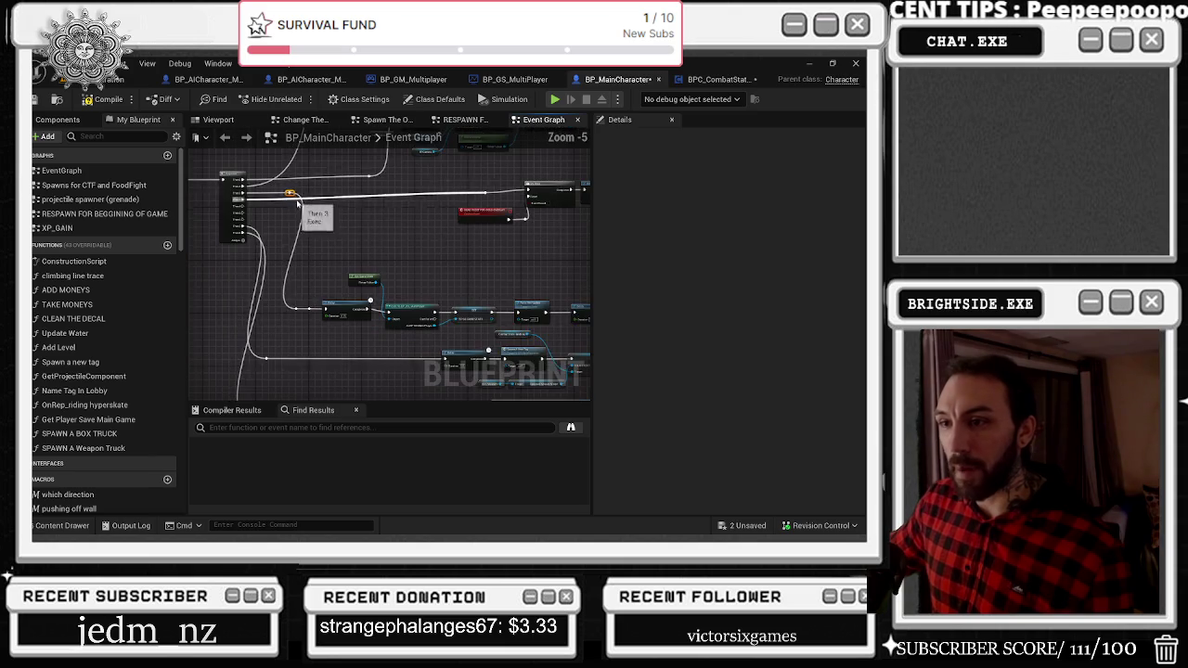
left_click_drag(285, 247, 303, 237)
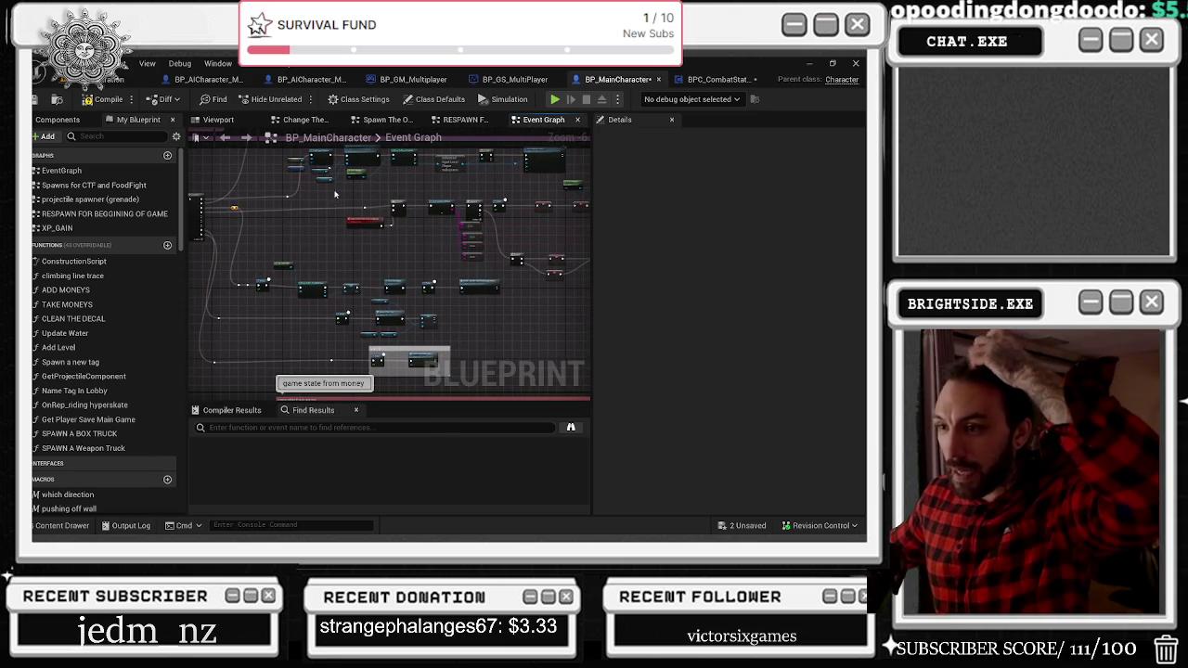
mouse_move(233, 257)
left_mouse_down()
mouse_move(459, 300)
mouse_move(427, 308)
left_mouse_up()
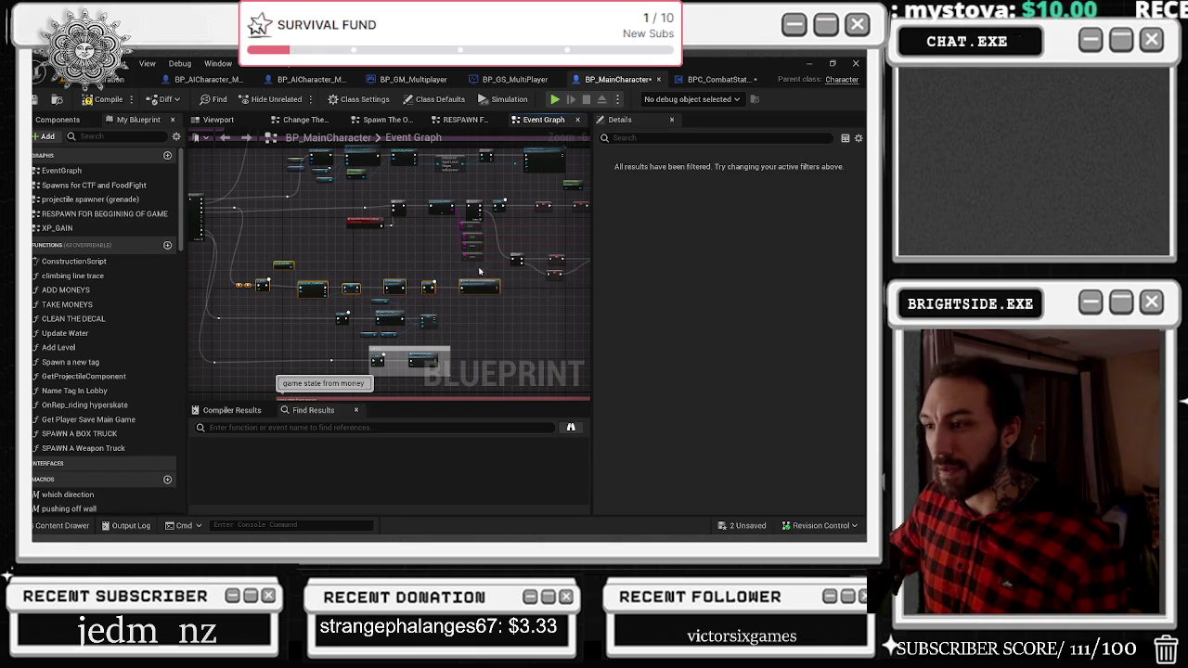
scroll(492, 213, "up", 2)
scroll(504, 182, "up", 5)
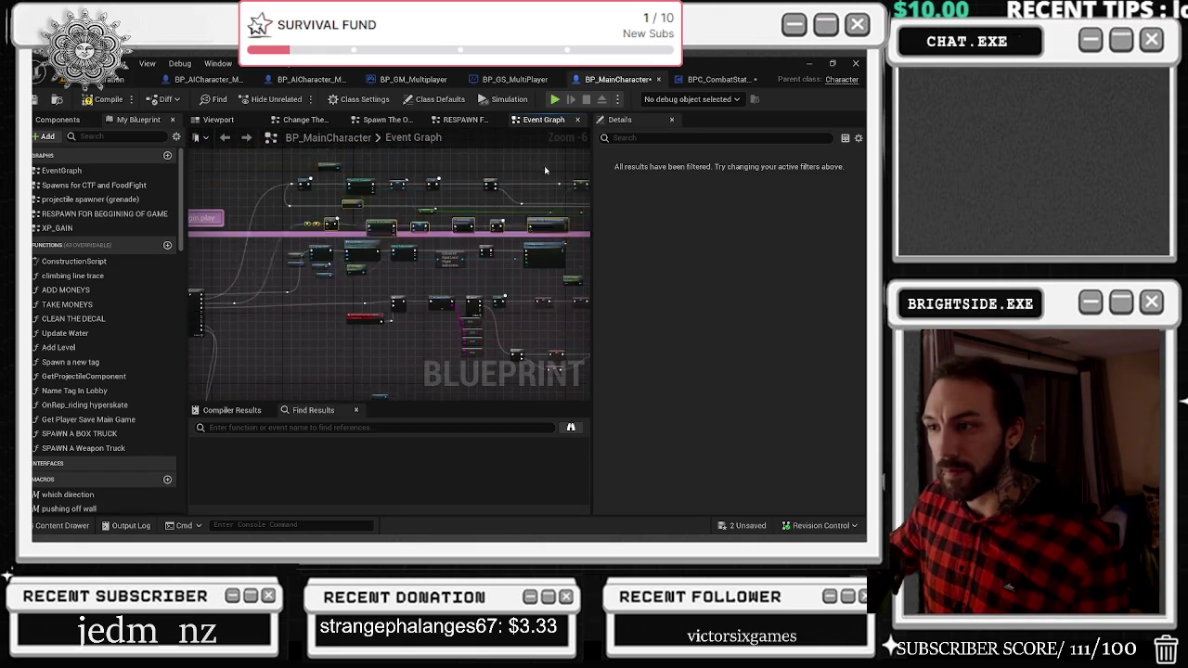
scroll(554, 184, "down", 5)
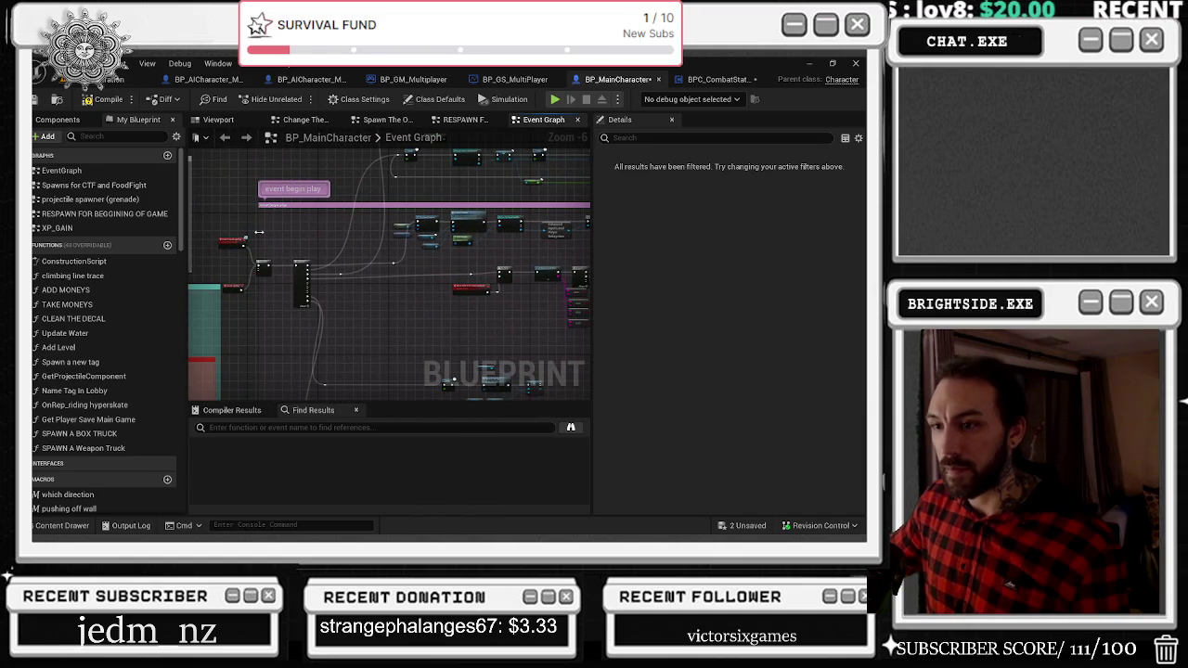
scroll(278, 278, "up", 1)
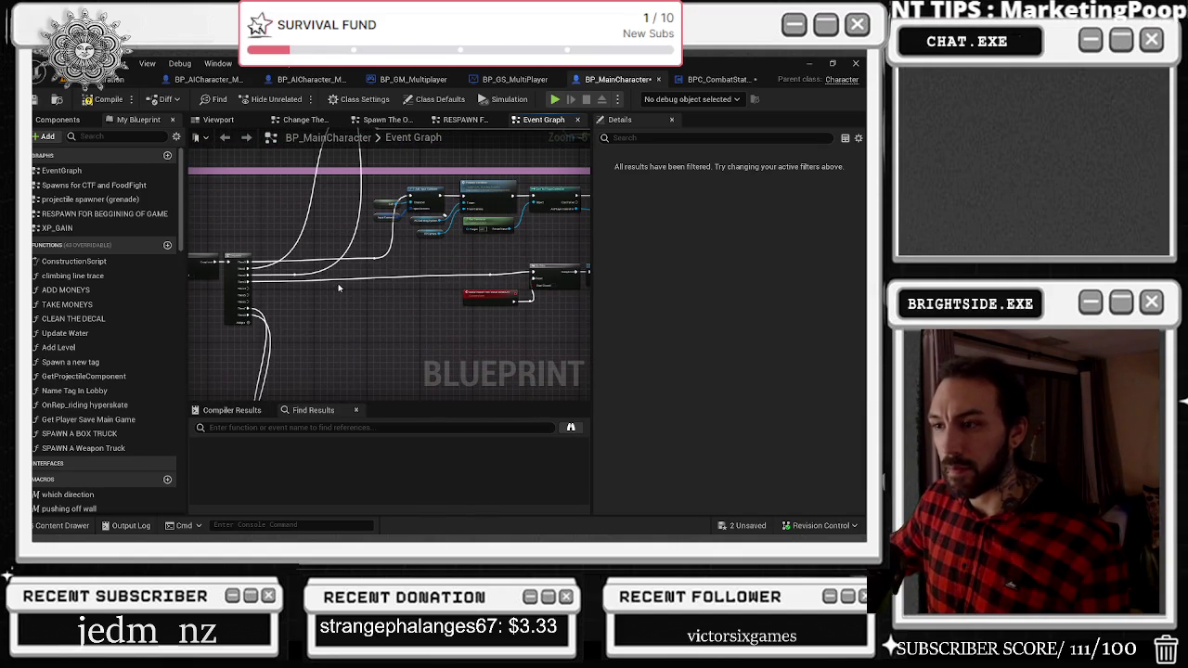
mouse_move(337, 292)
left_mouse_down()
mouse_move(340, 387)
mouse_move(344, 361)
mouse_move(190, 405)
left_mouse_up()
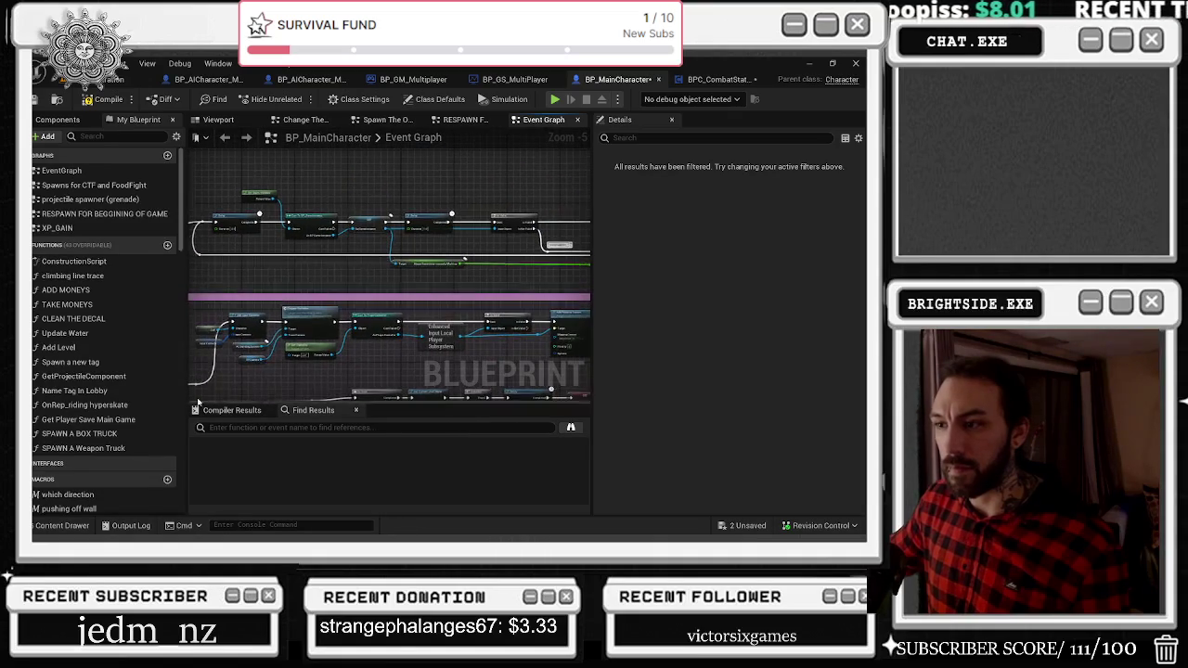
scroll(349, 289, "down", 2)
left_click_drag(349, 288, 288, 292)
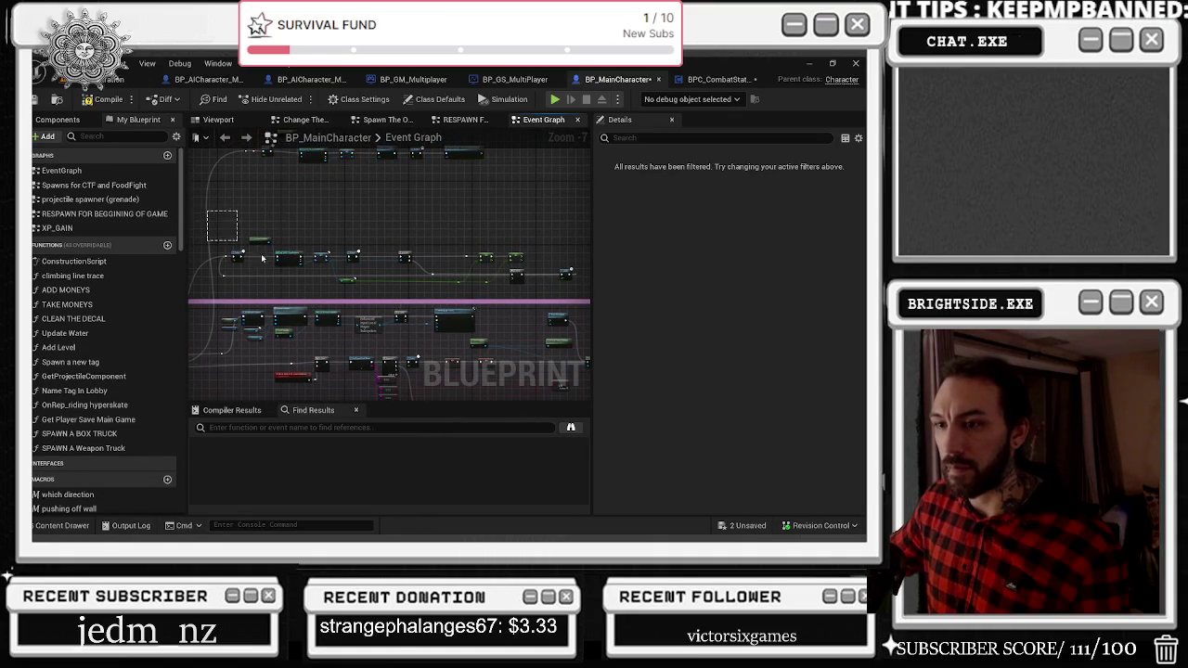
mouse_move(249, 251)
left_mouse_down()
mouse_move(385, 234)
mouse_move(385, 175)
left_mouse_up()
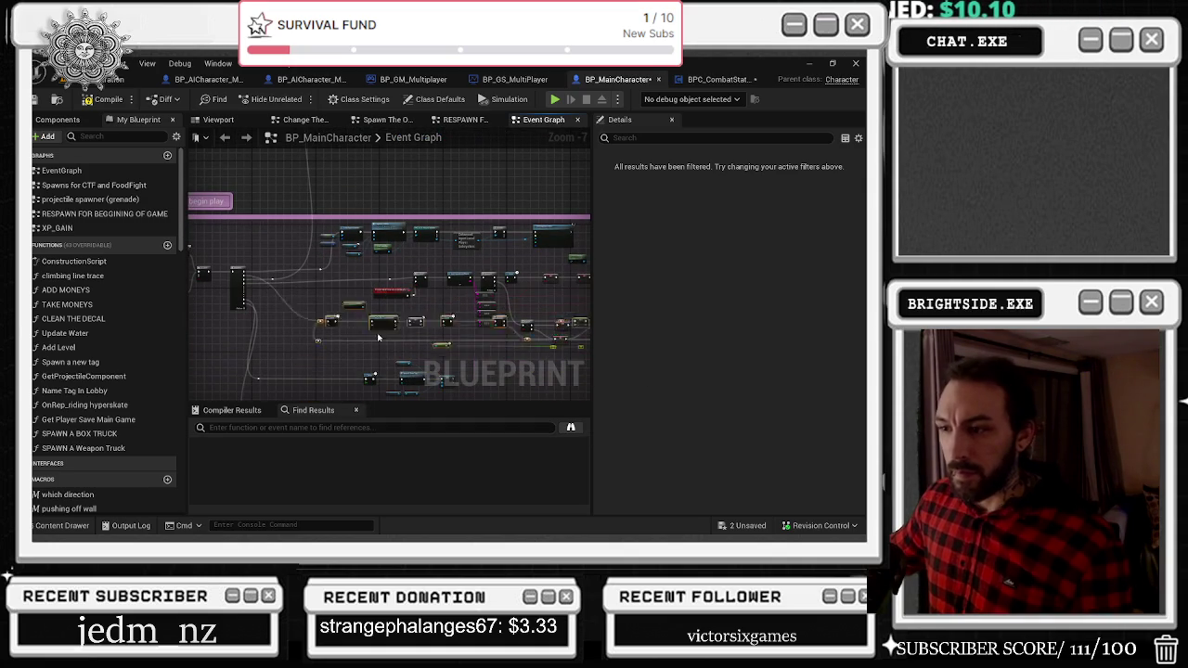
mouse_move(543, 283)
left_mouse_down()
mouse_move(612, 280)
mouse_move(247, 267)
left_mouse_up()
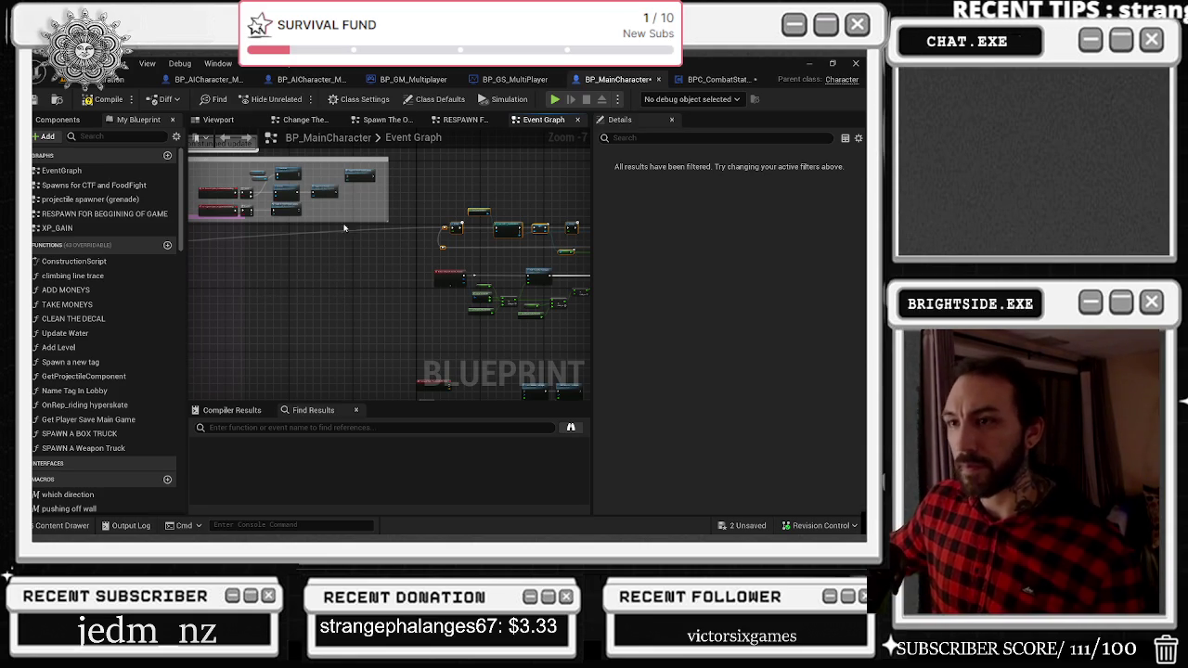
scroll(354, 280, "down", 4)
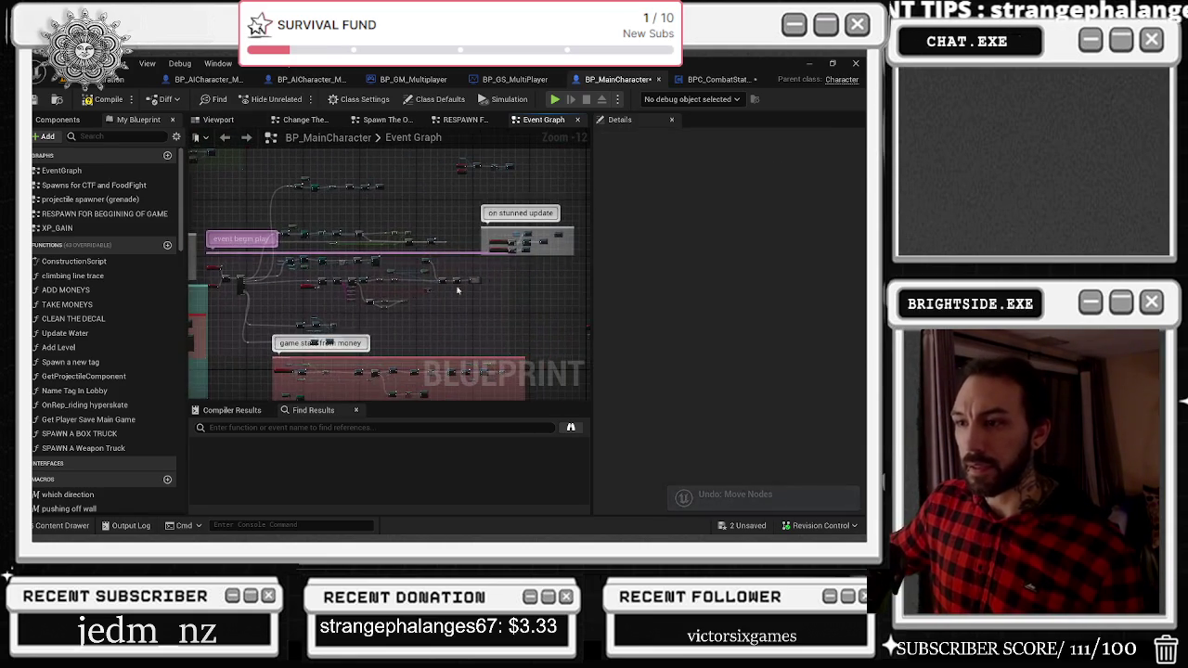
Select the reroute knots, then the Toggle Camera and door materials nodes across the comment groups.
scroll(241, 315, "up", 5)
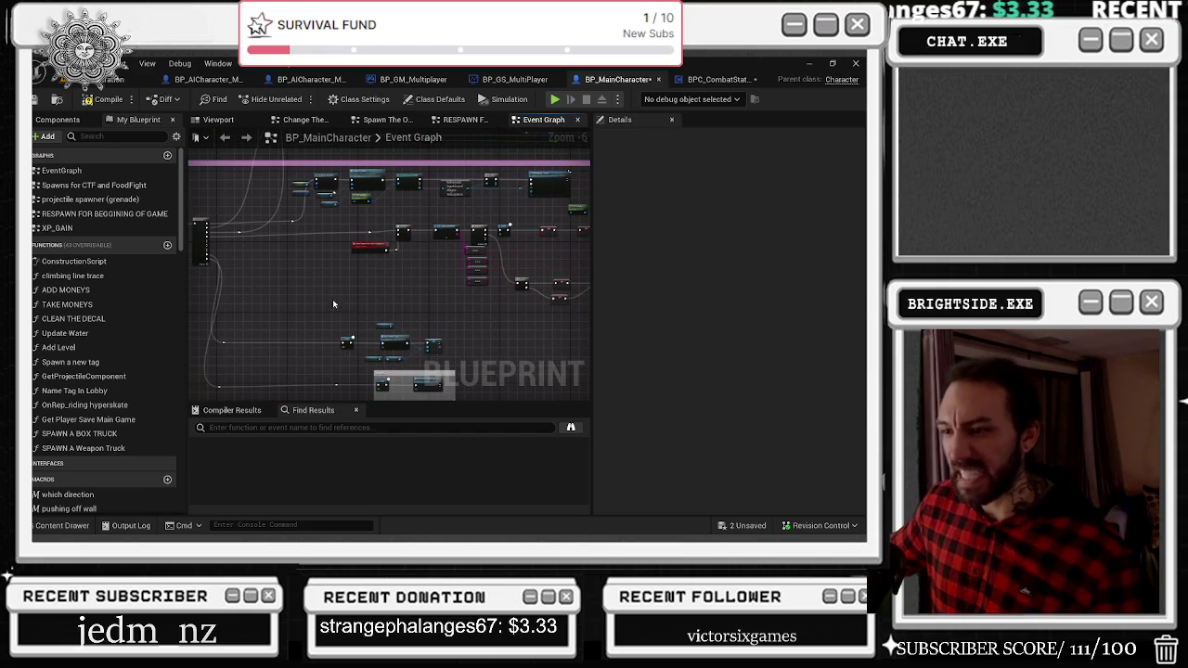
scroll(331, 300, "down", 2)
mouse_move(234, 244)
left_mouse_down()
mouse_move(451, 292)
mouse_move(434, 273)
left_mouse_up()
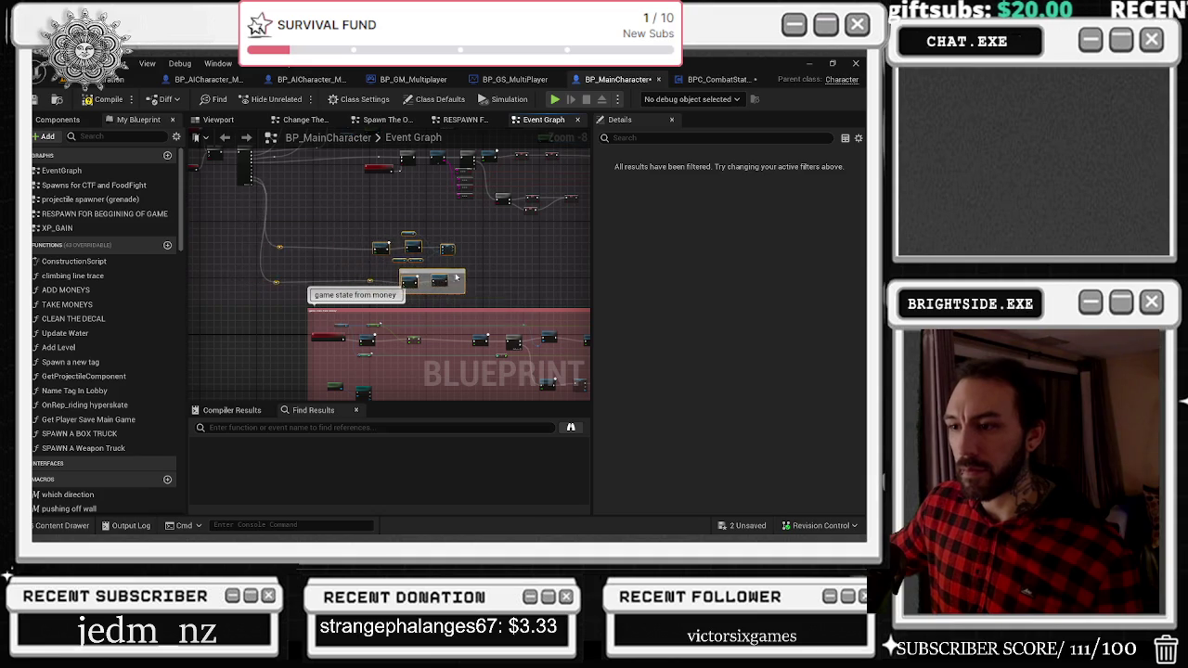
scroll(499, 280, "down", 4)
mouse_move(346, 285)
left_mouse_down()
mouse_move(454, 308)
mouse_move(407, 256)
mouse_move(353, 232)
mouse_move(387, 258)
mouse_move(470, 246)
left_mouse_up()
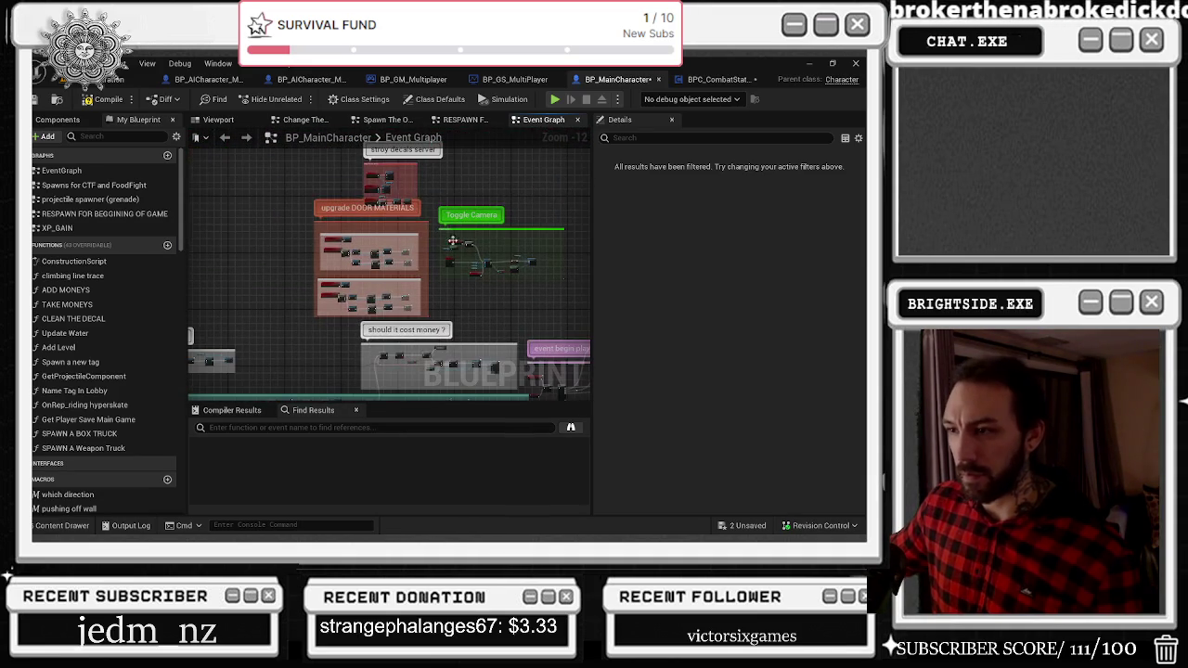
mouse_move(571, 323)
left_mouse_down()
mouse_move(520, 285)
mouse_move(255, 153)
left_mouse_up()
Bring the on stunned update comment toward centre, deselect, and raise the event begin play comment above its nodes.
mouse_move(375, 265)
left_mouse_down()
mouse_move(272, 162)
mouse_move(176, 178)
left_mouse_up()
mouse_move(511, 247)
left_mouse_down()
mouse_move(412, 252)
mouse_move(557, 256)
mouse_move(466, 185)
left_mouse_up()
left_click(466, 185)
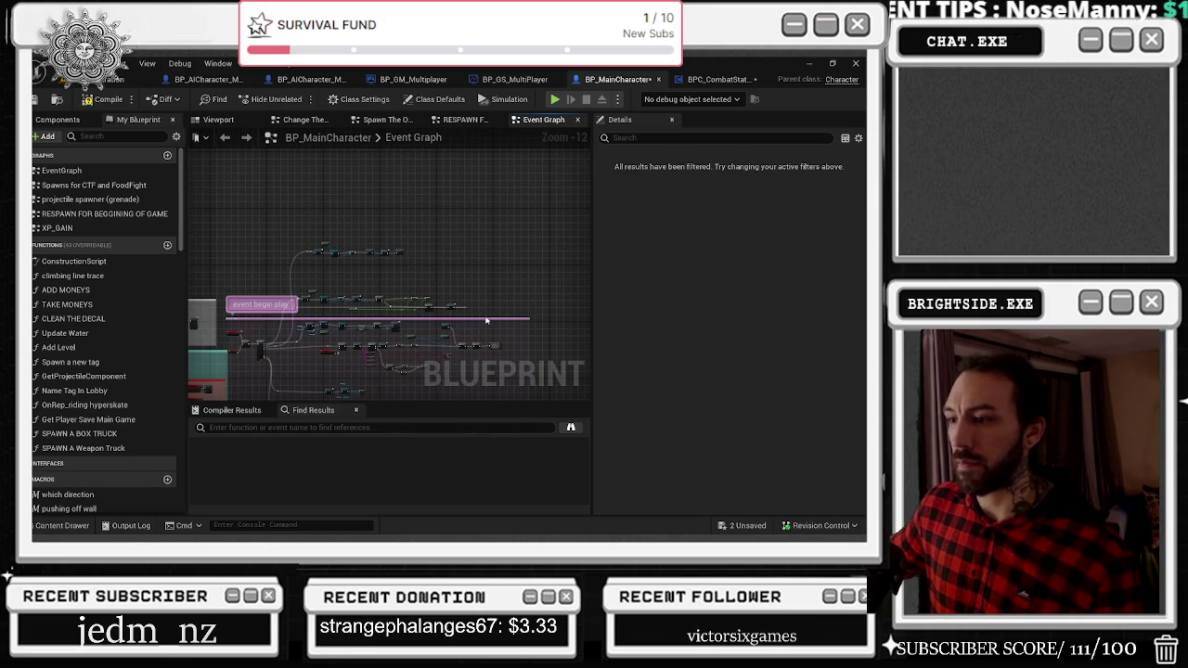
left_click_drag(484, 318, 484, 220)
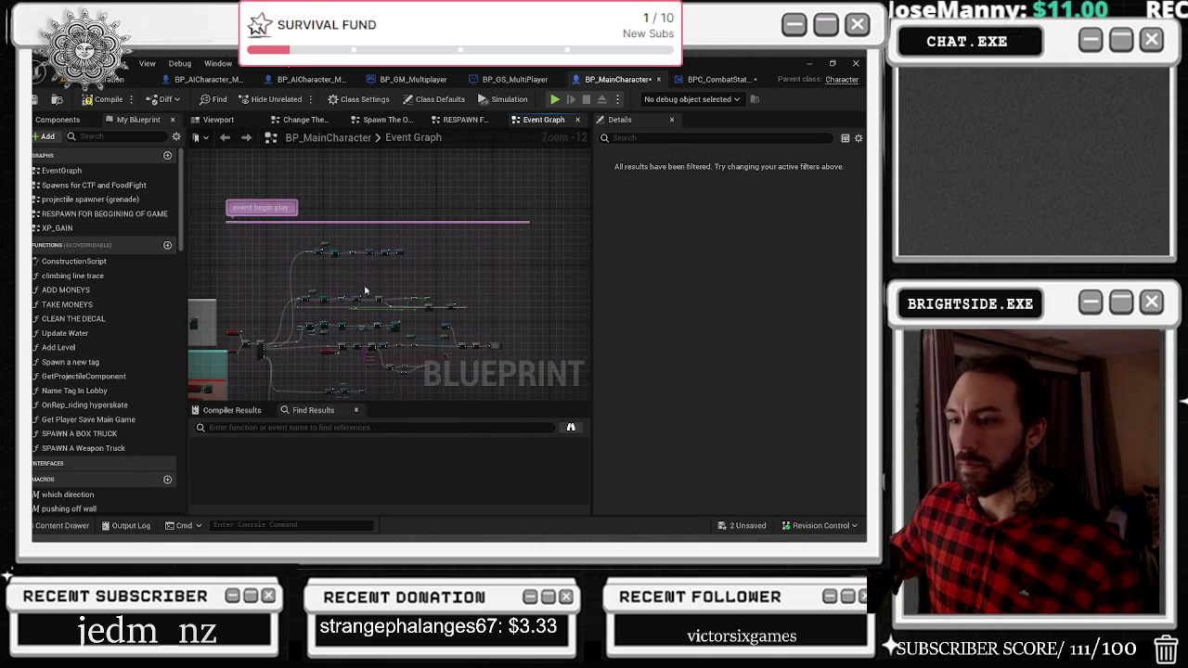
scroll(324, 314, "up", 5)
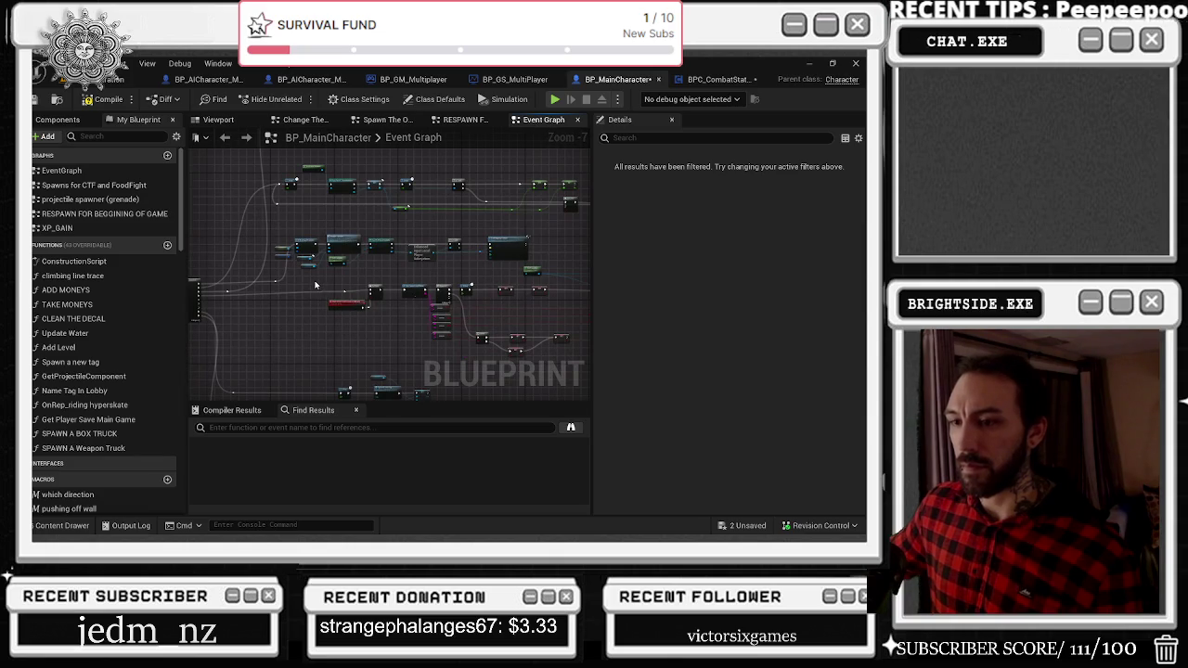
Straighten the upper row of begin-play nodes into a level line with Q.
scroll(334, 270, "down", 2)
scroll(360, 262, "down", 2)
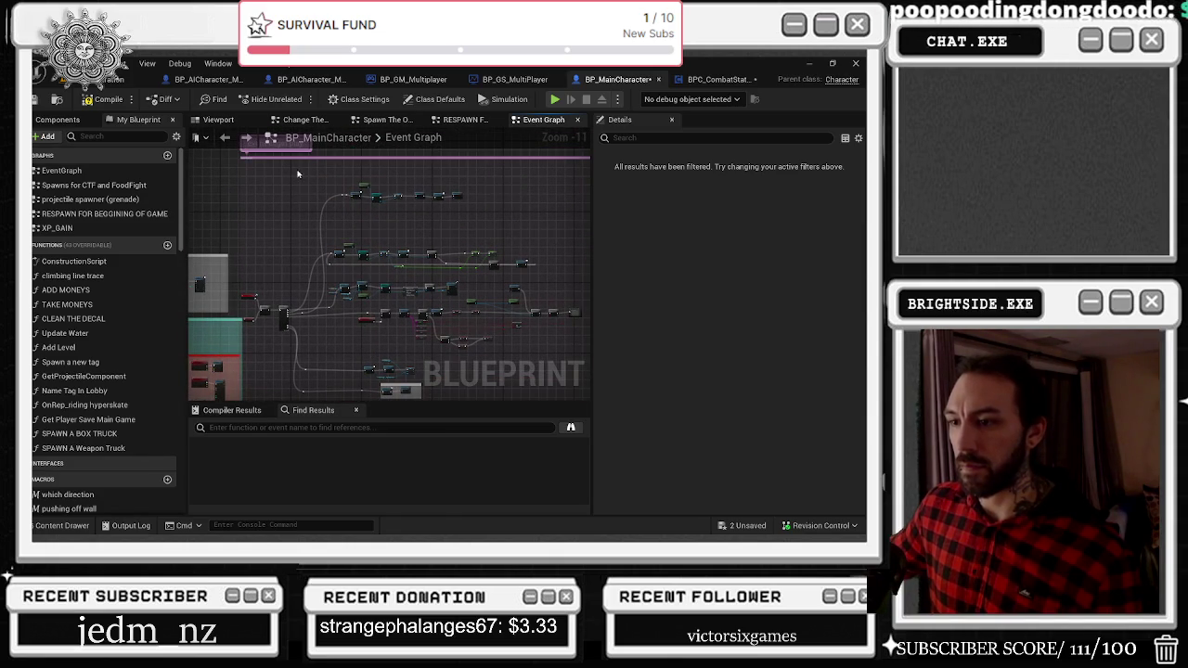
scroll(328, 265, "up", 1)
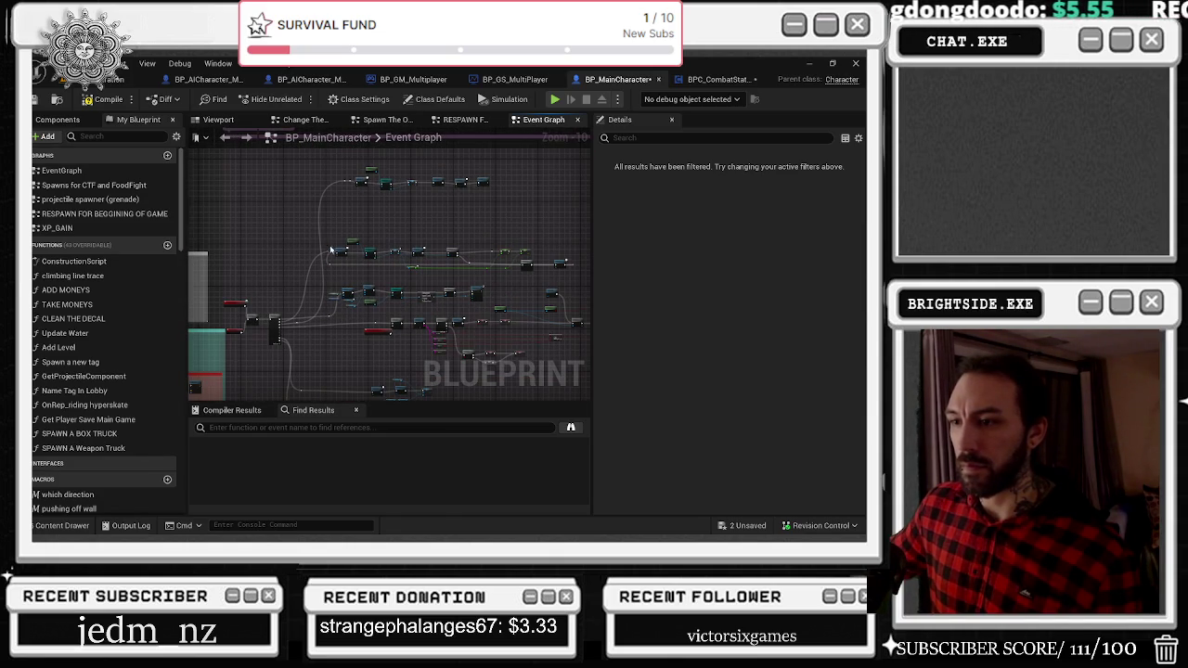
left_click_drag(444, 270, 444, 269)
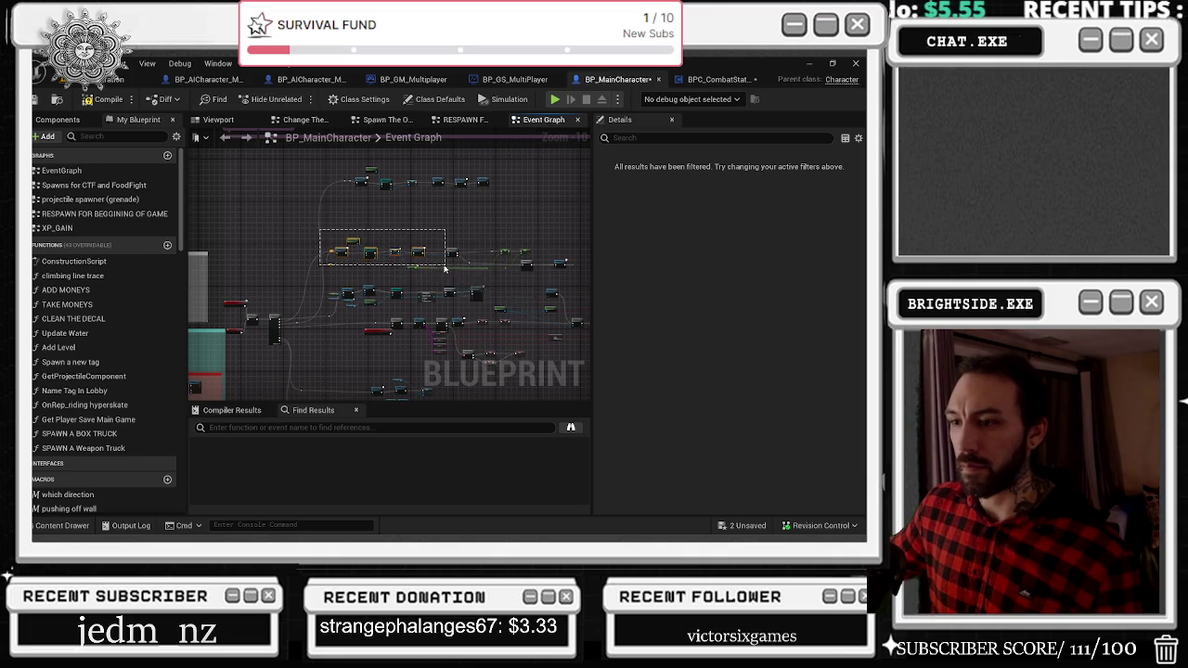
key("q")
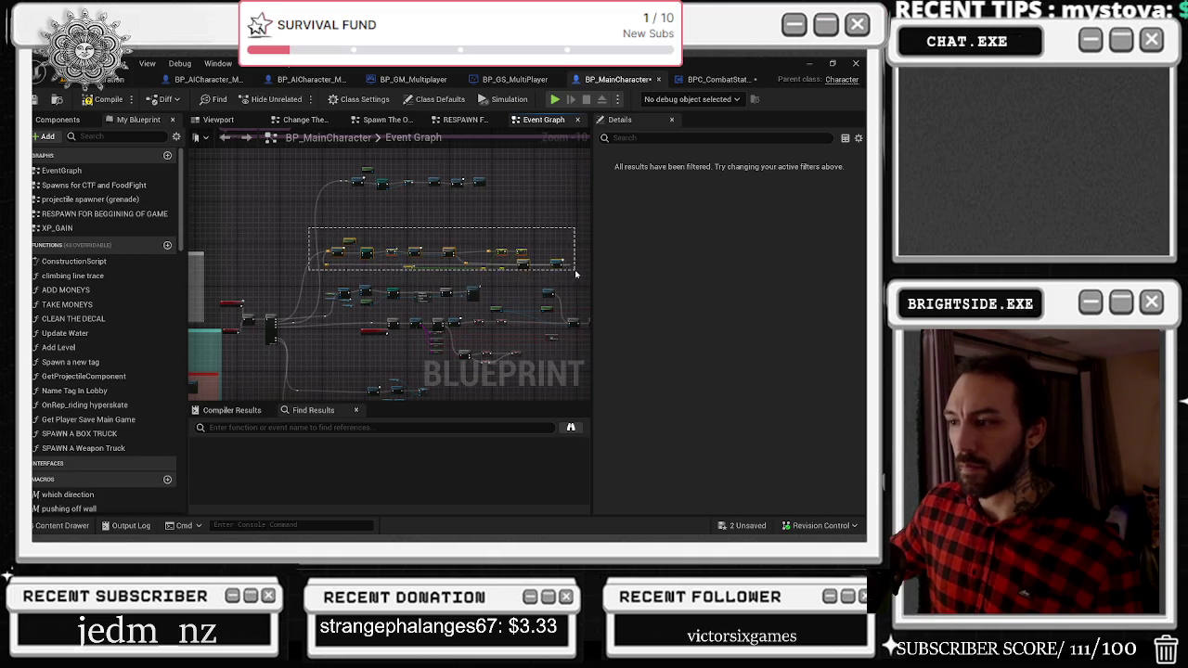
Straighten the next node row, then move the top row down to close the gap.
mouse_move(484, 284)
left_mouse_down()
mouse_move(321, 310)
mouse_move(367, 271)
mouse_move(367, 221)
left_mouse_up()
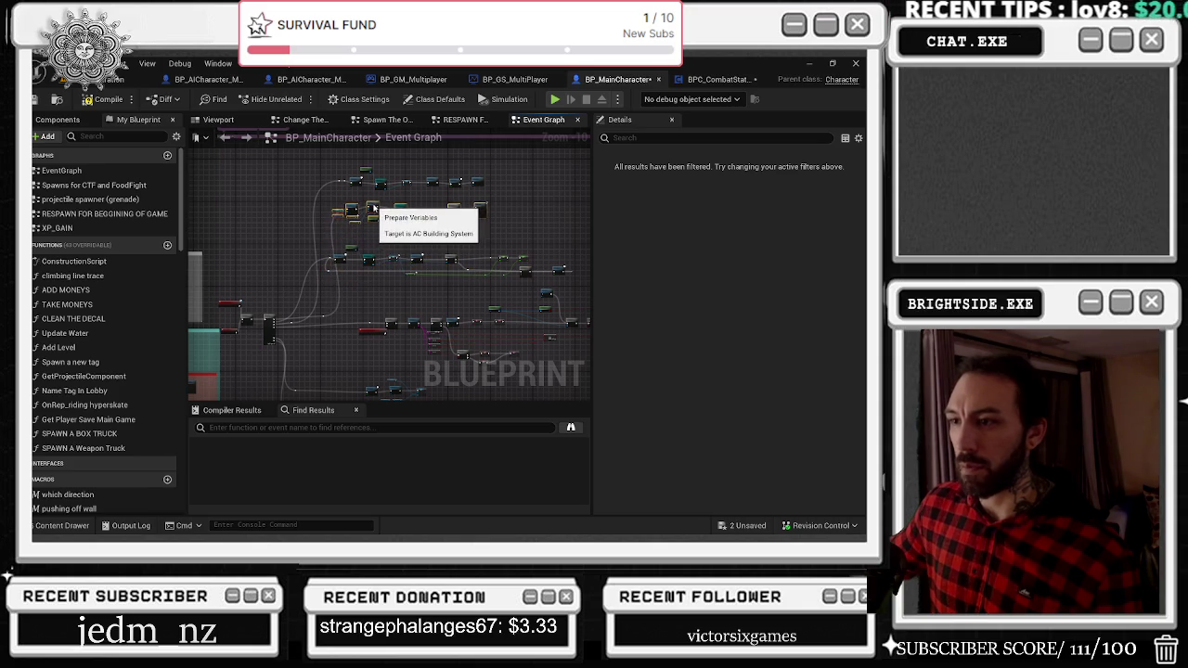
key("q")
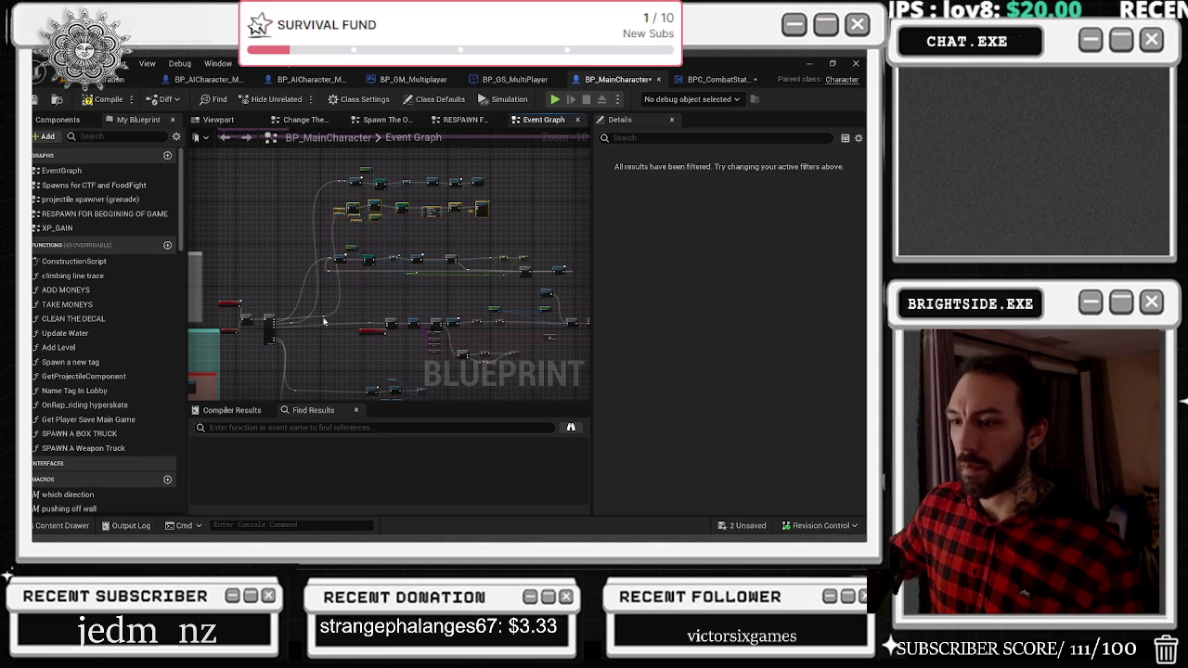
left_click_drag(274, 318, 285, 208)
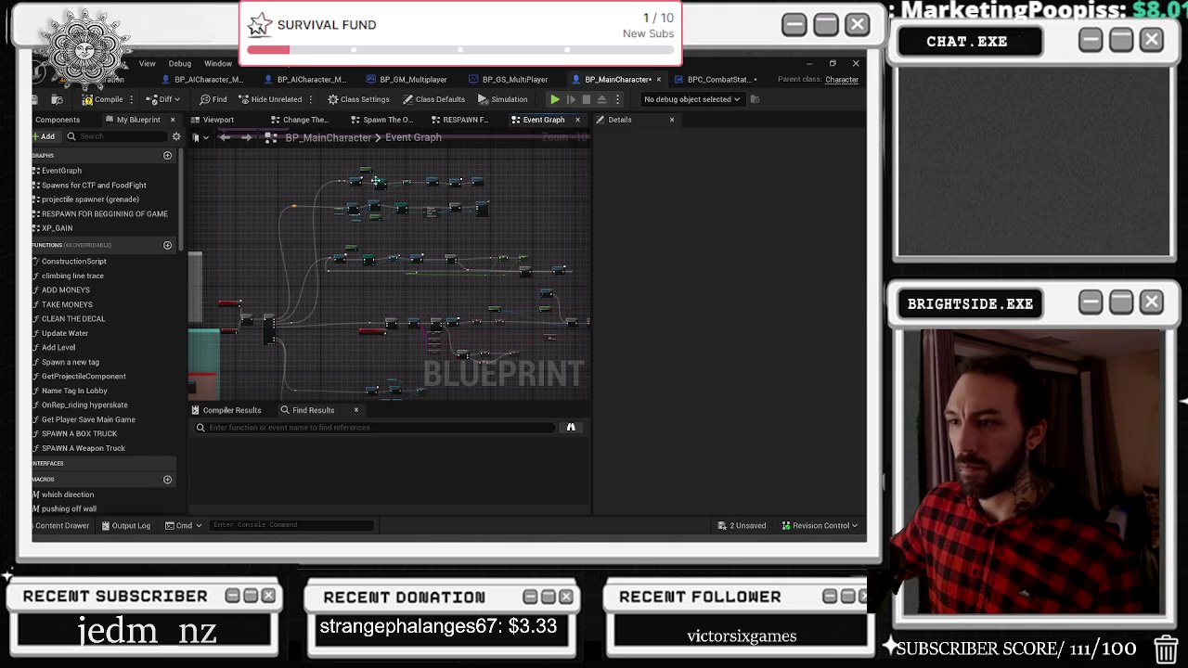
mouse_move(394, 181)
left_mouse_down()
mouse_move(479, 194)
mouse_move(462, 298)
left_mouse_up()
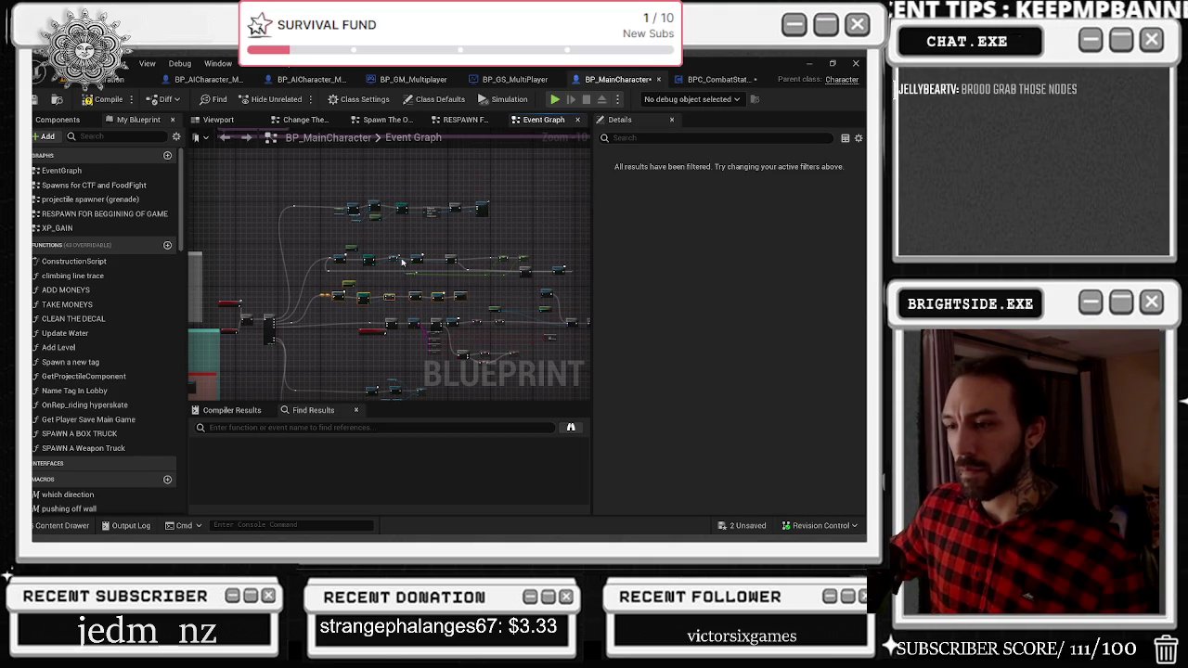